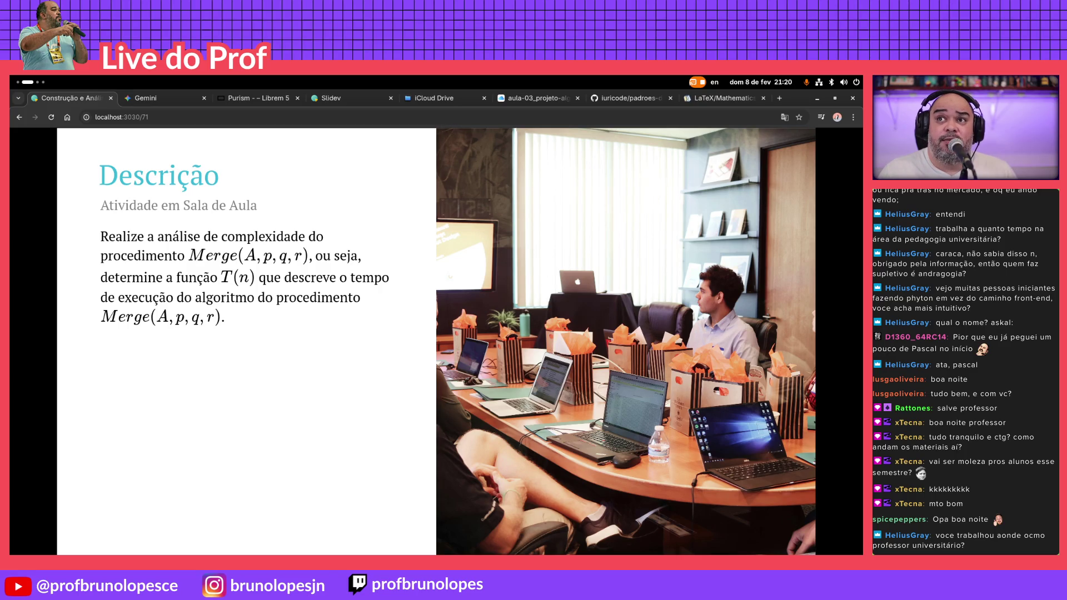
Load unifor.br in a new browser tab
key(ctrl+t)
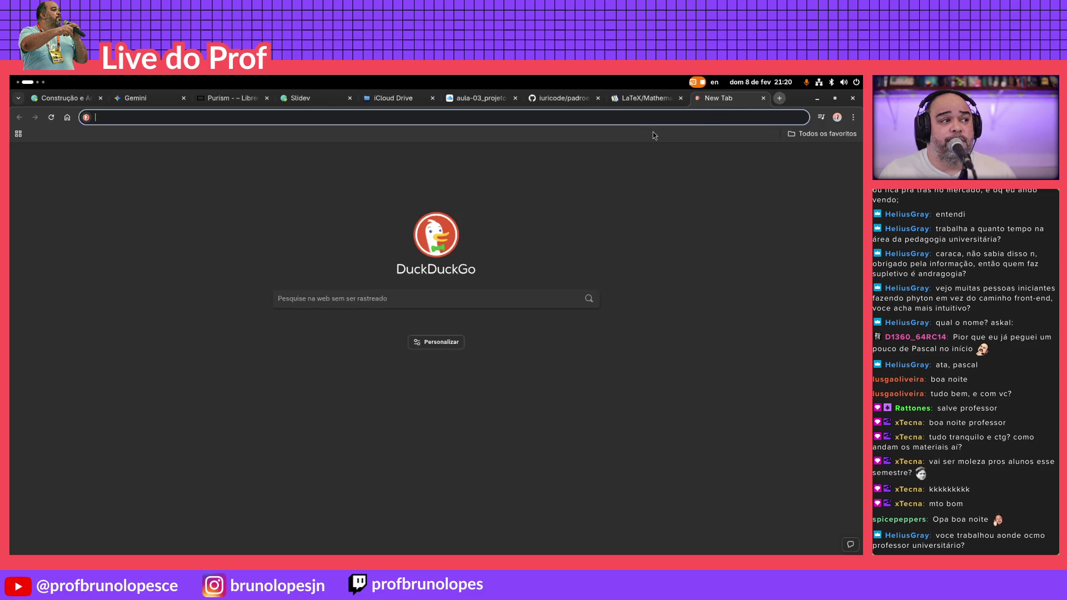
text(unifor)
key(Return)
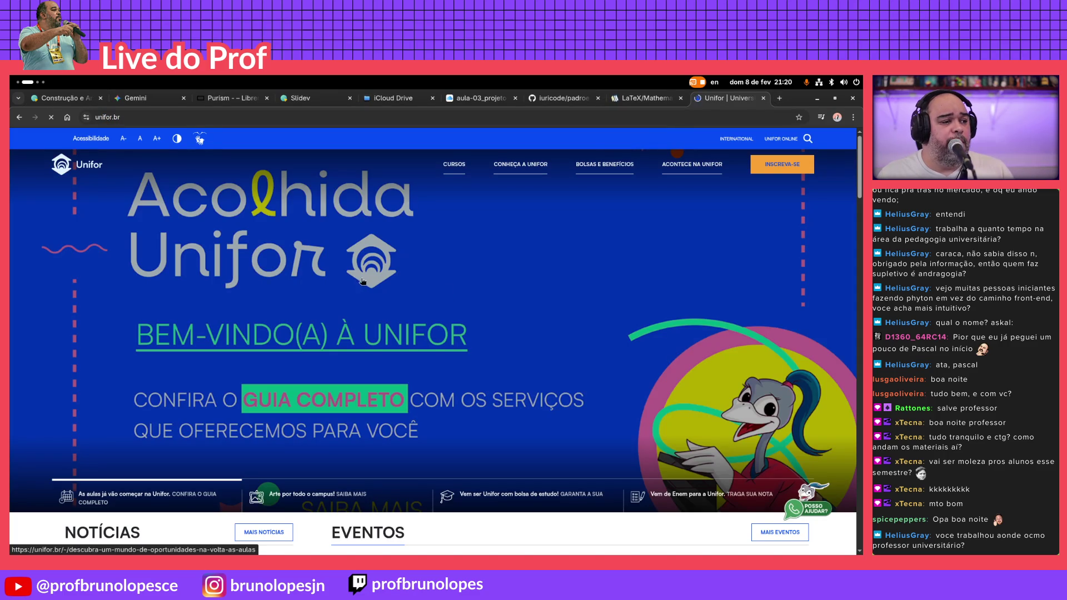
scroll(160, 193, down, 3)
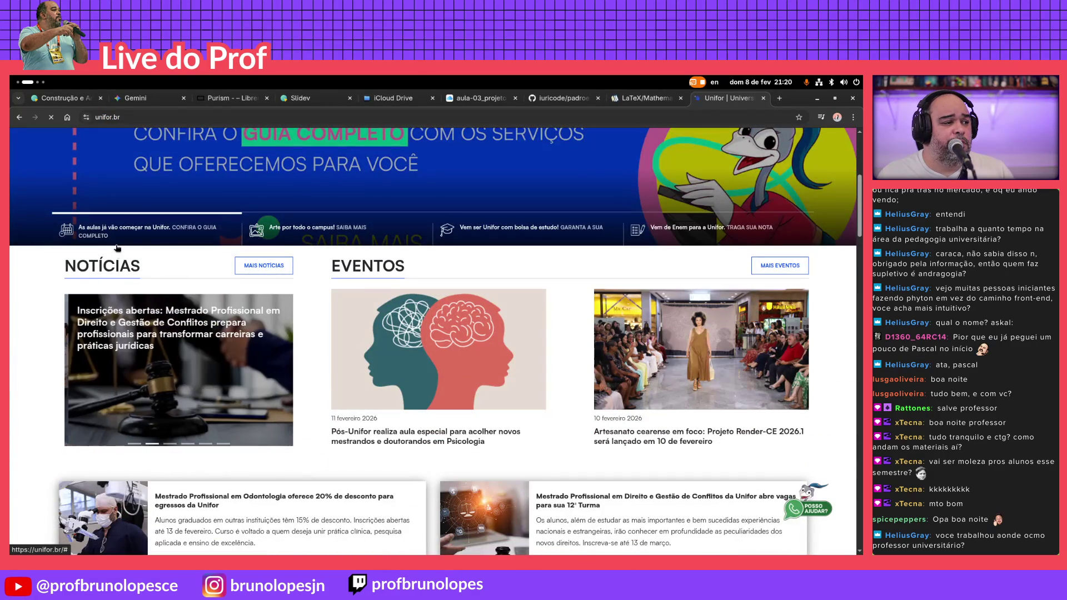
scroll(34, 329, down, 1)
scroll(33, 329, down, 3)
scroll(33, 329, down, 1)
scroll(34, 329, down, 4)
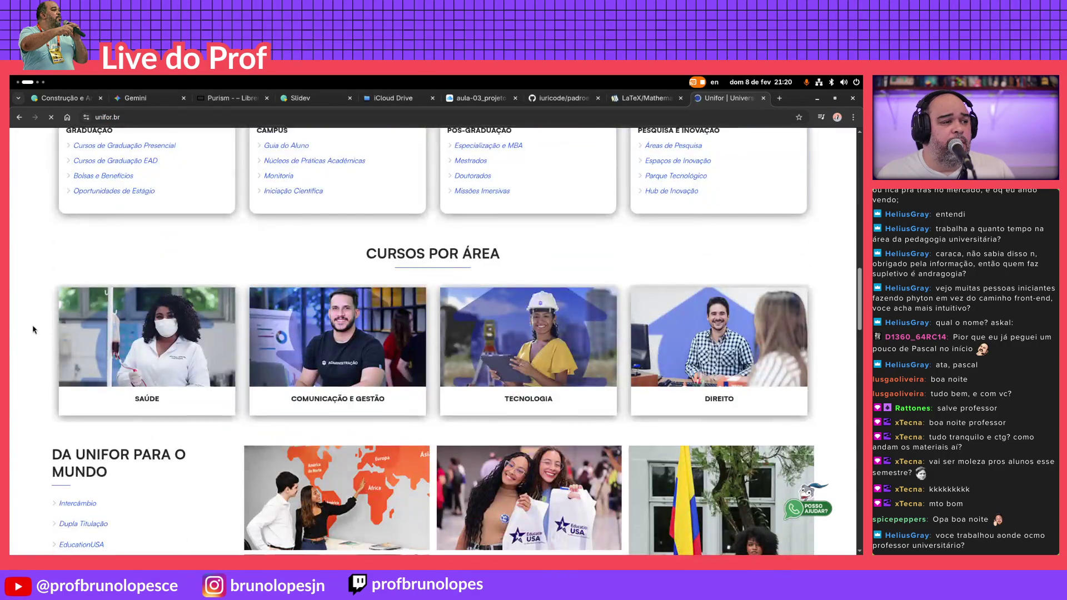
scroll(34, 330, down, 4)
scroll(34, 329, down, 4)
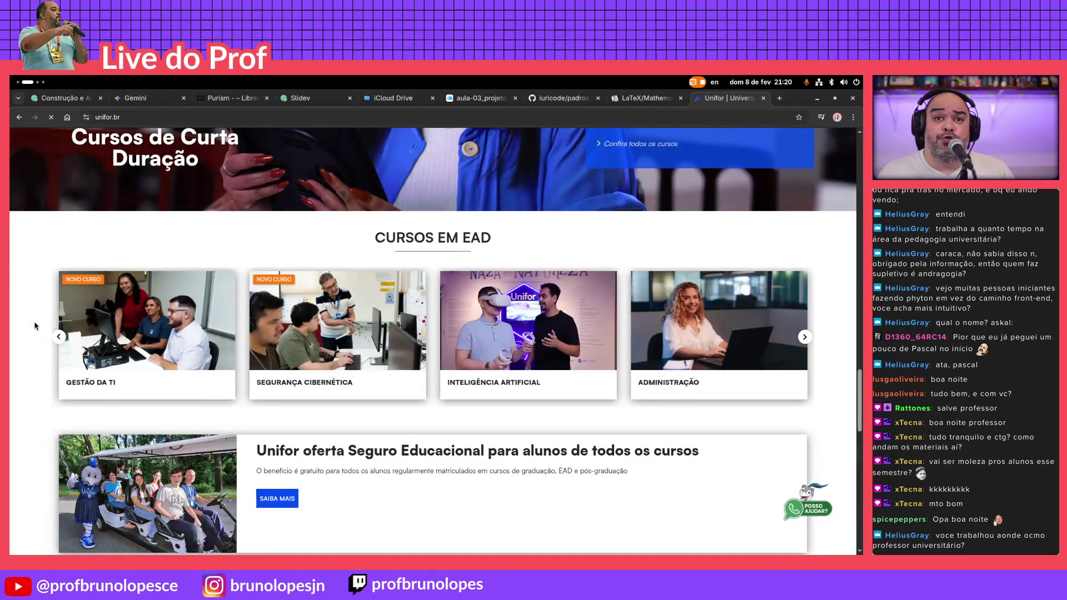
scroll(35, 325, up, 3)
scroll(34, 323, up, 4)
scroll(34, 322, up, 4)
scroll(34, 323, up, 3)
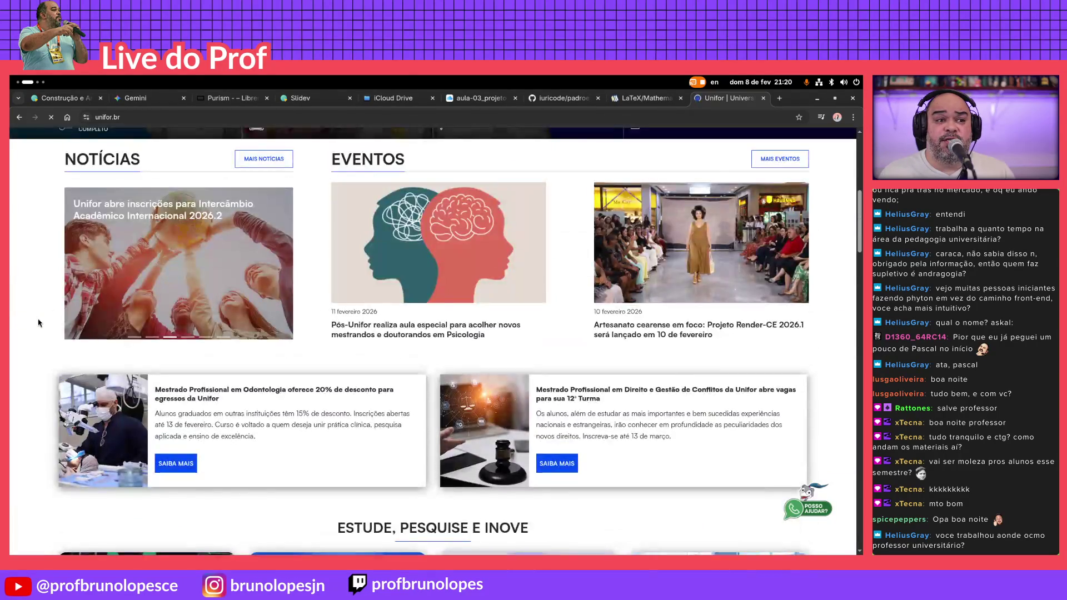
scroll(38, 320, up, 4)
scroll(37, 319, up, 2)
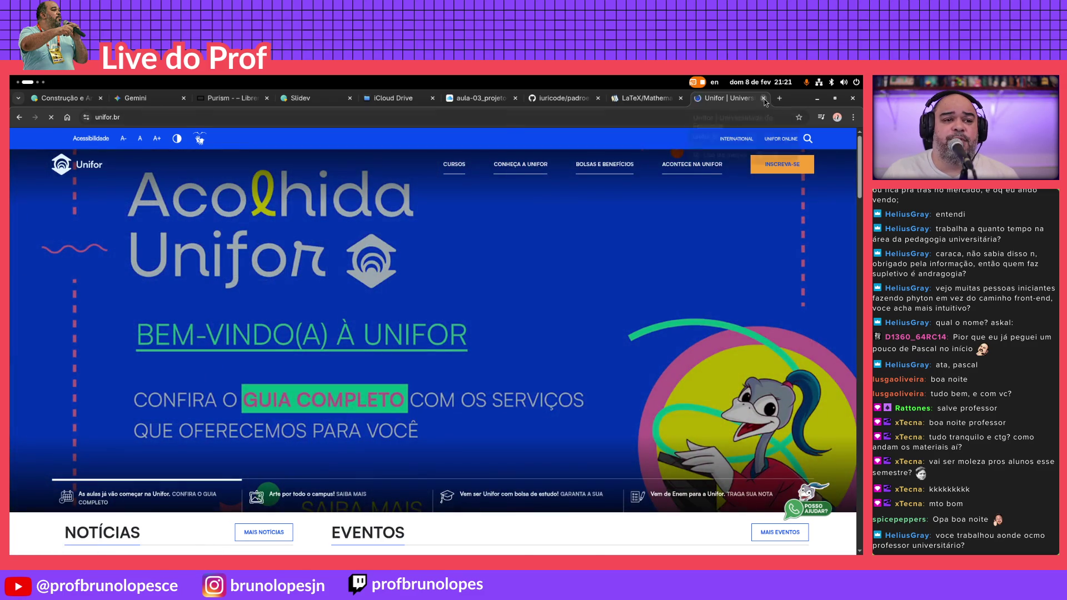
Close the Unifor tab and step back through the Slidev deck
key(ctrl+w)
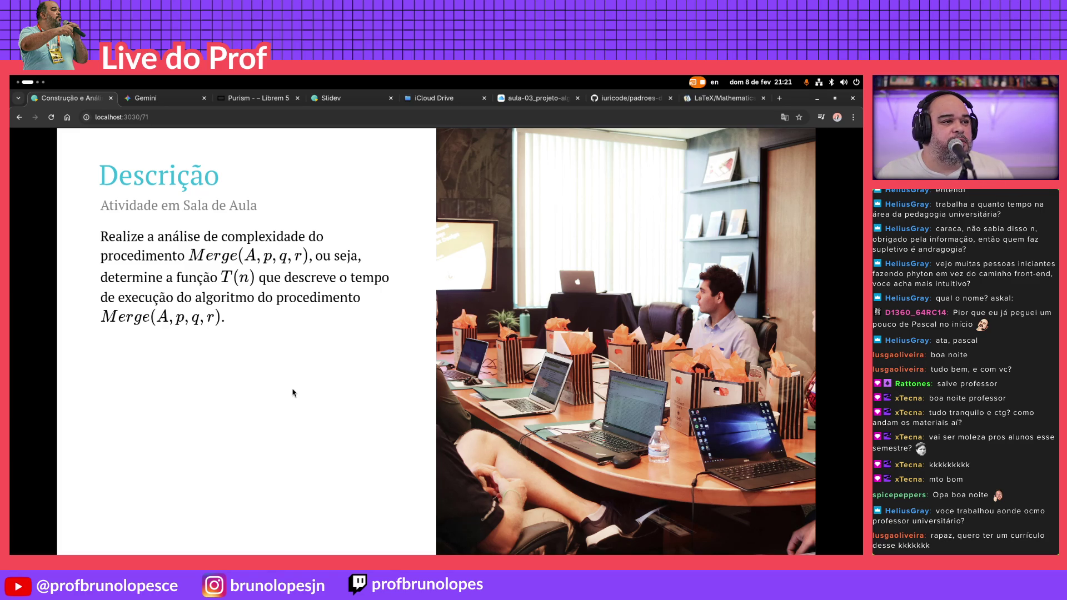
key(Left)
key(Left)
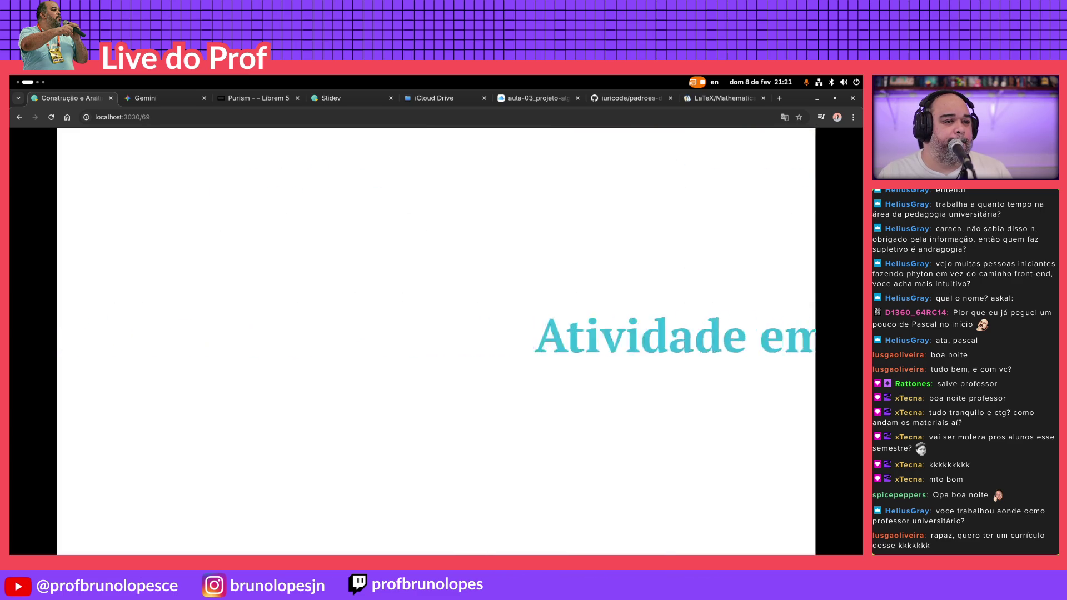
Delete the empty '---' slide separator in 03-divisao-conquista.md and return to the presentation
key(Right)
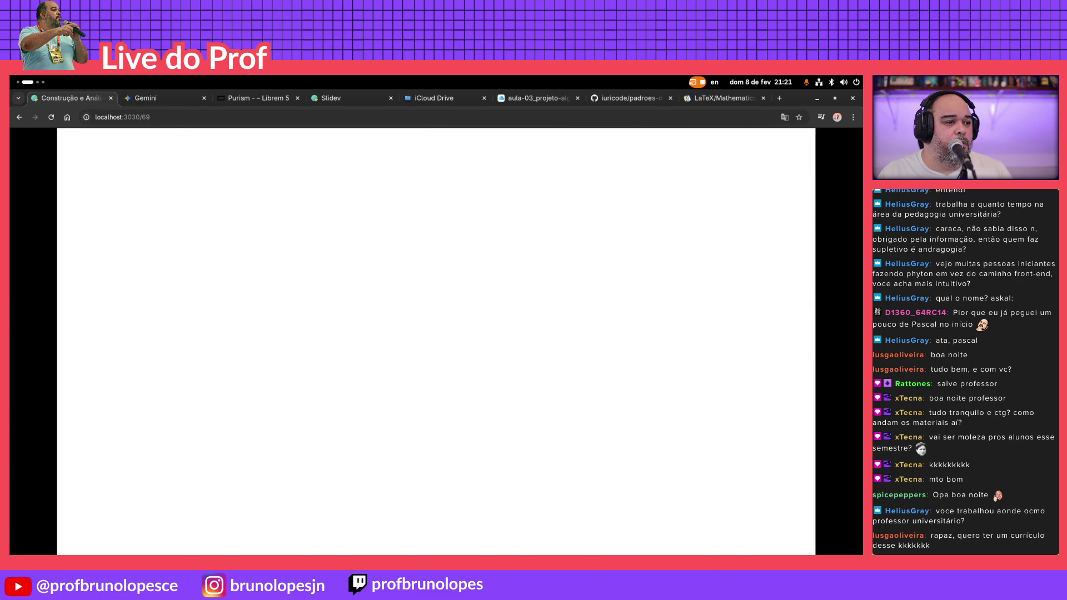
key(super+Page_Down)
key(super+Page_Down)
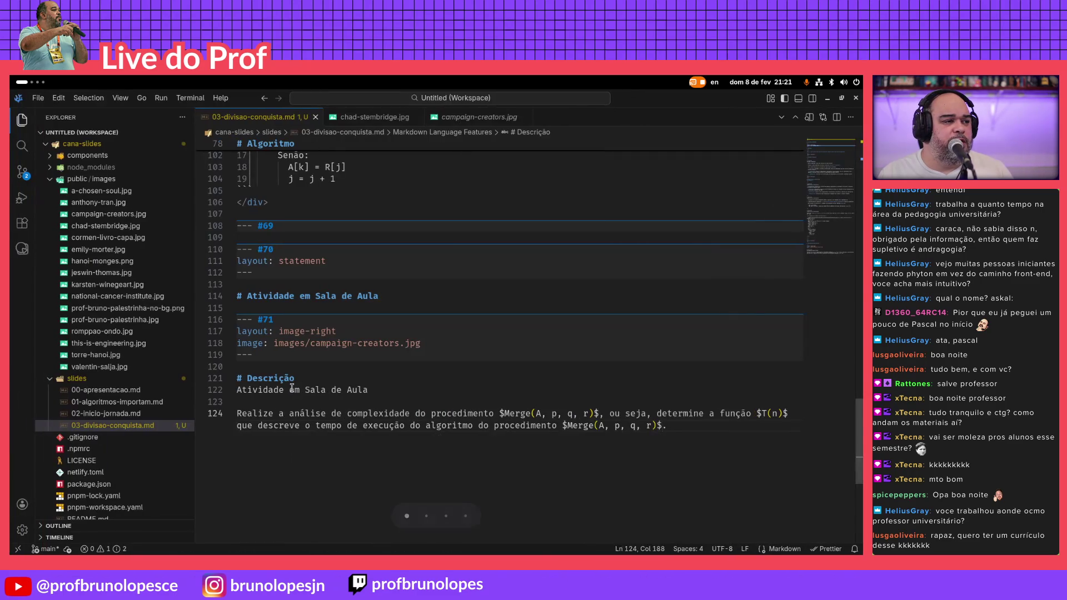
key(Up)
key(Up)
key(Up)
key(Up)
key(Up)
key(Up)
key(Up)
key(Up)
key(Up)
key(BackSpace)
key(BackSpace)
key(BackSpace)
key(BackSpace)
key(BackSpace)
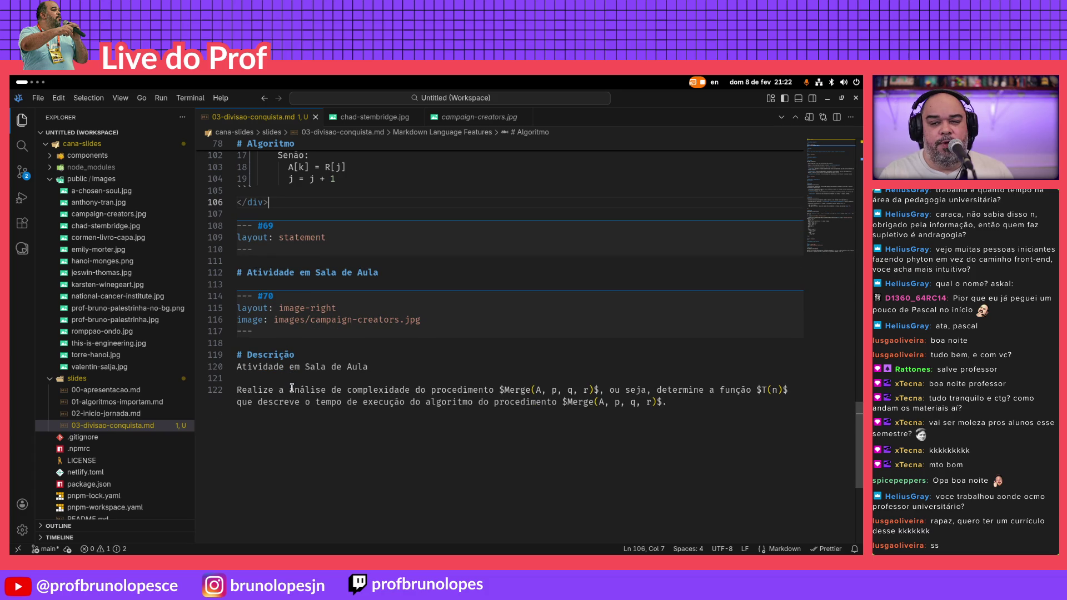
key(super+Page_Down)
key(Left)
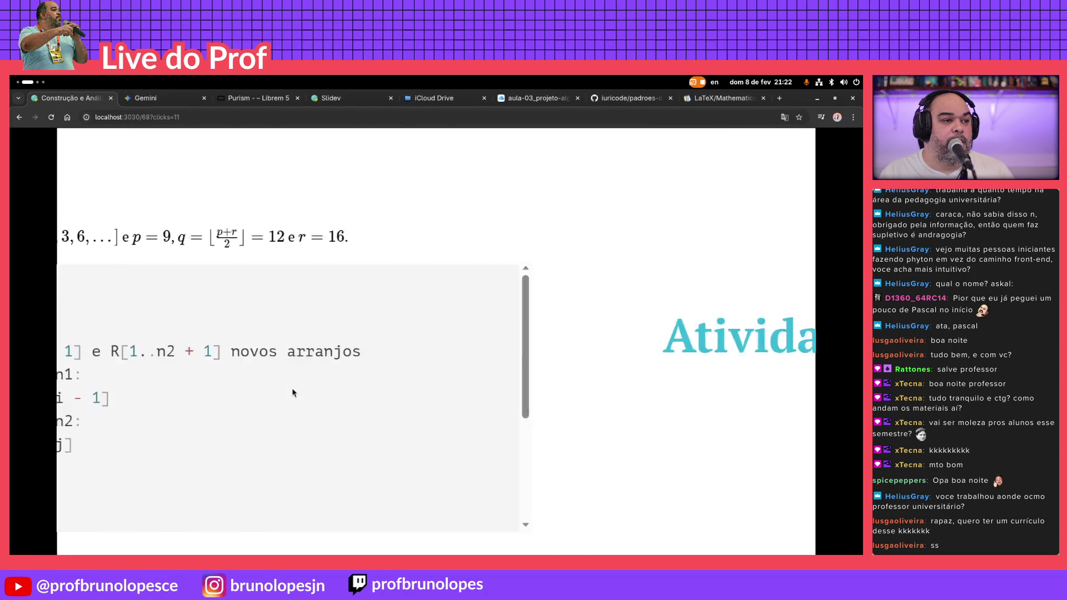
Navigate back to slide 66, then forward to the Merge pseudocode on slide 68
key(Right)
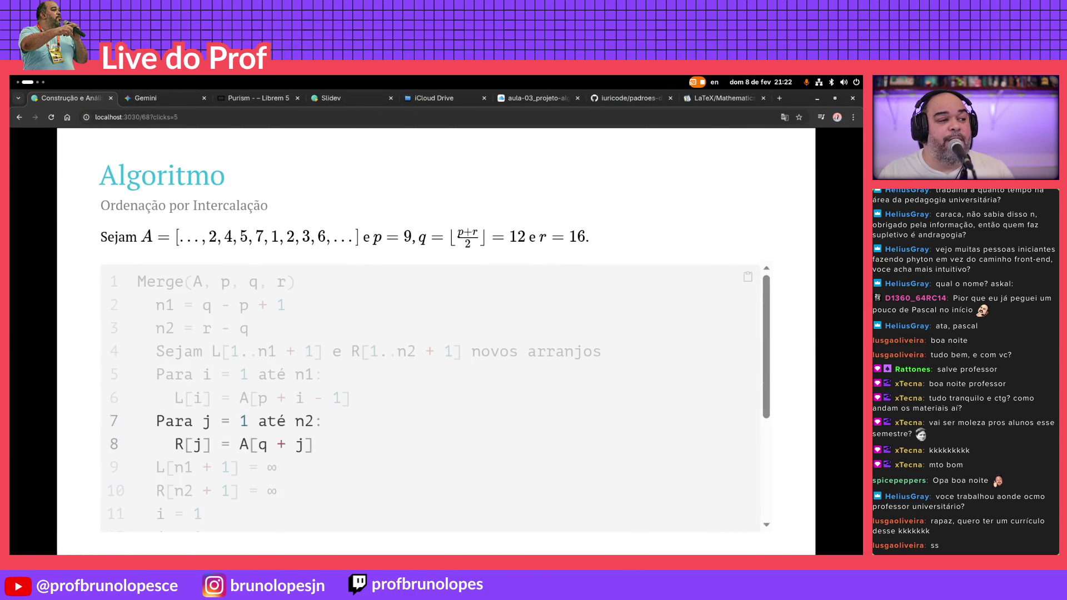
key(Left)
key(Left)
key(Left)
key(Left)
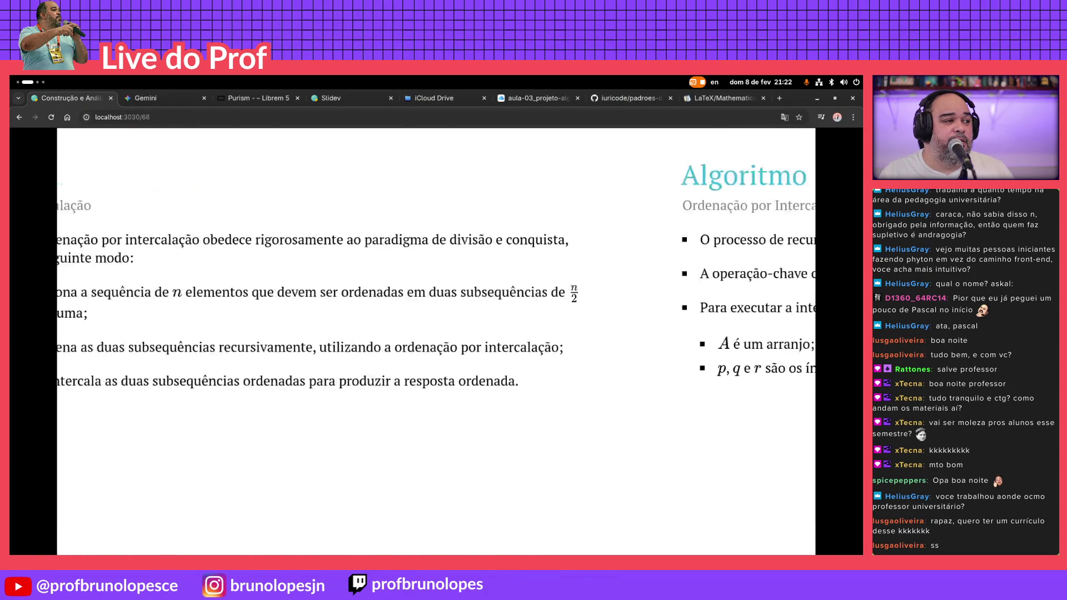
key(Right)
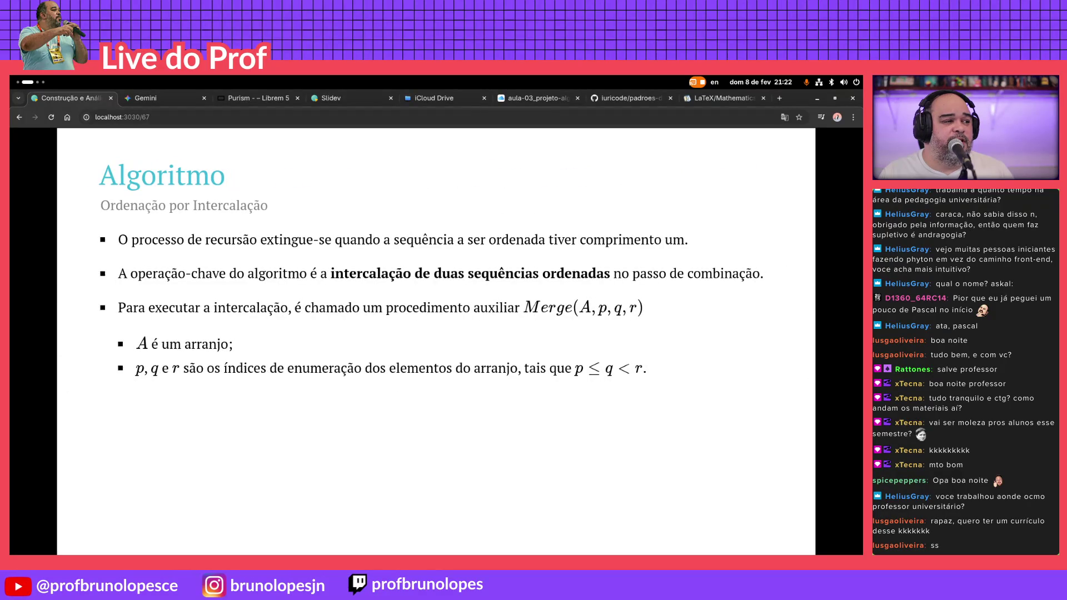
key(Right)
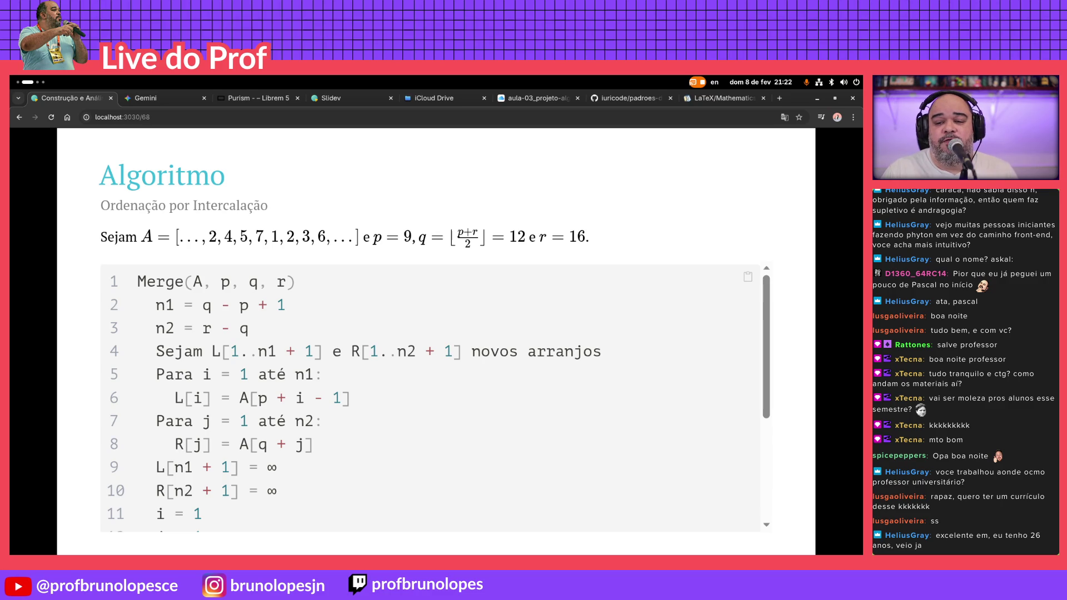
key(Right)
Step the Merge pseudocode highlight to lines 7–8, the R-copy loop
key(Right)
key(Right)
key(Right)
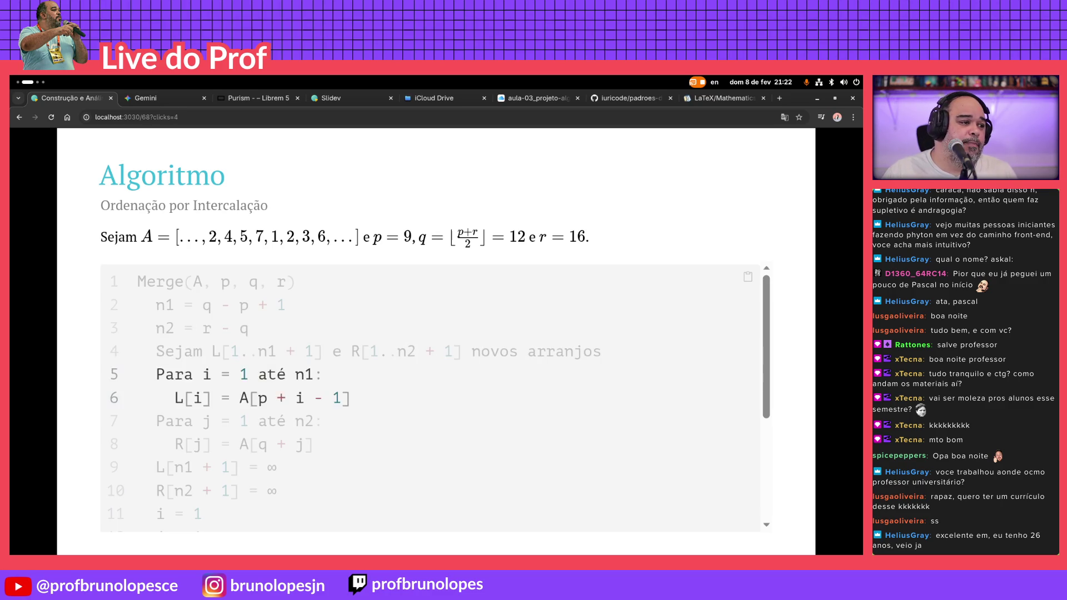
key(Right)
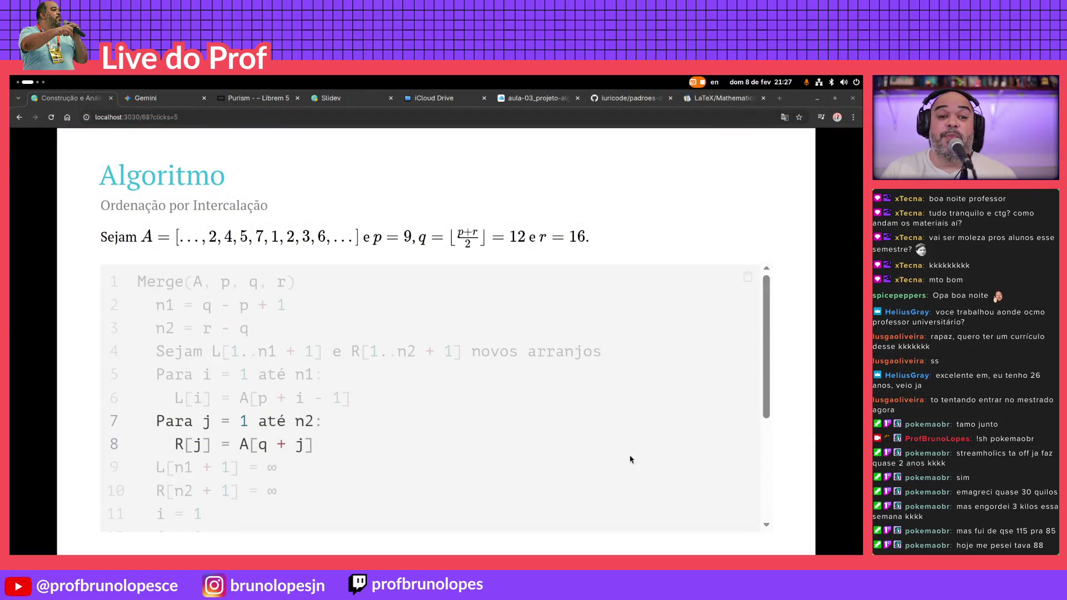
key(Right)
key(Right)
key(Right)
Advance to the Descrição activity slide and switch to the code editor
key(Right)
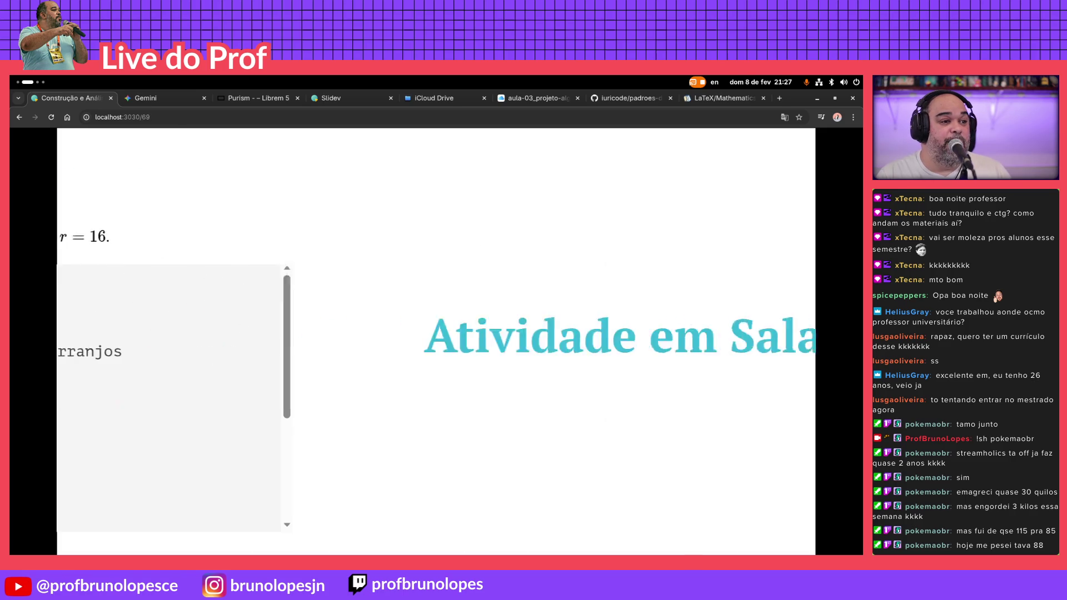
key(Right)
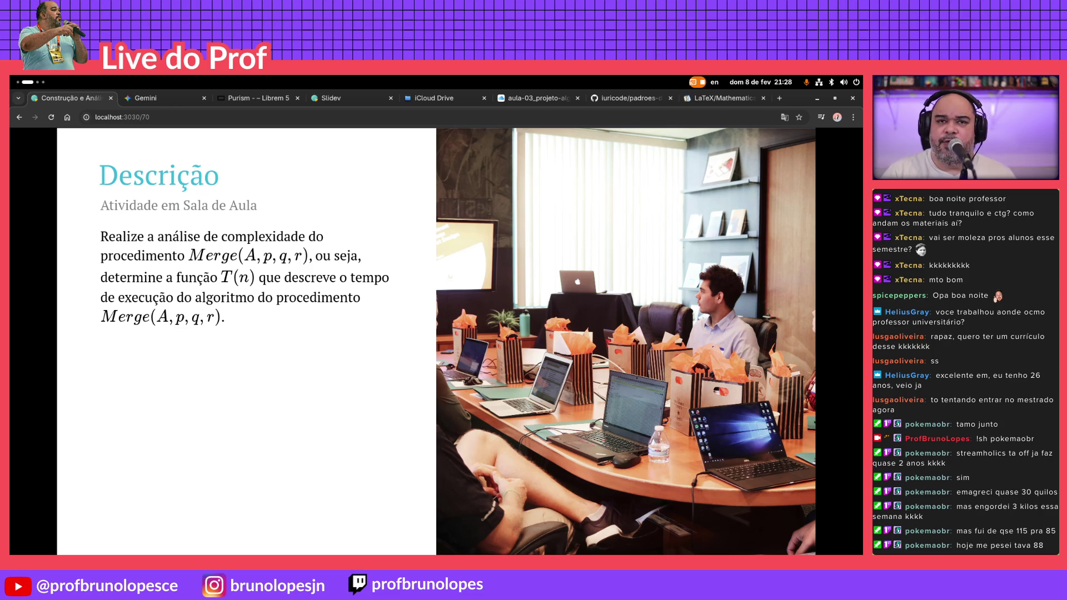
key(super+Page_Up)
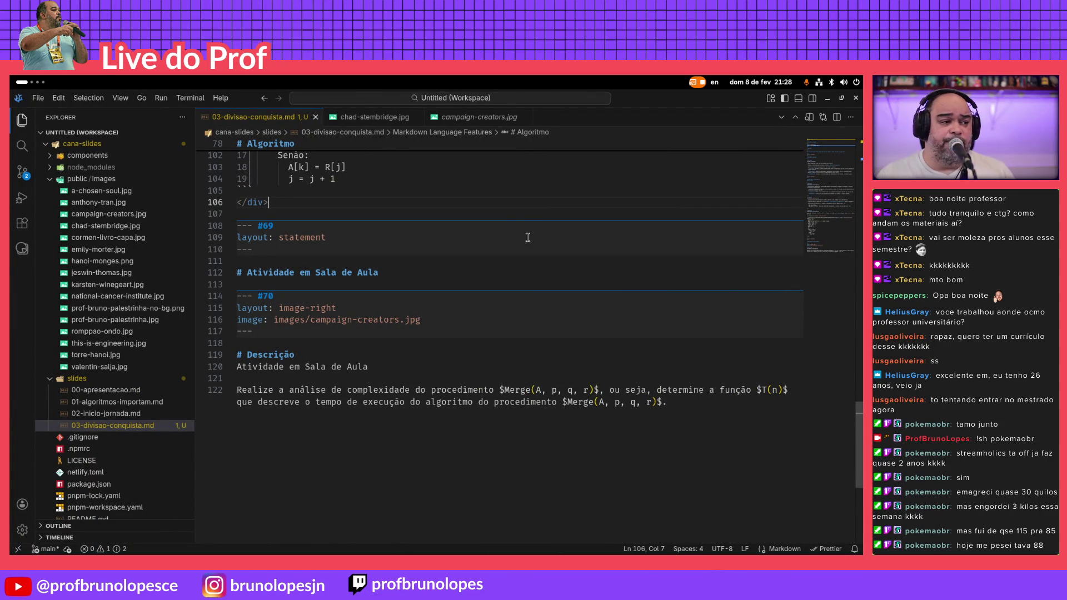
Append a '---' separator for slide #71 at the file end, then show the iCloud Keynote tab
key(Down)
key(Down)
key(Down)
key(End)
key(Return)
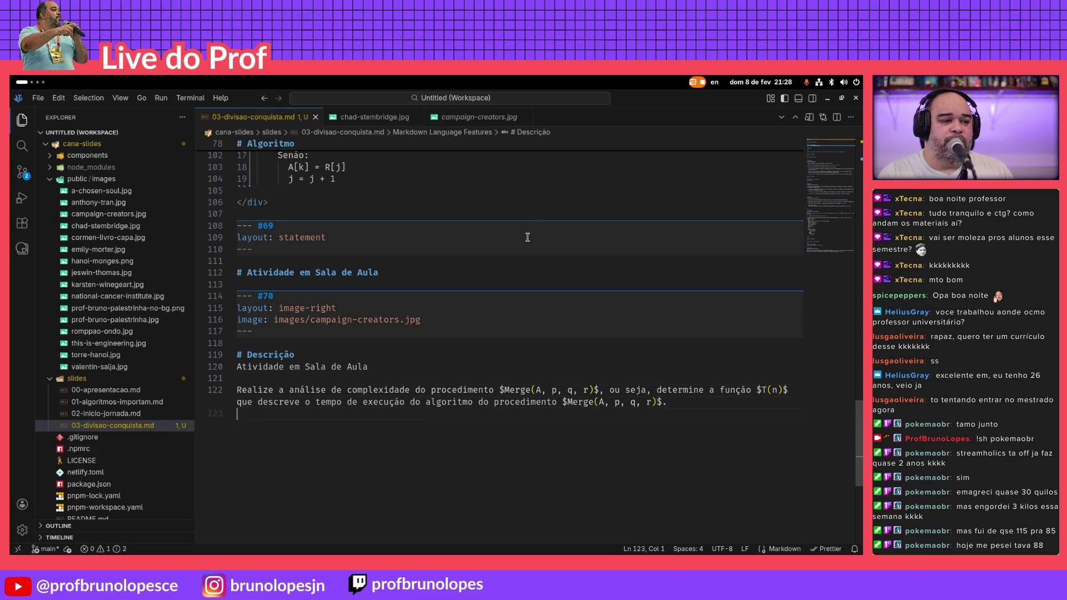
text(---)
key(Return)
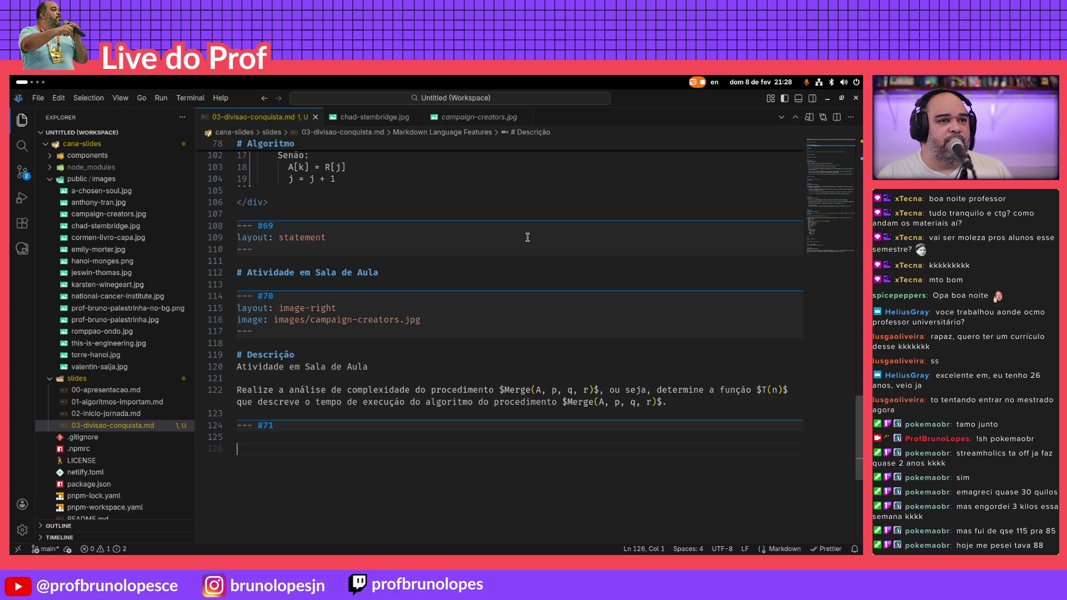
key(alt+Tab)
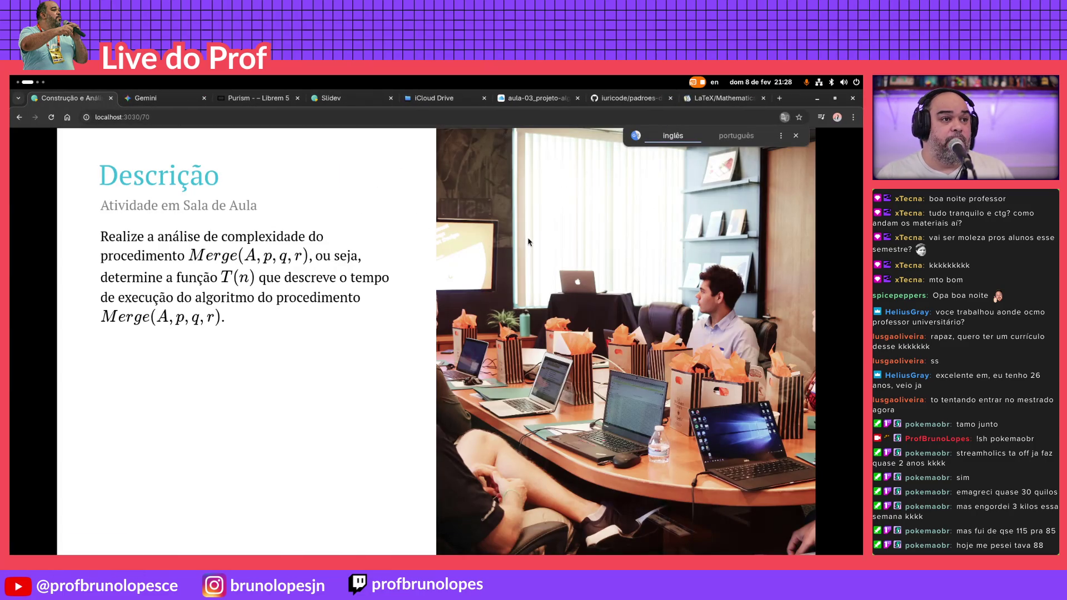
click(554, 98)
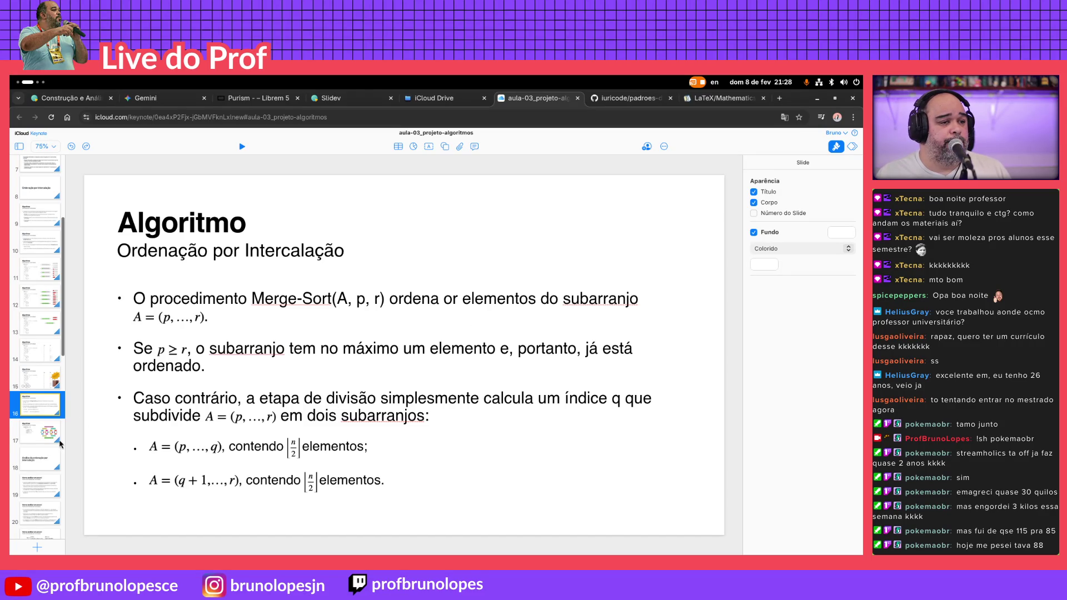
View the MergeSort diagram slide, return to the Merge-Sort text slide, and show the system calendar
click(43, 433)
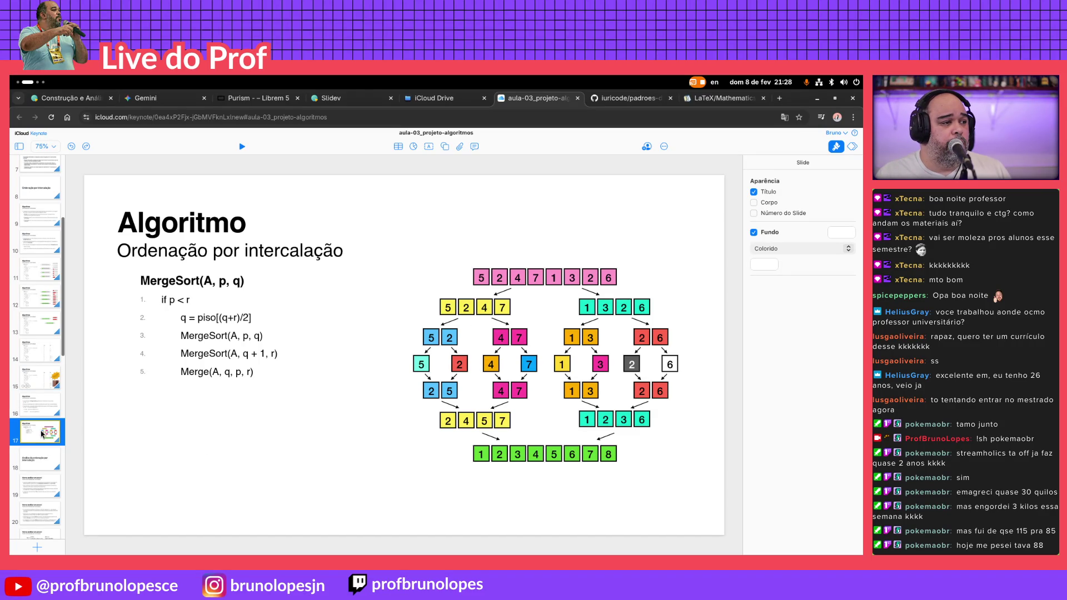
click(42, 410)
click(47, 390)
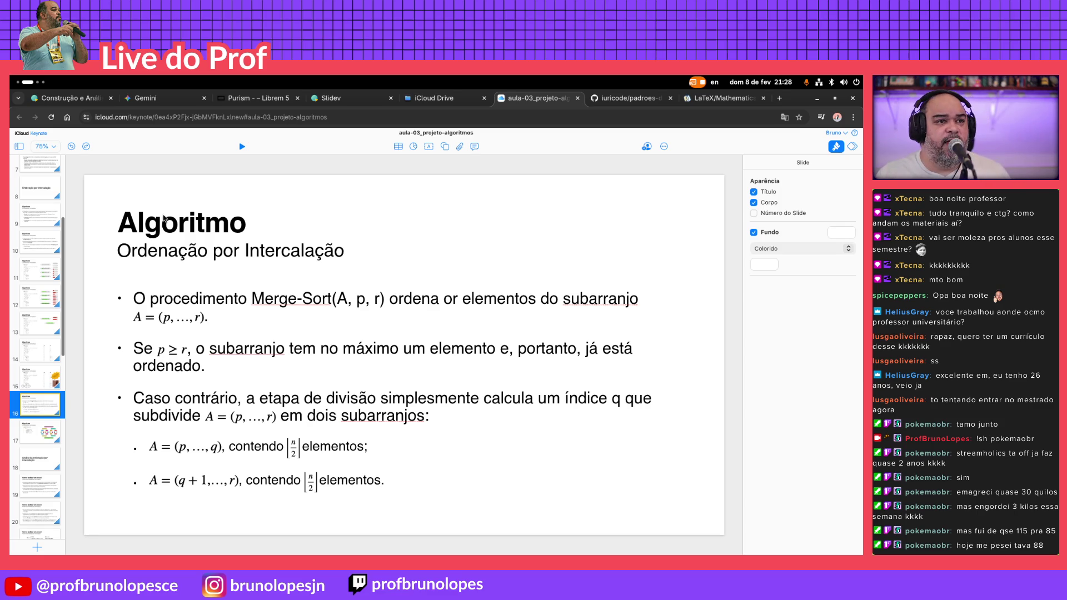
click(760, 82)
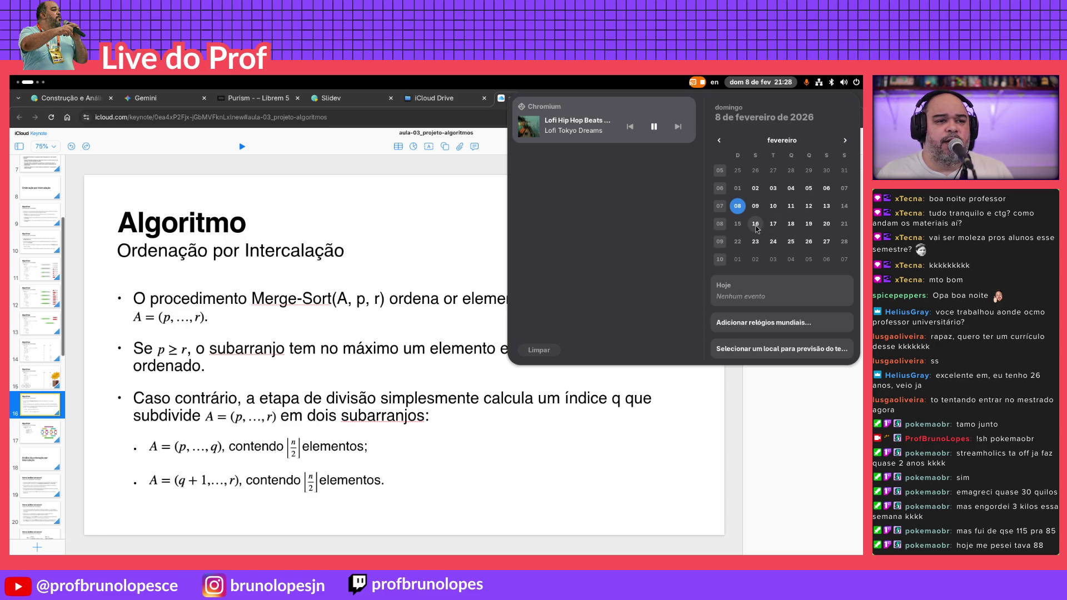
Browse Files to Documentos › Unifor and launch the academic calendar PDF
click(423, 309)
key(super)
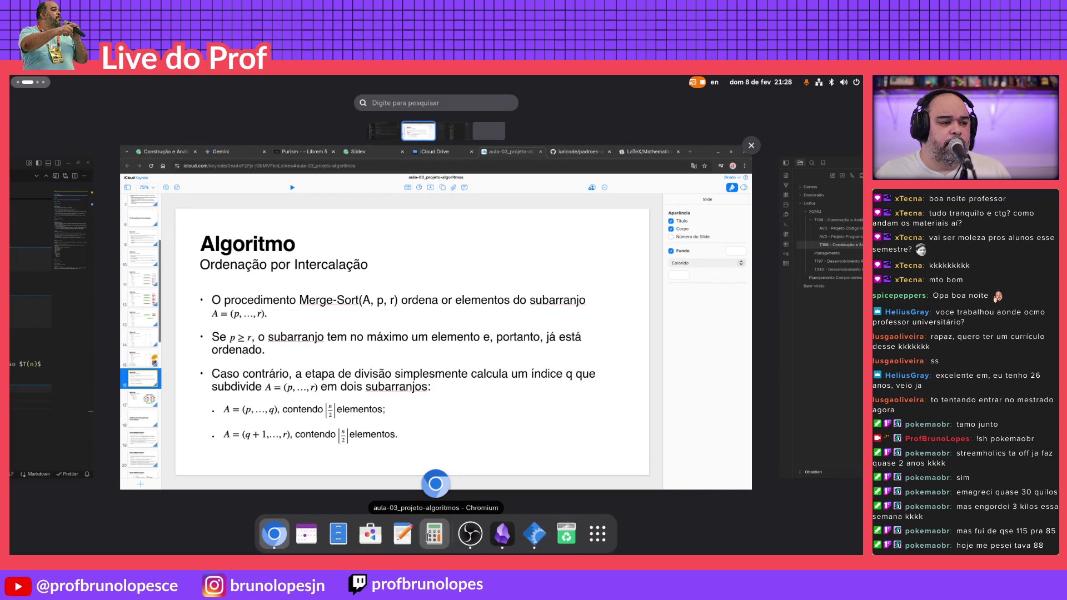
click(337, 532)
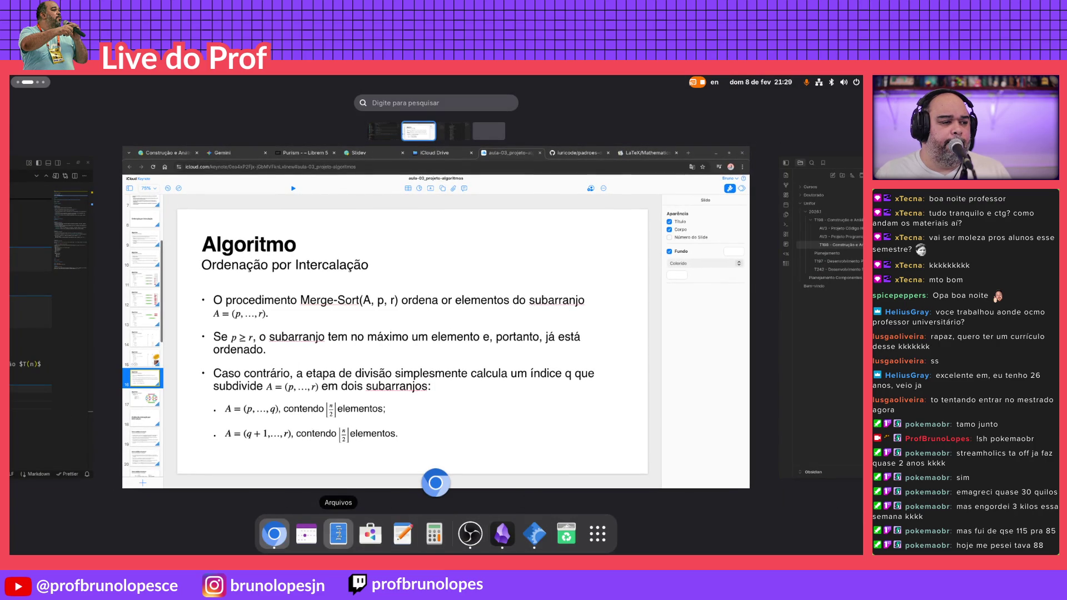
click(278, 320)
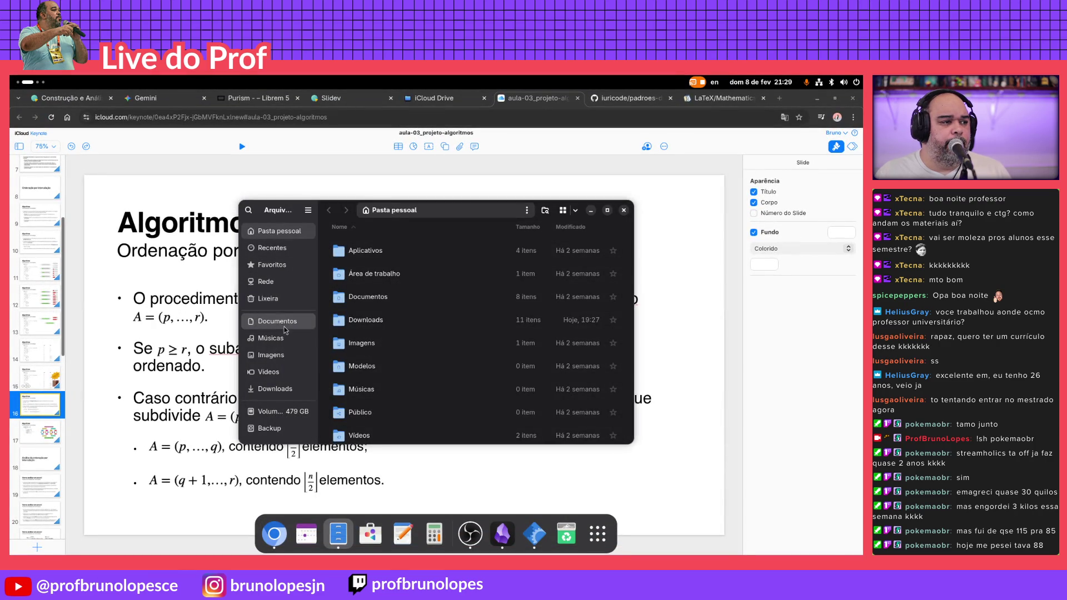
double_click(383, 252)
double_click(389, 294)
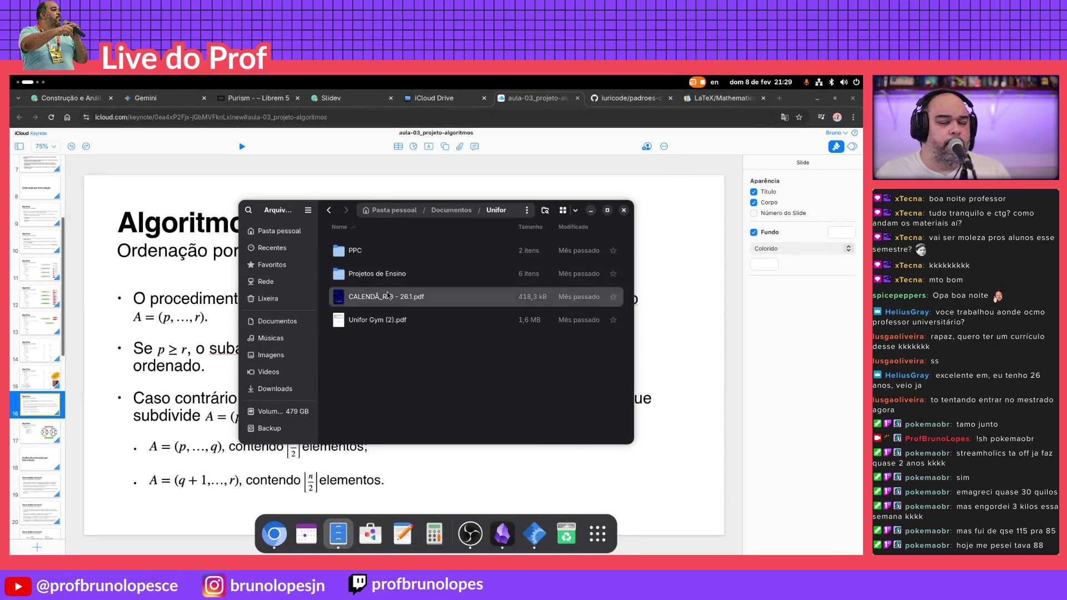
scroll(393, 265, up, 3)
scroll(392, 265, up, 5)
scroll(393, 265, up, 5)
scroll(393, 266, up, 5)
scroll(395, 259, up, 5)
scroll(395, 259, up, 5)
scroll(396, 257, up, 5)
scroll(395, 255, up, 5)
scroll(395, 251, up, 5)
scroll(395, 251, up, 5)
scroll(392, 252, up, 3)
scroll(388, 252, down, 2)
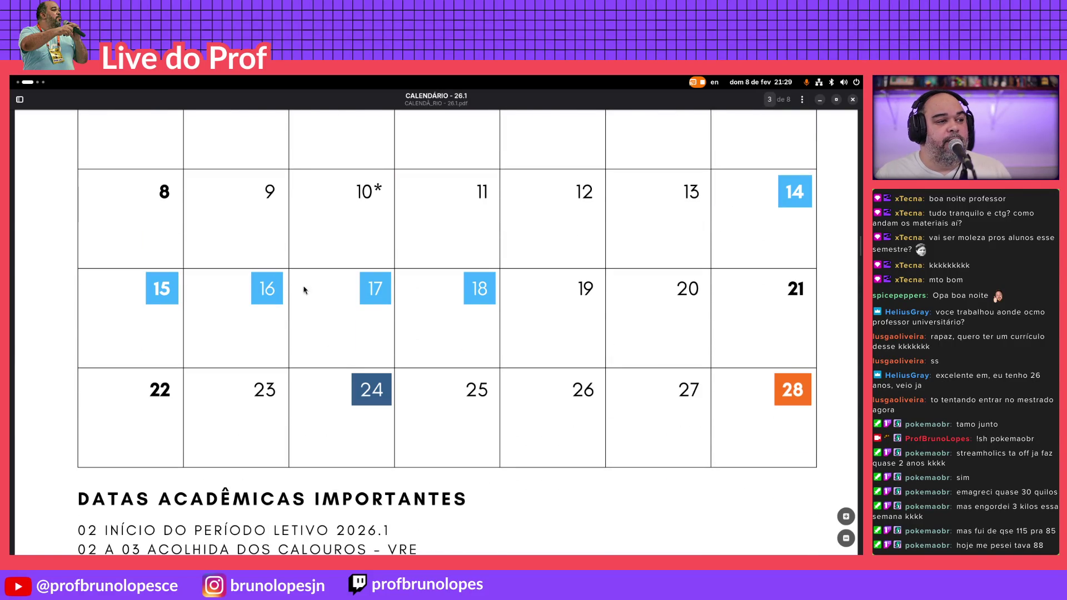
scroll(368, 309, down, 1)
scroll(267, 301, down, 4)
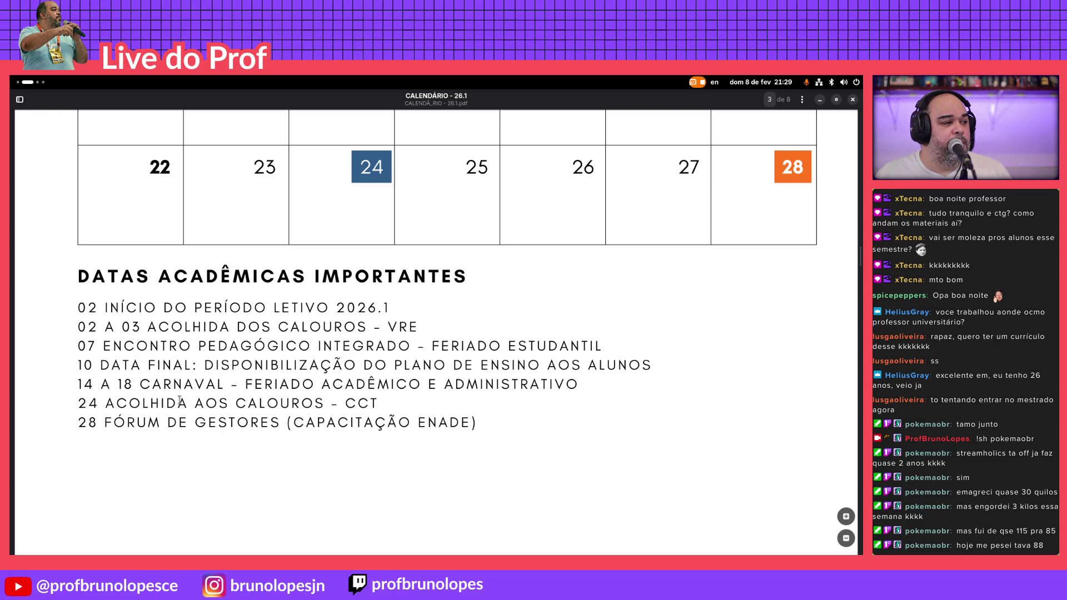
Select the Carnaval line in the calendar PDF and bring the Keynote browser window back
drag(81, 383, 575, 381)
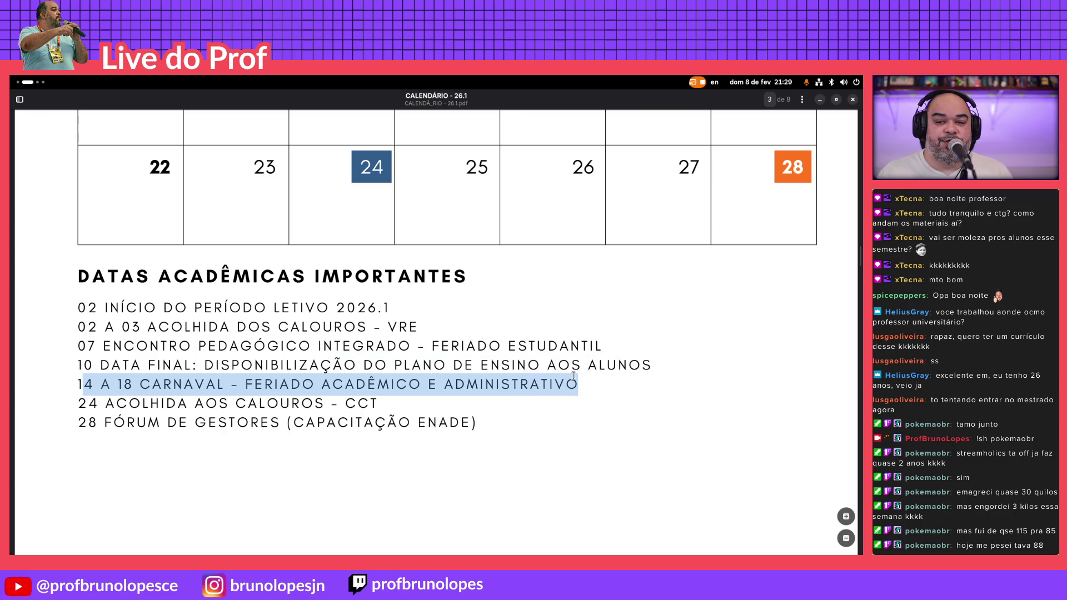
scroll(512, 353, up, 2)
scroll(509, 349, up, 3)
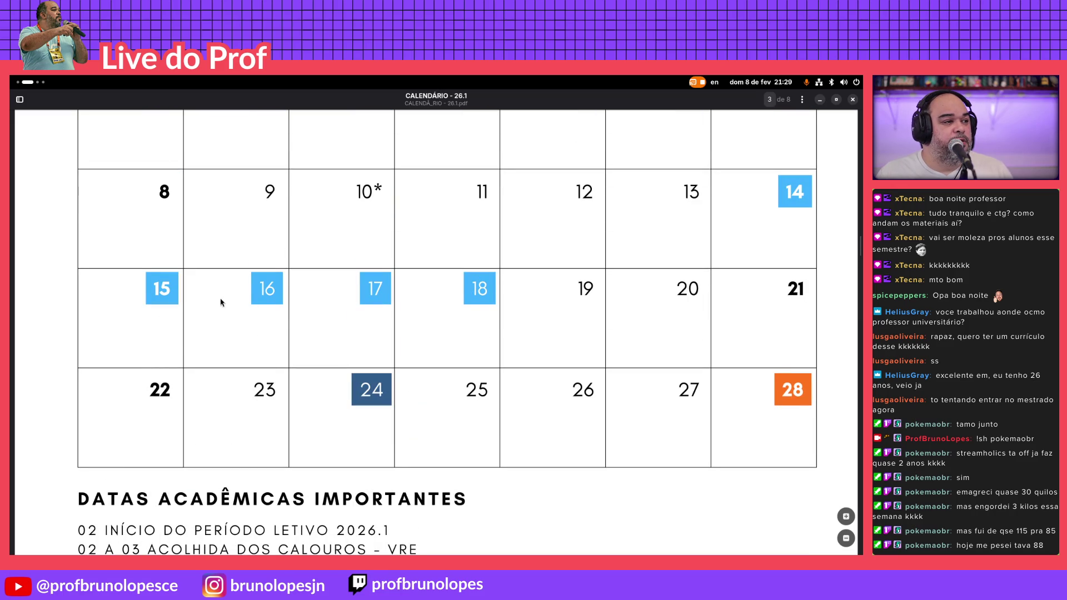
scroll(479, 292, up, 1)
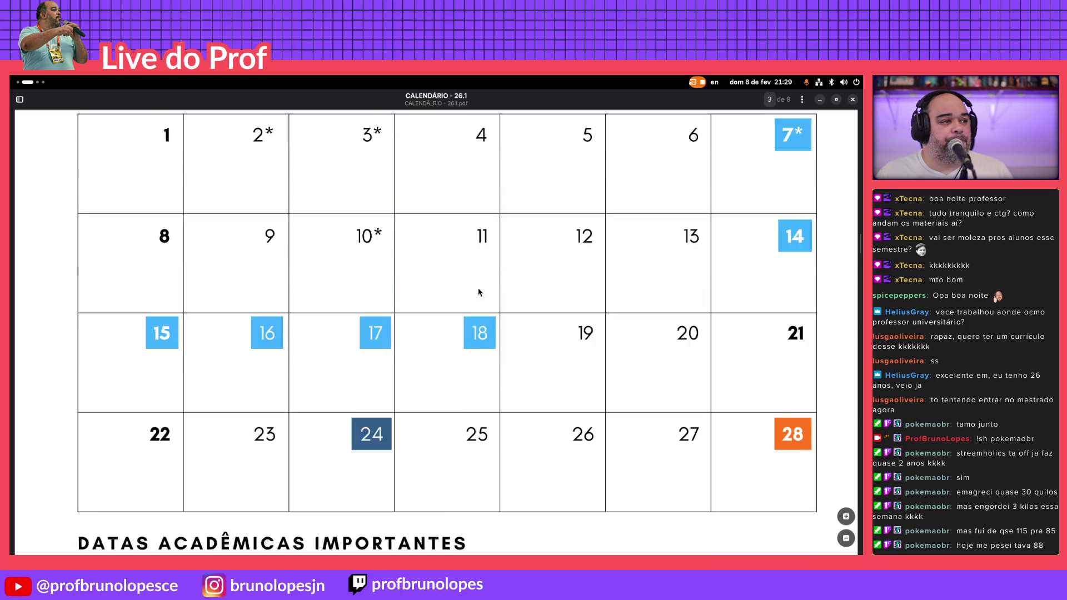
scroll(479, 292, up, 2)
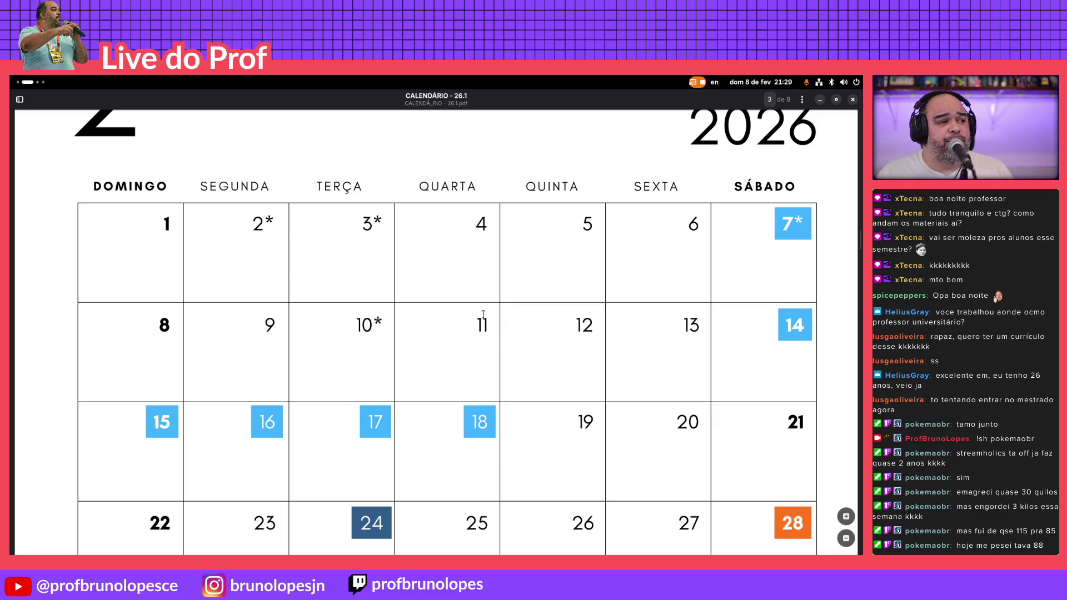
scroll(302, 356, down, 5)
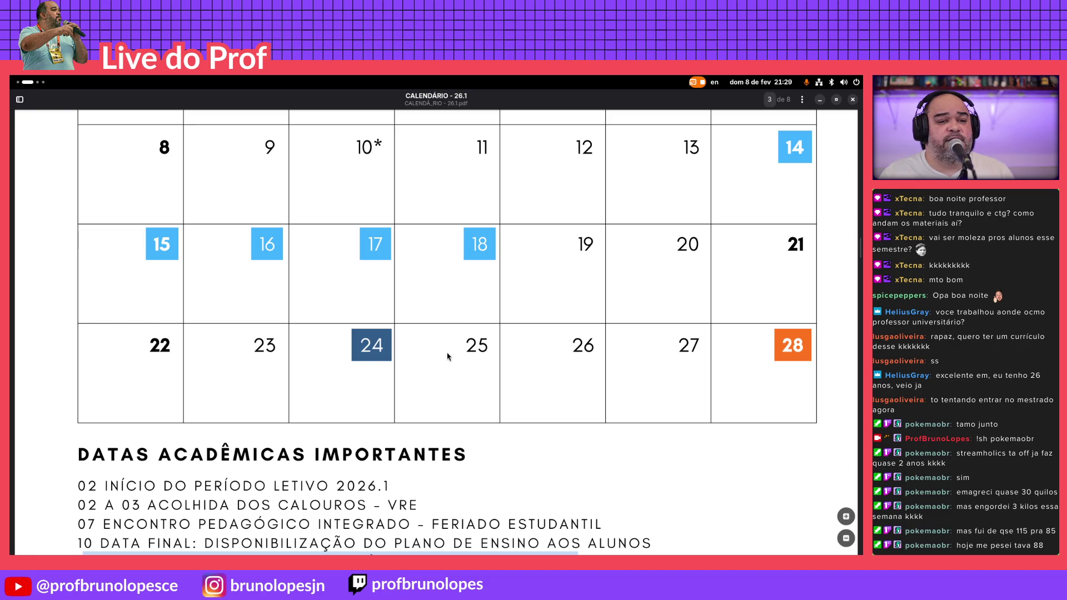
scroll(447, 362, up, 3)
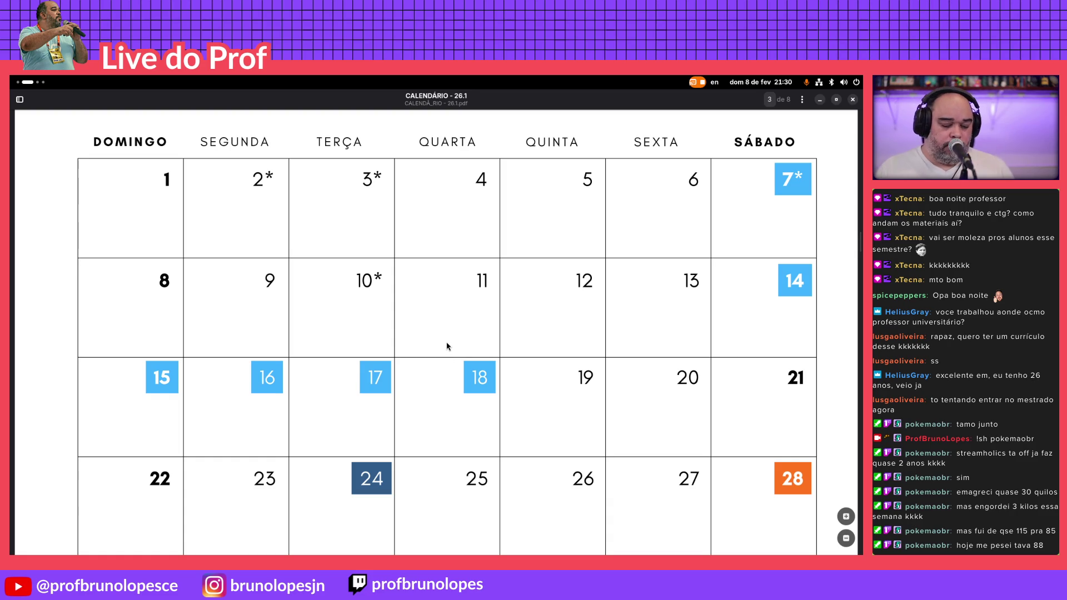
key(super)
click(434, 275)
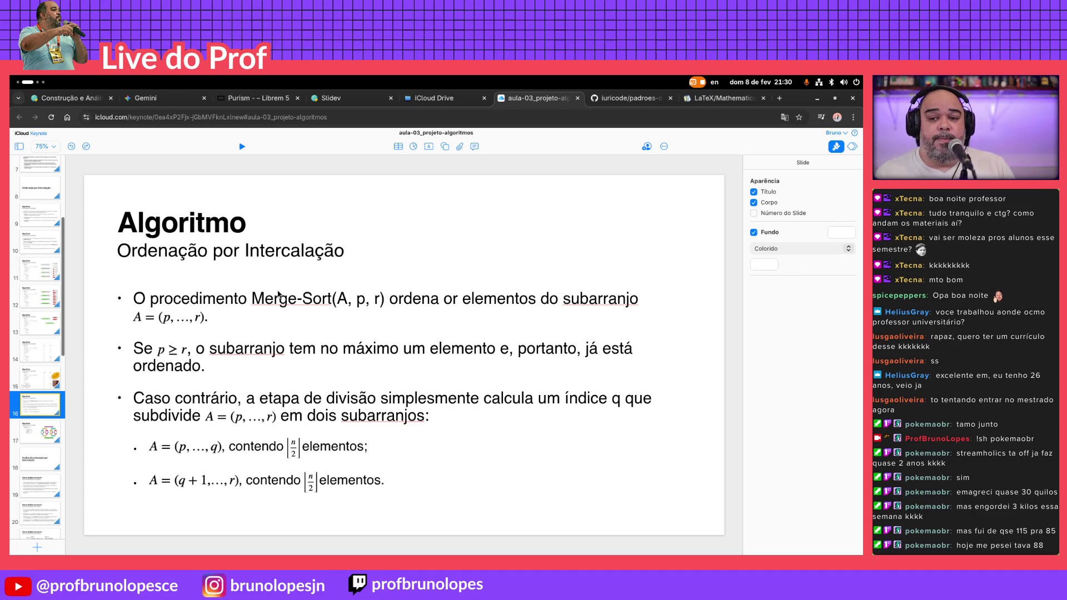
Glance at the previous Keynote slide, return to the Merge-Sort slide, and switch to the VS Code source
click(37, 382)
click(35, 410)
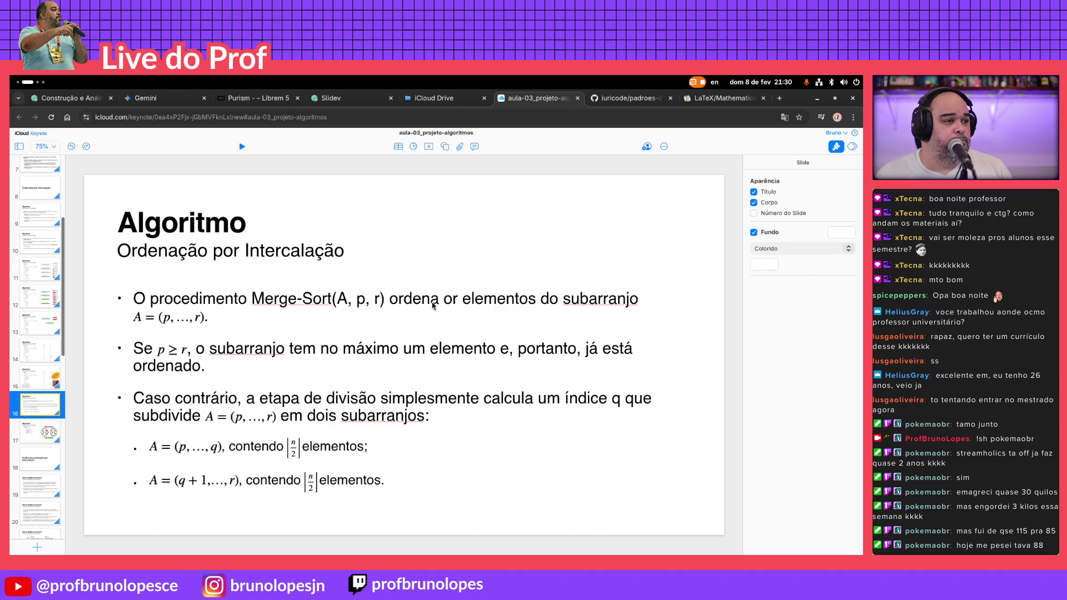
key(alt+Tab)
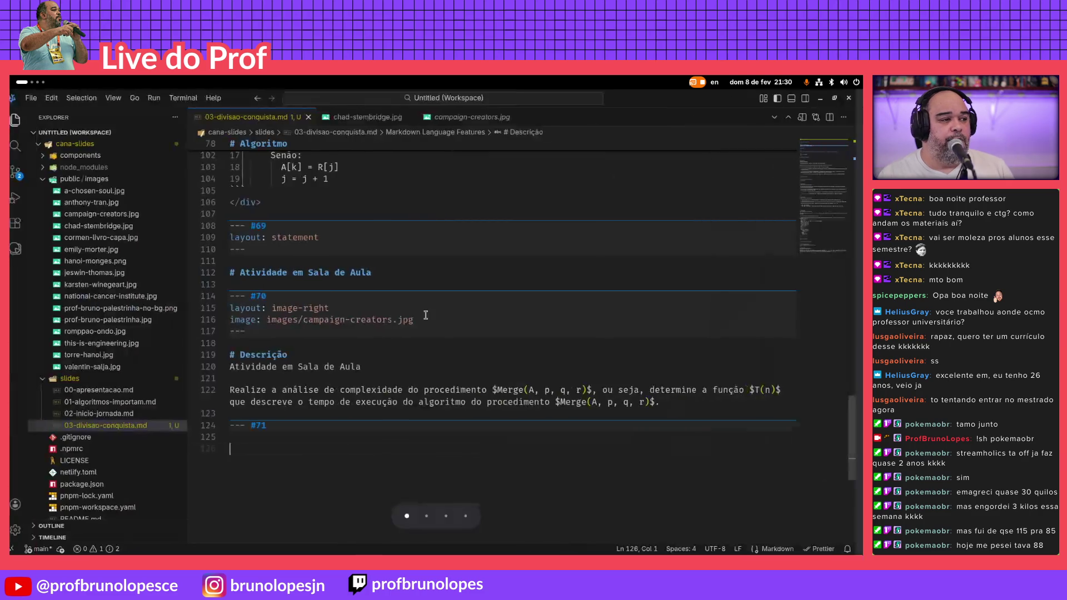
Review slide 67's Algoritmo heading and subtitle lines in the source, then return to the Keynote slide
key(Up)
key(Up)
key(Up)
key(Up)
key(Up)
key(Up)
key(Up)
key(Up)
key(Up)
key(Up)
key(Up)
key(Up)
key(Up)
key(Up)
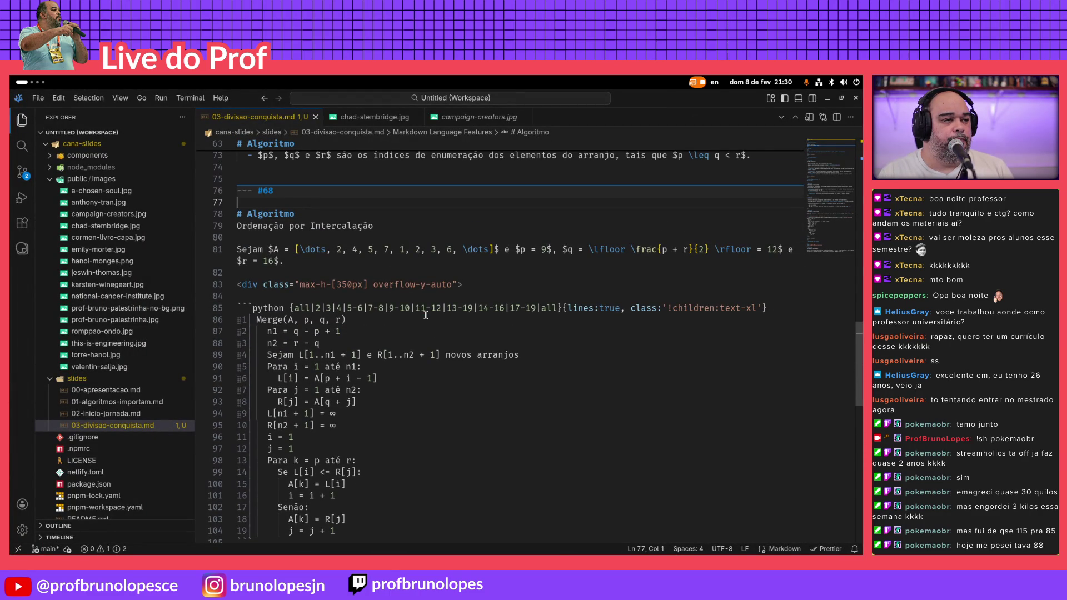
key(Up)
key(Up)
key(Up)
key(Up)
key(Up)
key(Up)
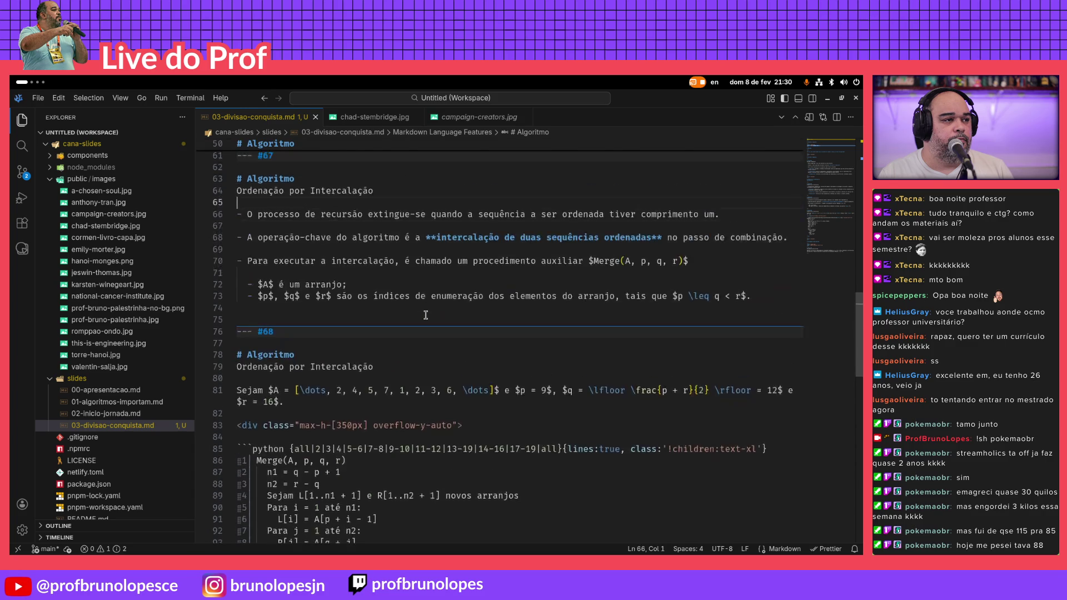
key(Up)
key(Up)
key(Up)
key(Up)
key(Up)
key(Up)
key(Down)
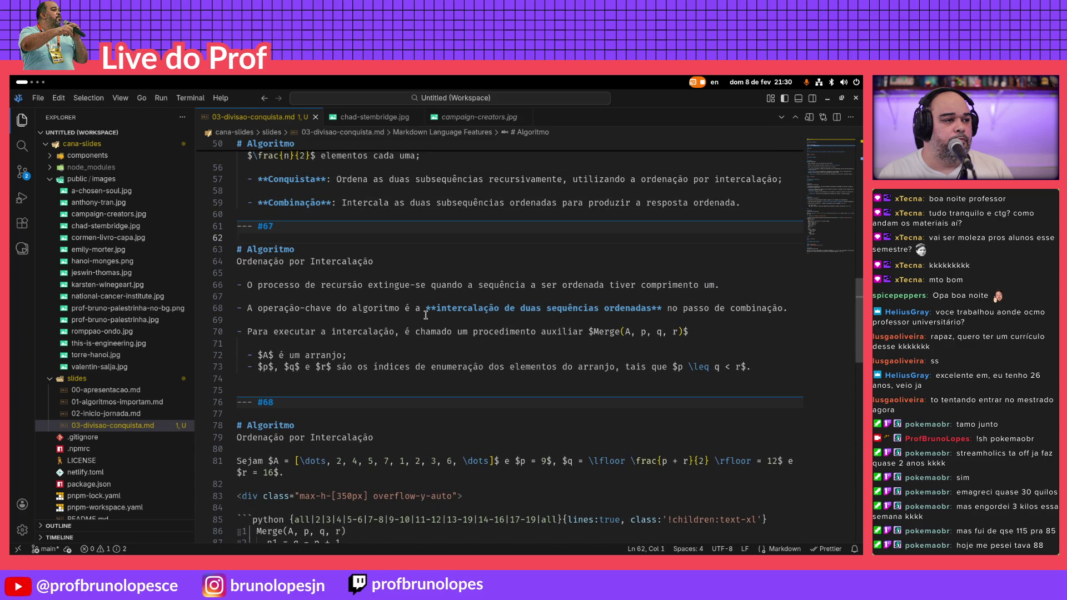
key(shift+Down)
key(shift+Down)
key(shift+Down)
key(shift+Down)
key(Left)
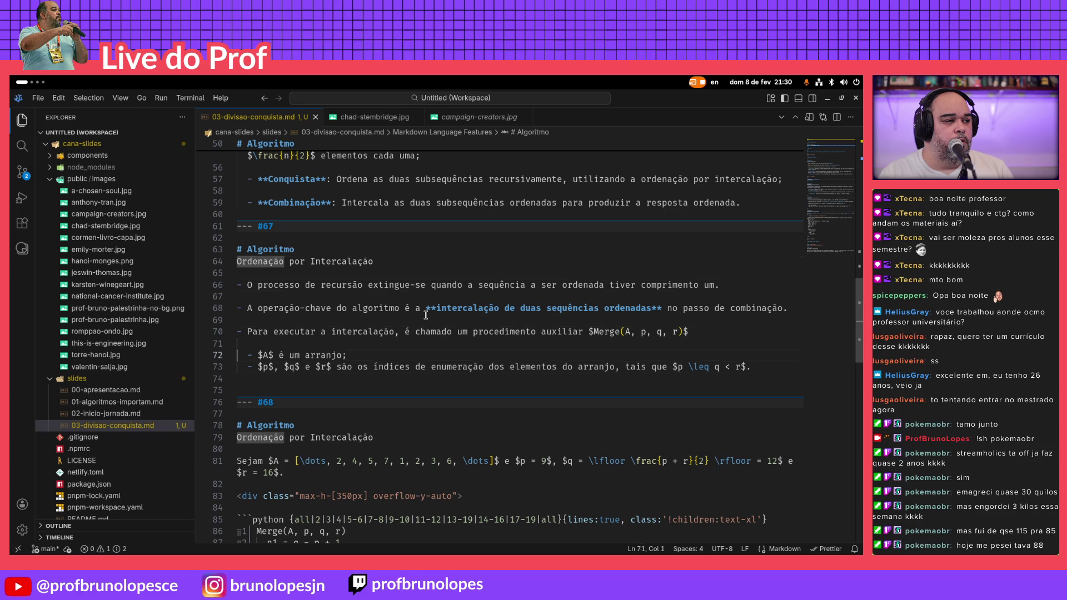
key(Down)
key(Down)
key(Down)
key(End)
key(alt+Tab)
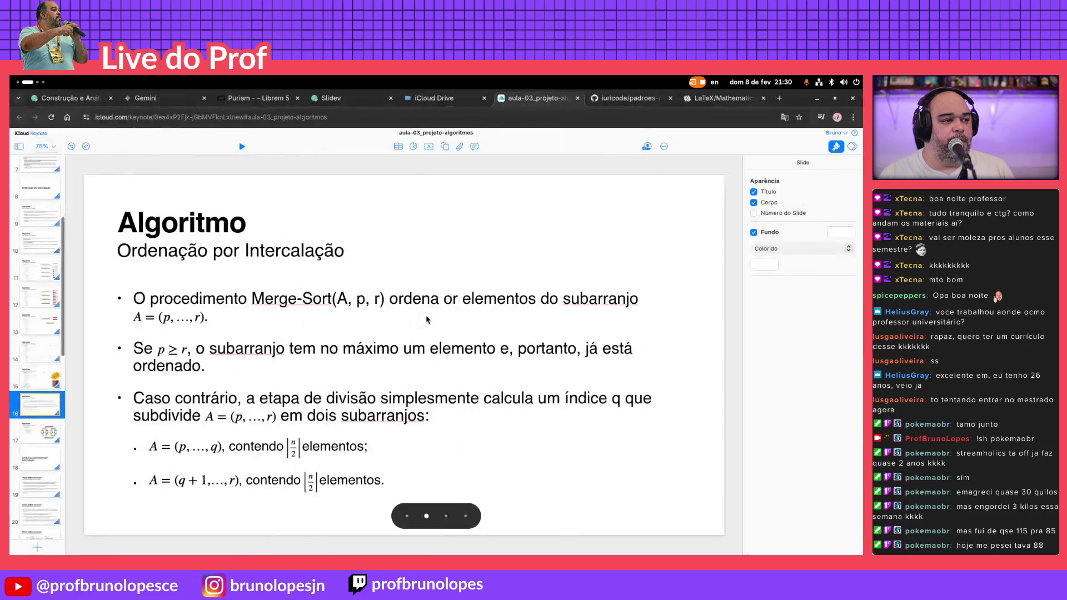
Step through the Merge pseudocode reveals in the Slidev deck and back to the Descrição slide
key(ctrl+1)
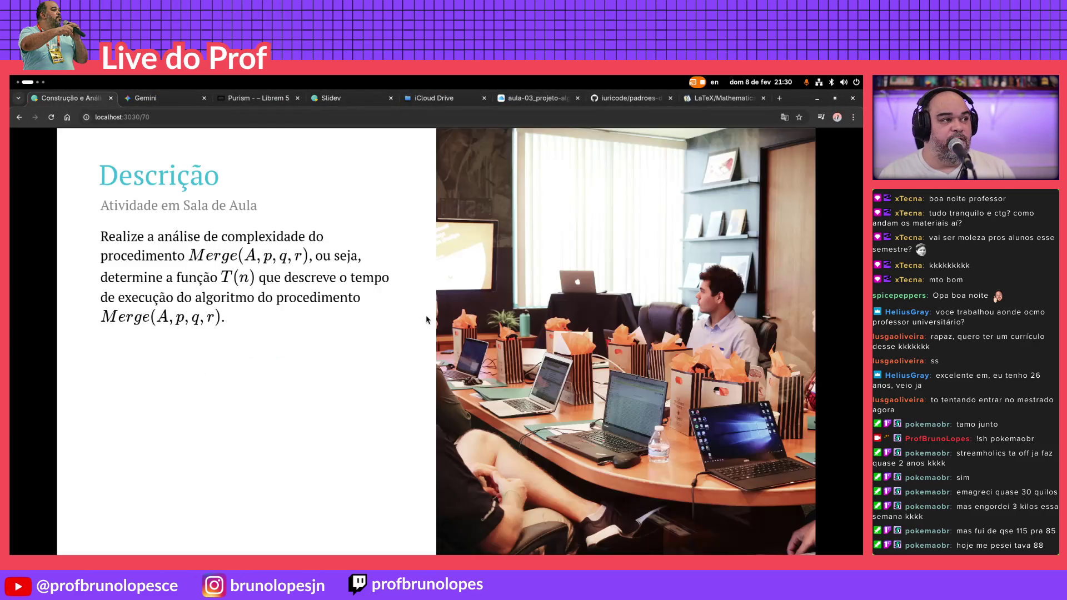
key(Left)
key(Left)
key(Left)
key(Left)
key(Left)
key(Left)
key(Left)
key(Left)
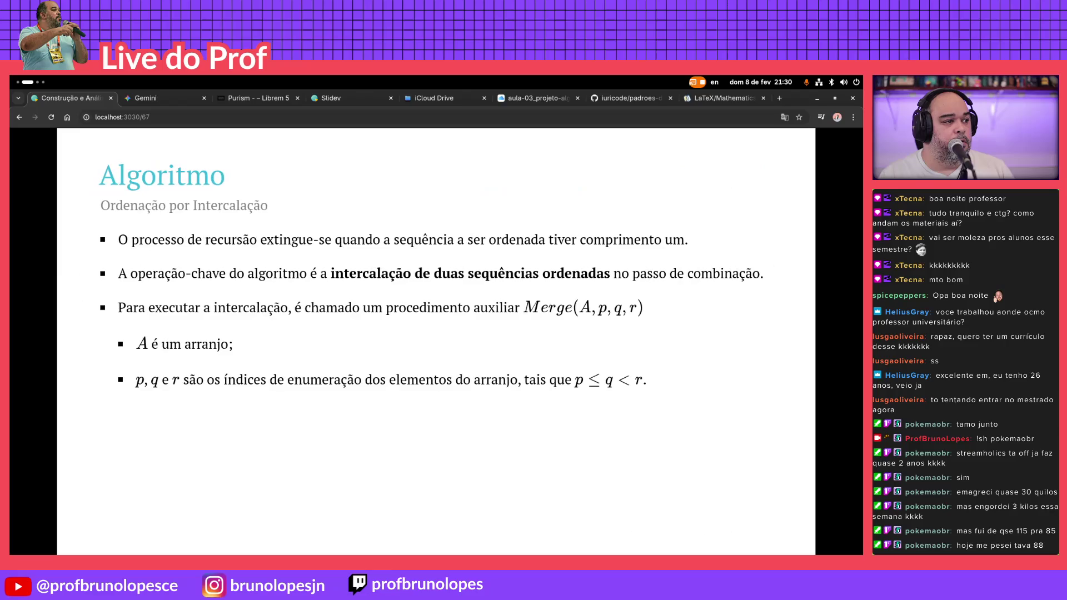
key(Right)
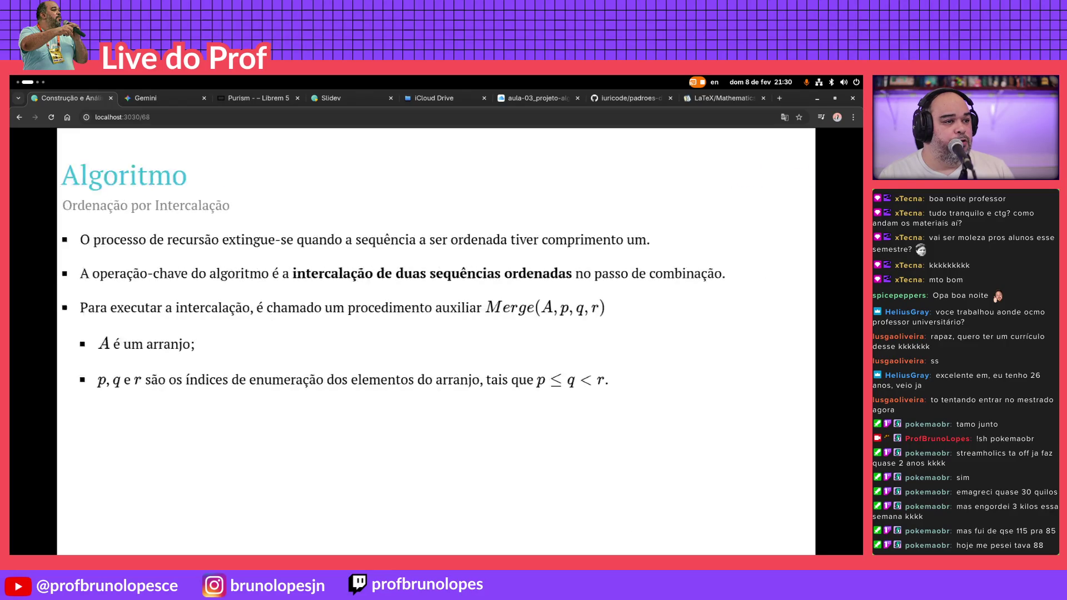
key(Right)
key(Right)
key(Right)
key(Right)
key(Right)
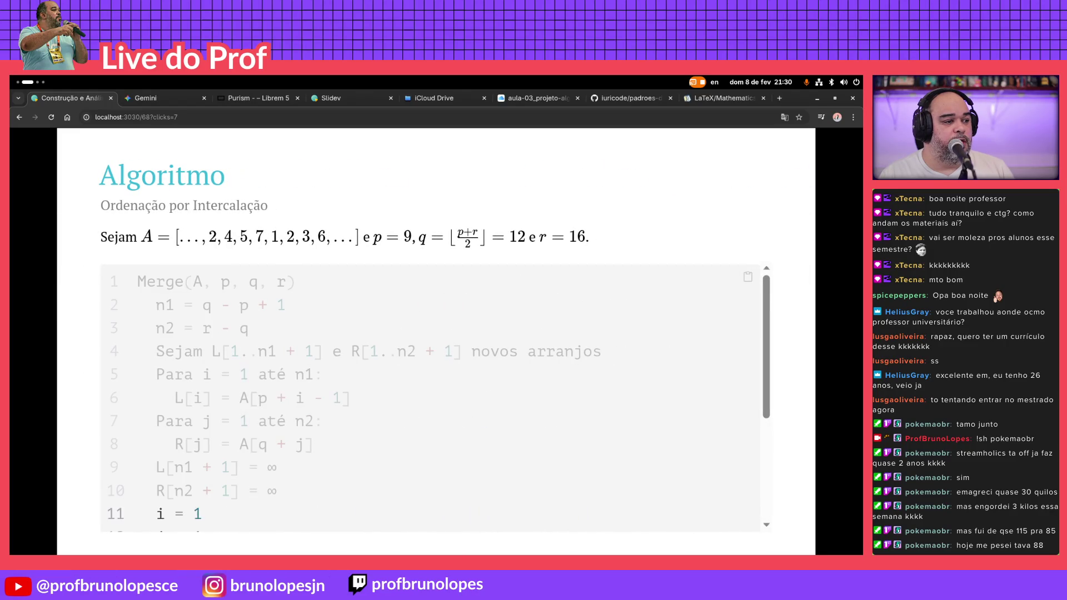
key(Right)
key(Right)
key(Right)
key(Right)
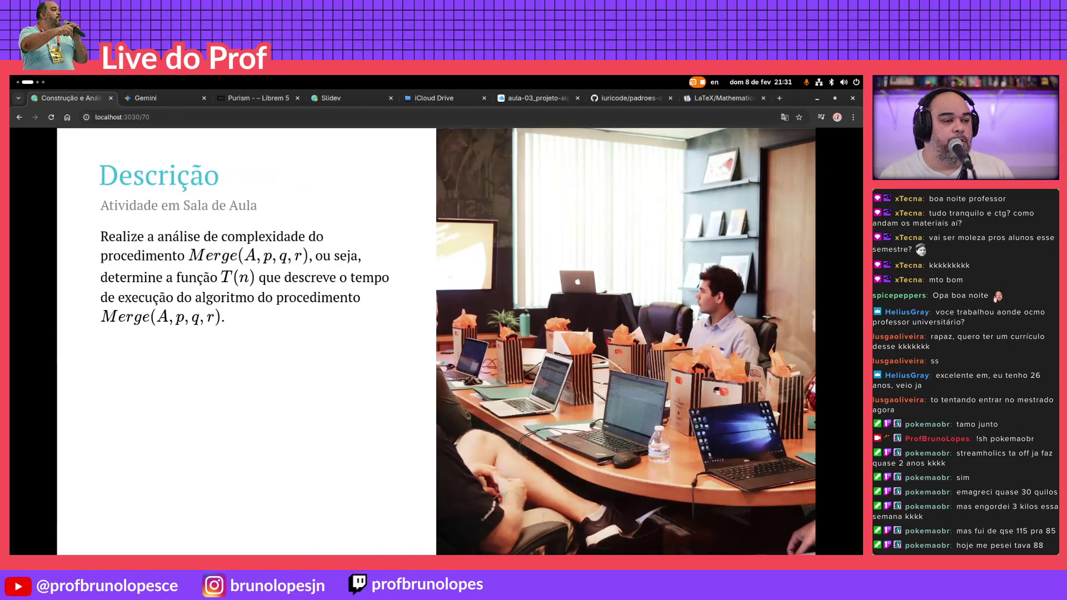
key(Right)
key(Left)
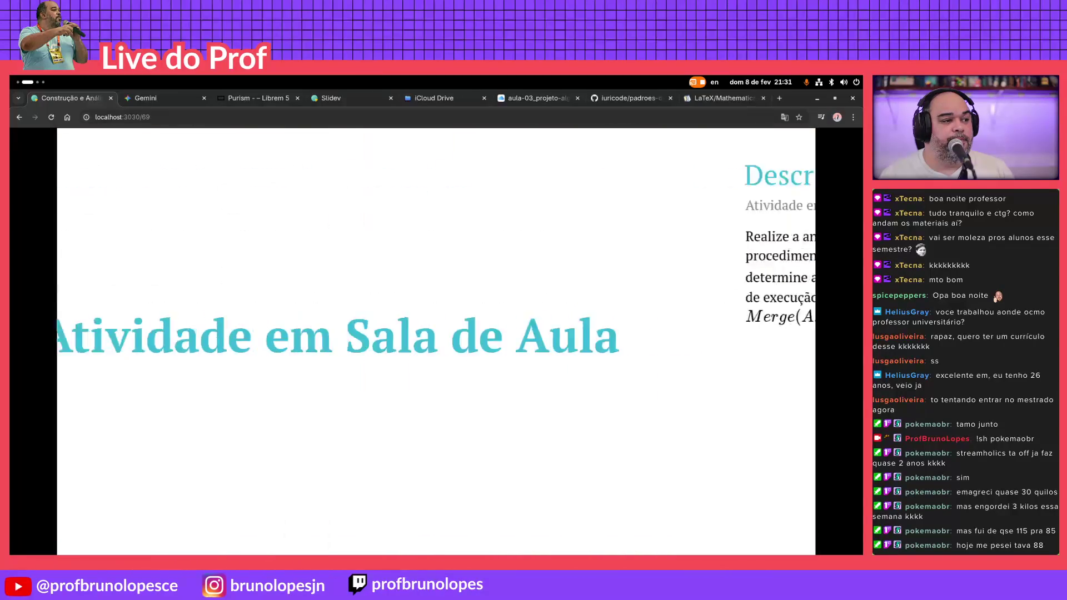
Check the end of the source file around slide 69's layout line against the Slidev presentation
key(alt+Tab)
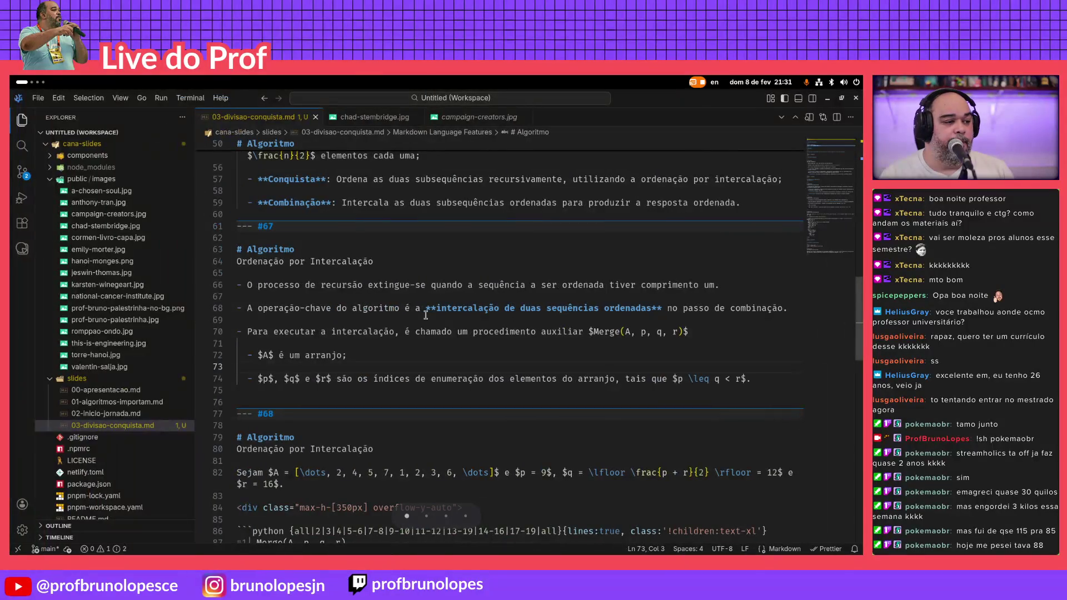
key(ctrl+End)
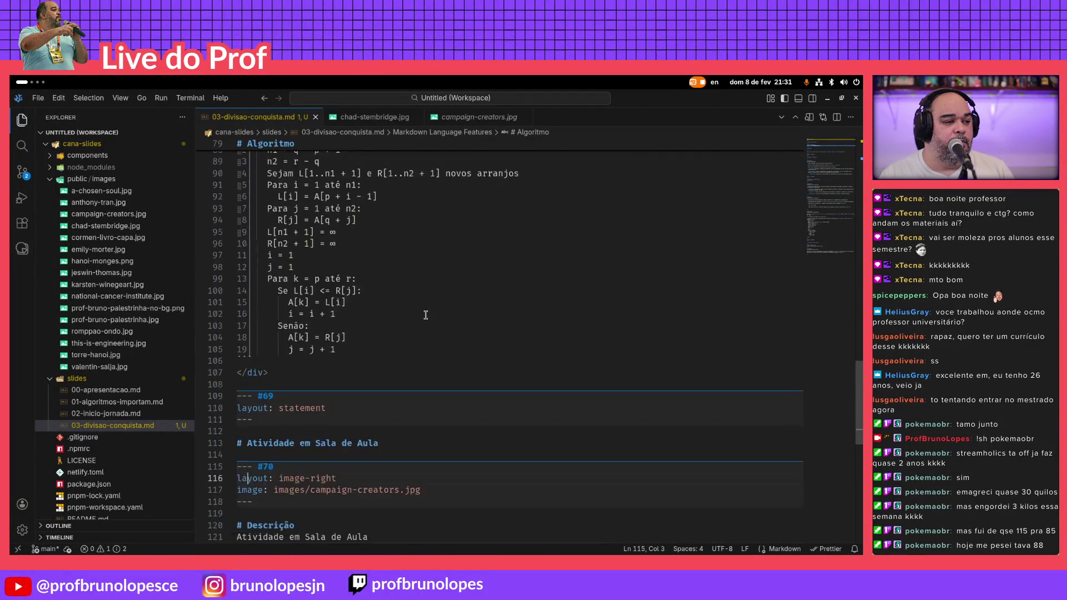
key(Up)
key(Up)
key(Up)
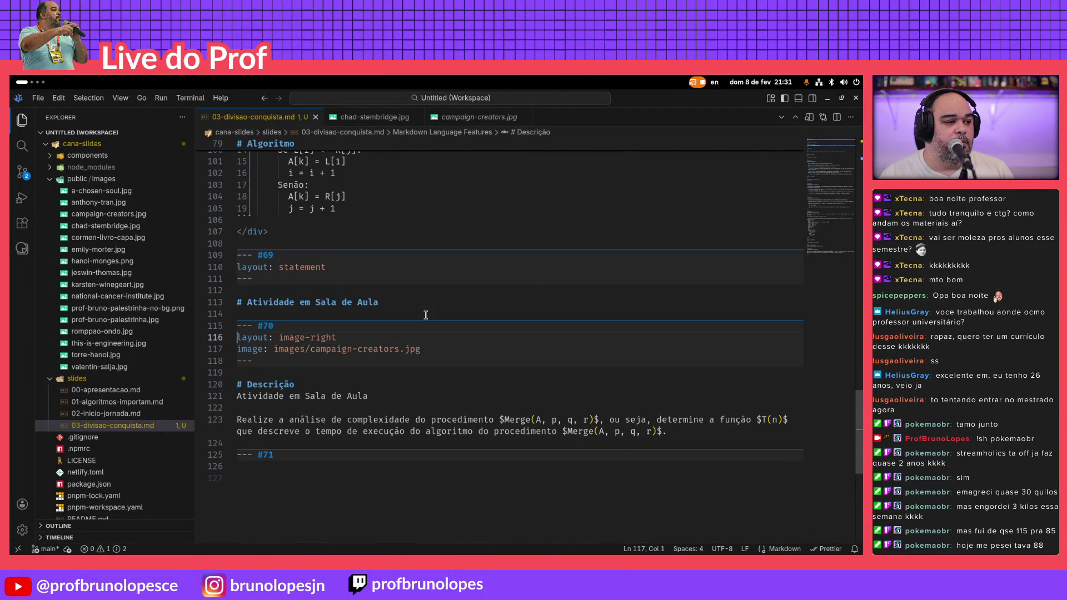
key(Up)
key(Up)
key(Up)
key(Up)
key(Up)
key(Up)
key(Up)
key(Up)
key(Up)
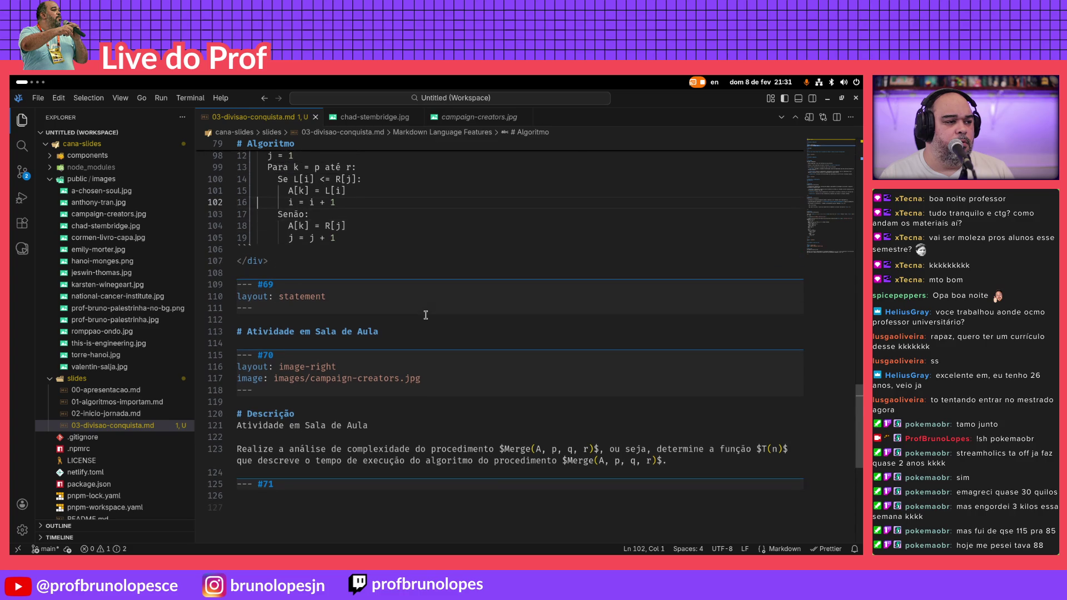
key(alt+Tab)
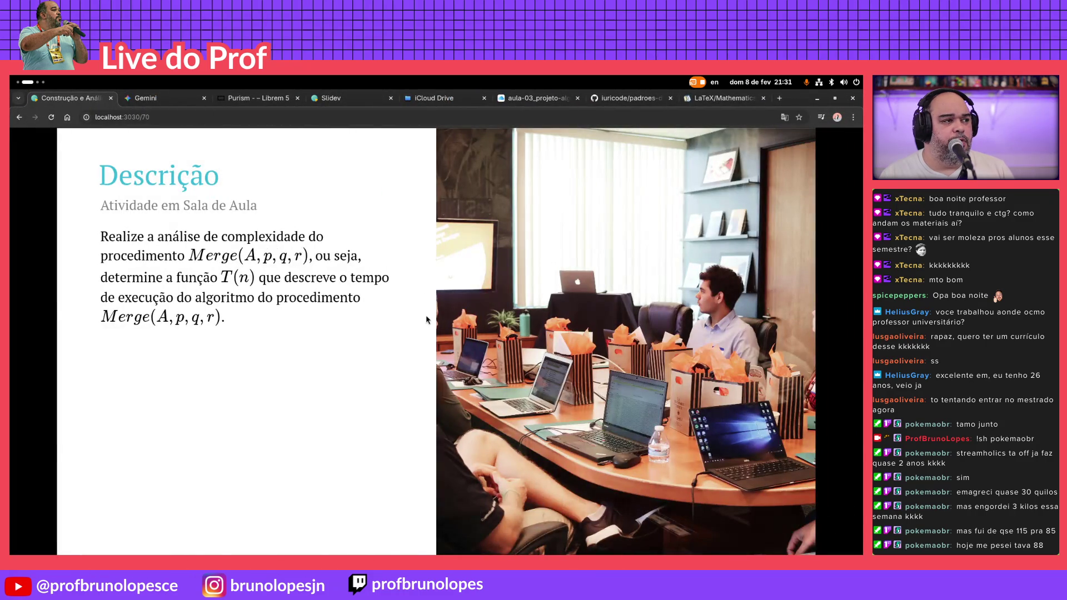
key(Right)
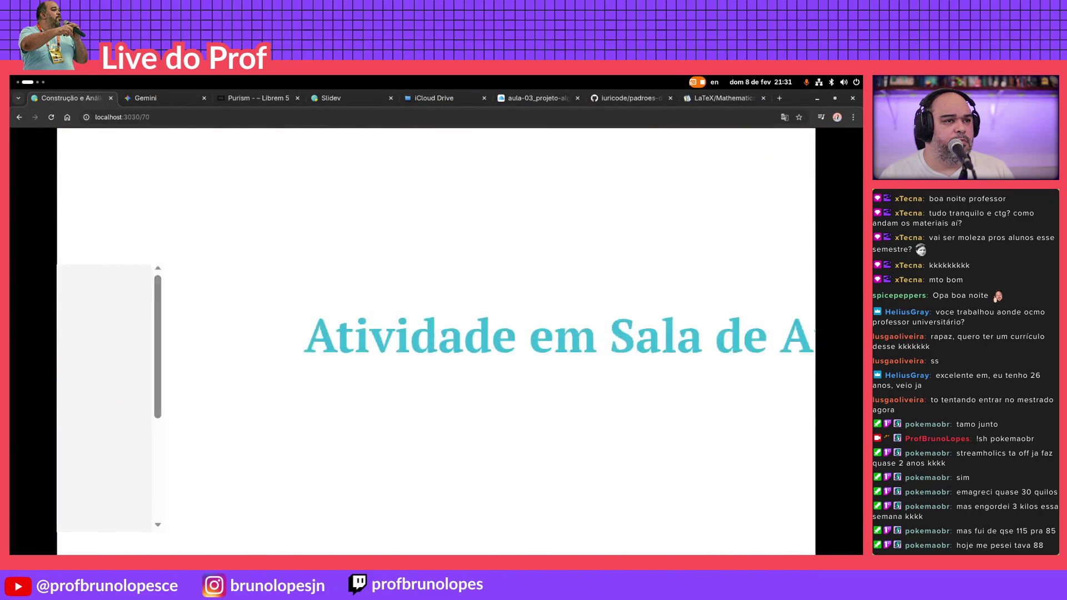
key(alt+Tab)
key(Down)
key(Down)
key(Down)
key(Down)
key(Down)
key(Down)
key(Down)
key(Down)
key(Down)
key(Down)
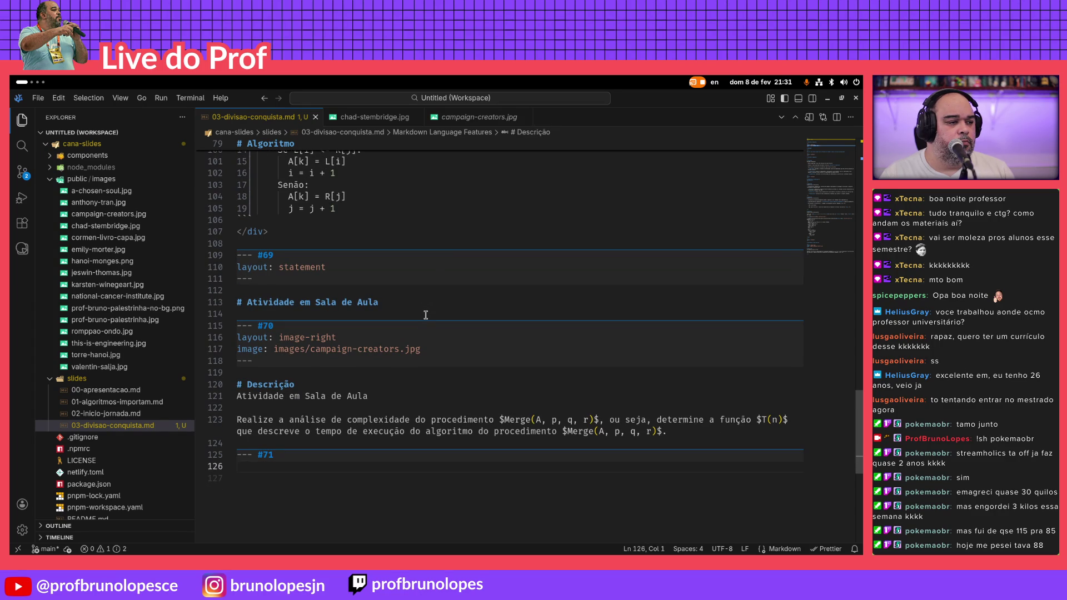
Retype the '---' separator after the Descrição slide to create an empty slide #71
key(shift+Right)
key(shift+Right)
key(shift+Right)
key(BackSpace)
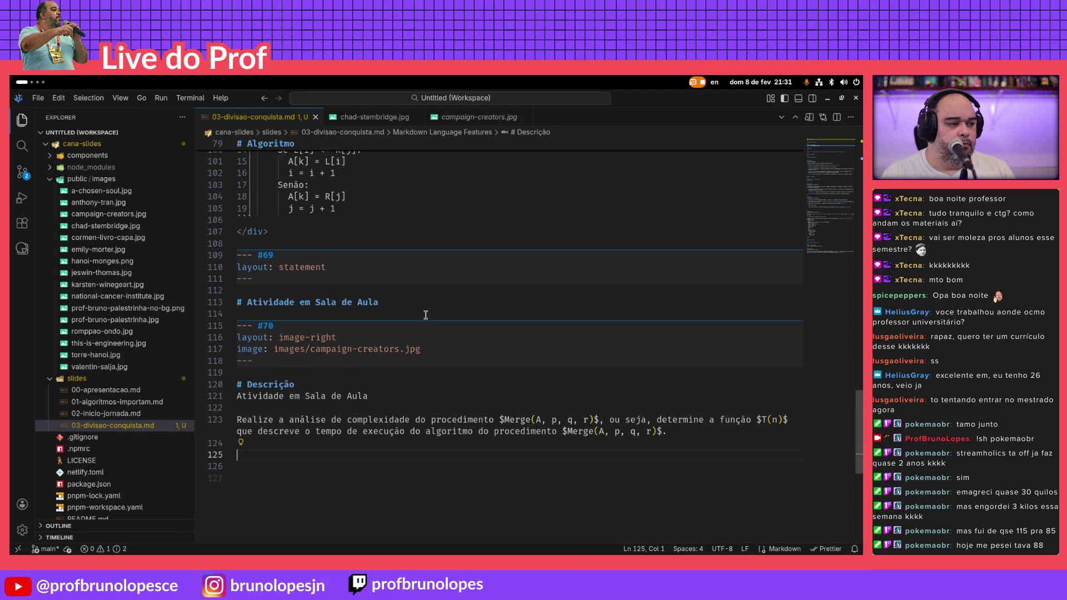
key(alt+Tab)
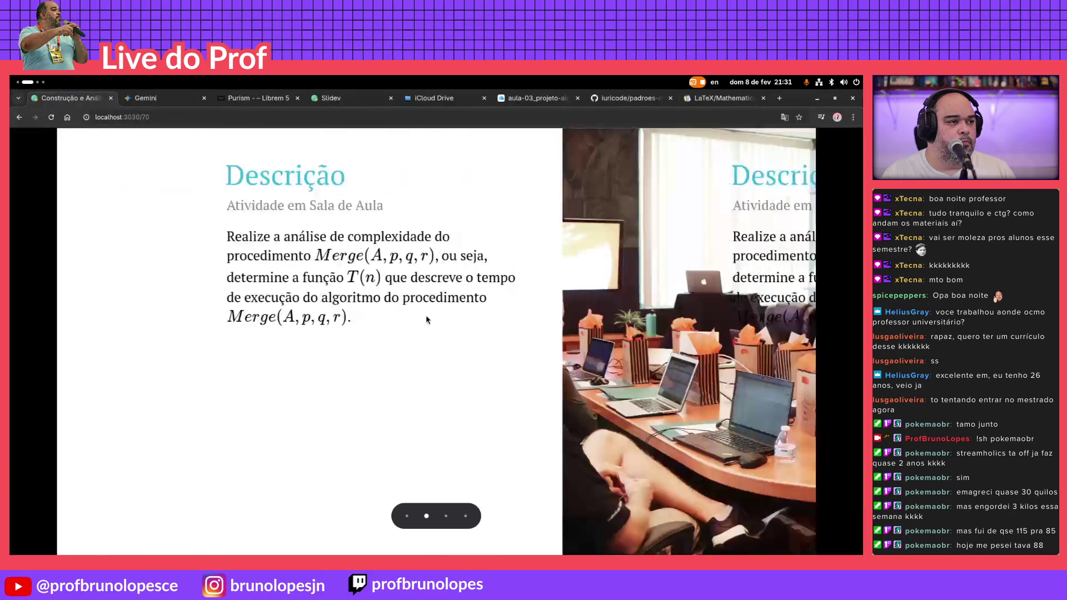
key(Left)
key(Left)
key(Right)
key(Right)
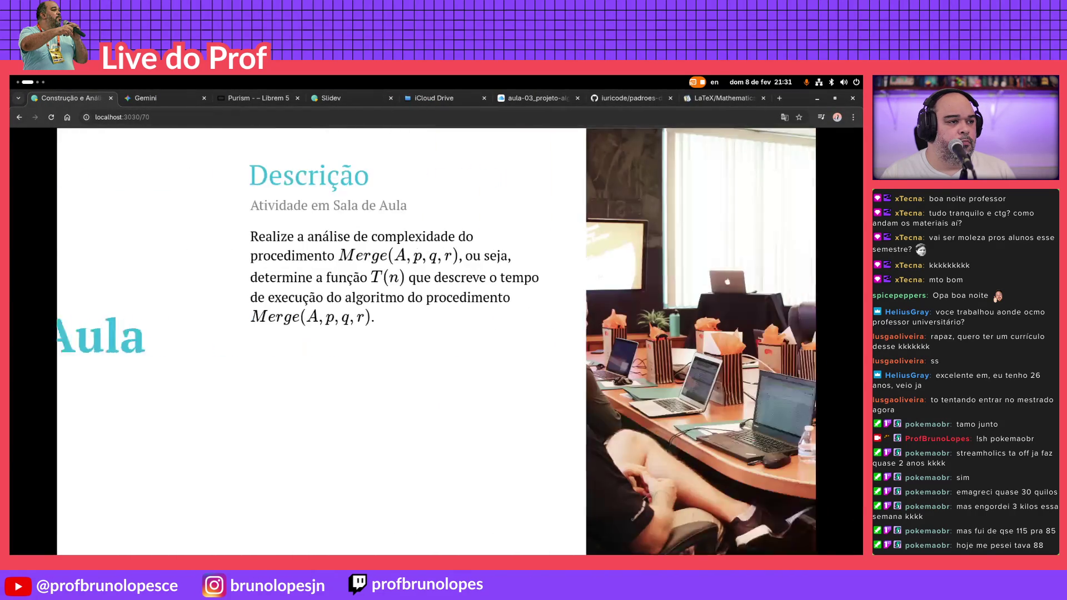
key(alt+Tab)
key(alt+Tab)
key(alt+Tab)
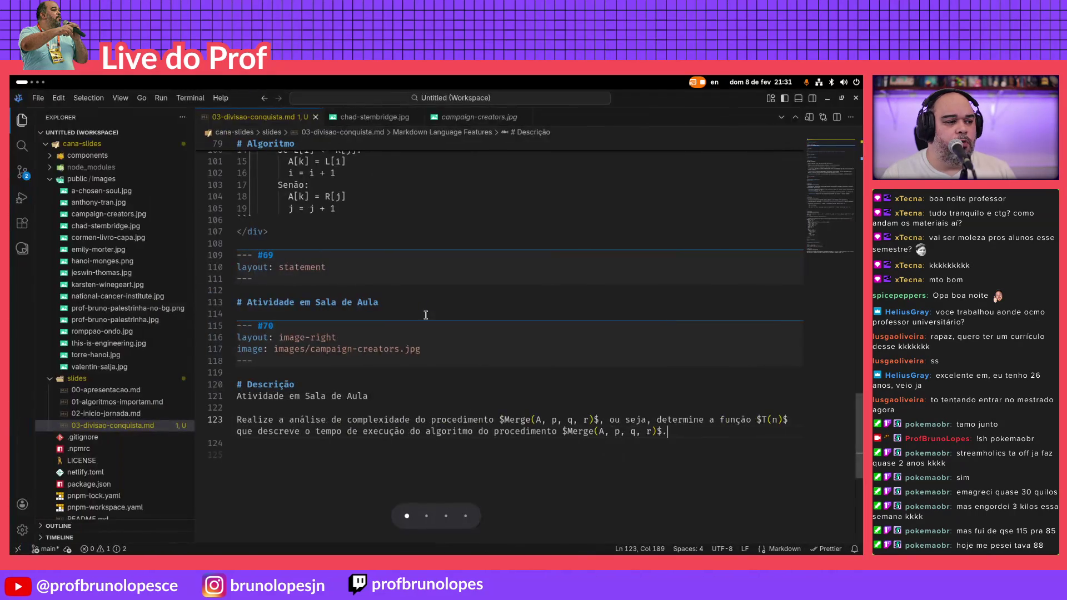
key(Return)
key(Return)
text(--)
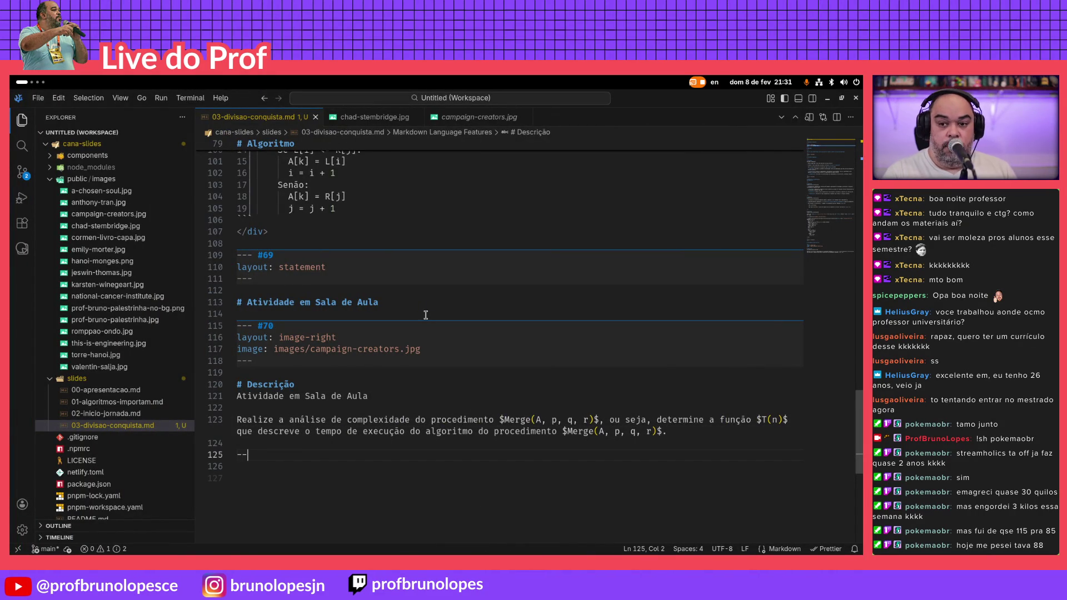
text(- #71)
key(Return)
key(Return)
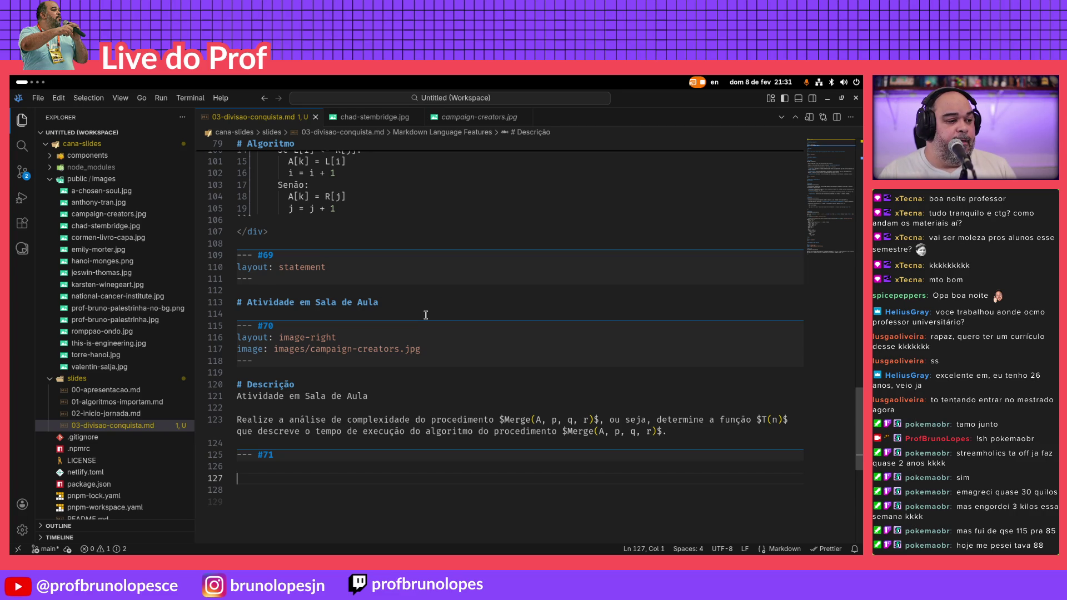
Copy the '# Algoritmo' heading and 'Ordenação por Intercalação' subtitle into slide #71
key(Up)
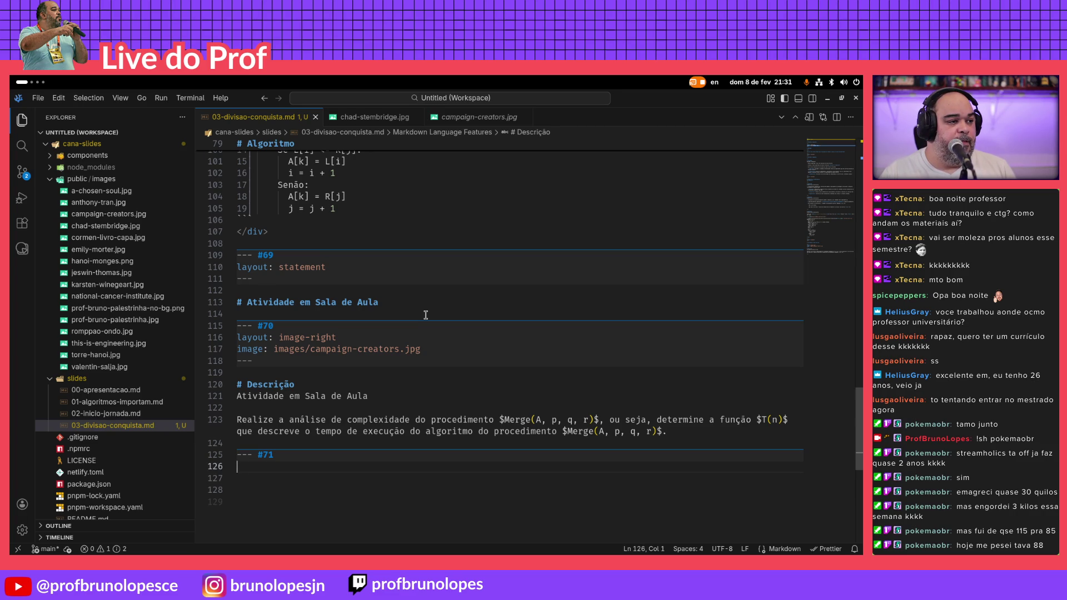
key(Up)
key(Up)
key(Up)
key(Up)
key(Up)
key(Up)
key(Up)
key(Up)
key(Up)
key(Up)
key(Up)
key(Up)
key(Up)
scroll(425, 315, up, 3)
key(Up)
key(Up)
key(shift+End)
key(ctrl+c)
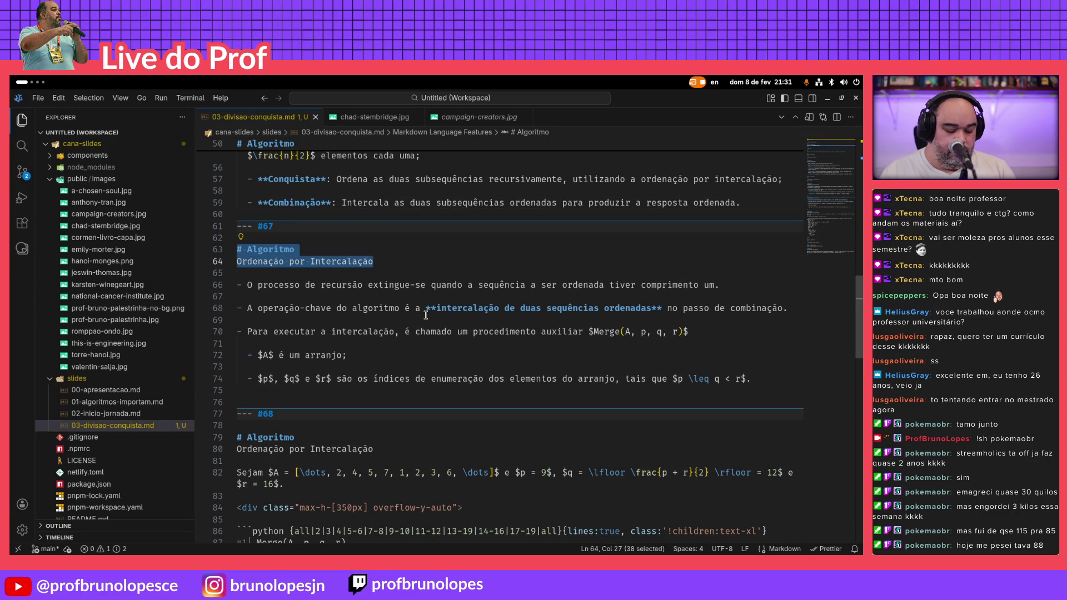
key(Down)
key(Down)
key(Down)
key(Down)
key(Down)
key(Down)
key(Down)
key(Down)
key(Down)
key(Down)
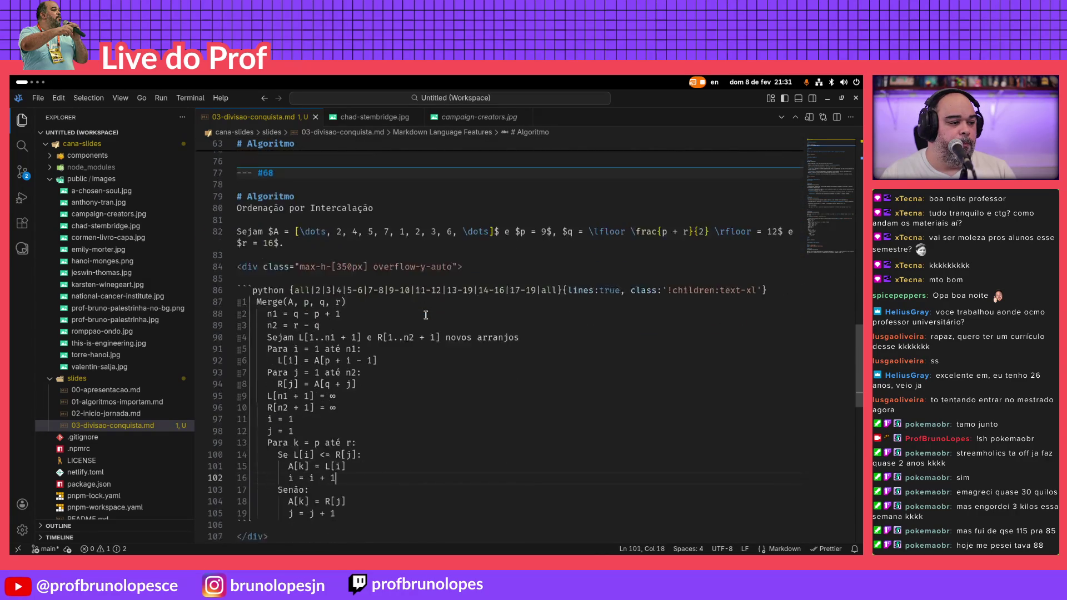
key(Down)
key(Down)
key(Down)
key(Down)
key(Down)
key(Down)
key(ctrl+v)
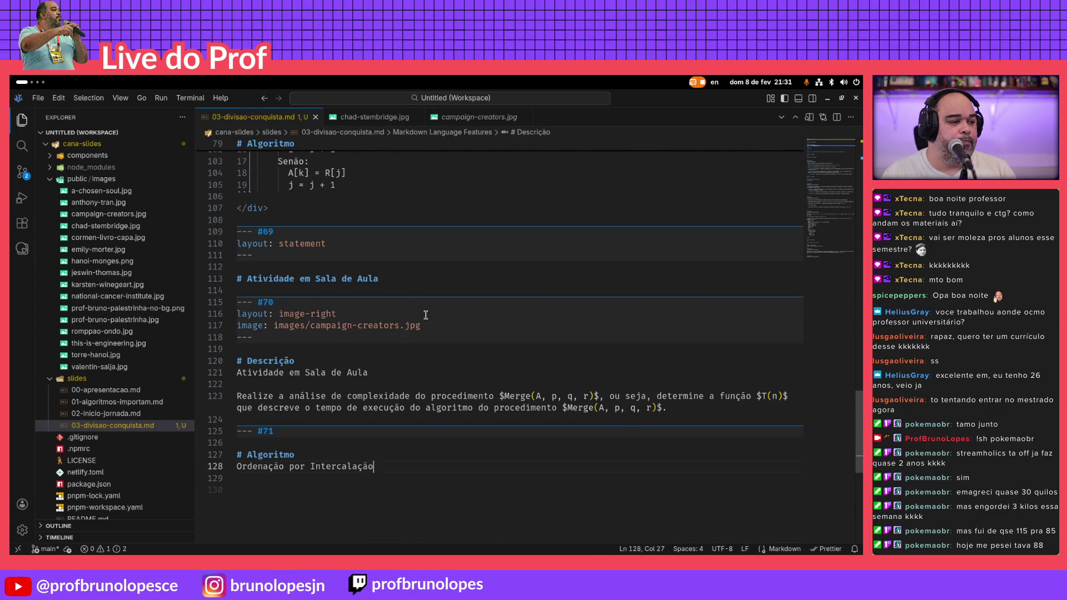
Preview the new Algoritmo slide in Slidev and compare it with the Keynote version
key(alt+Tab)
key(Right)
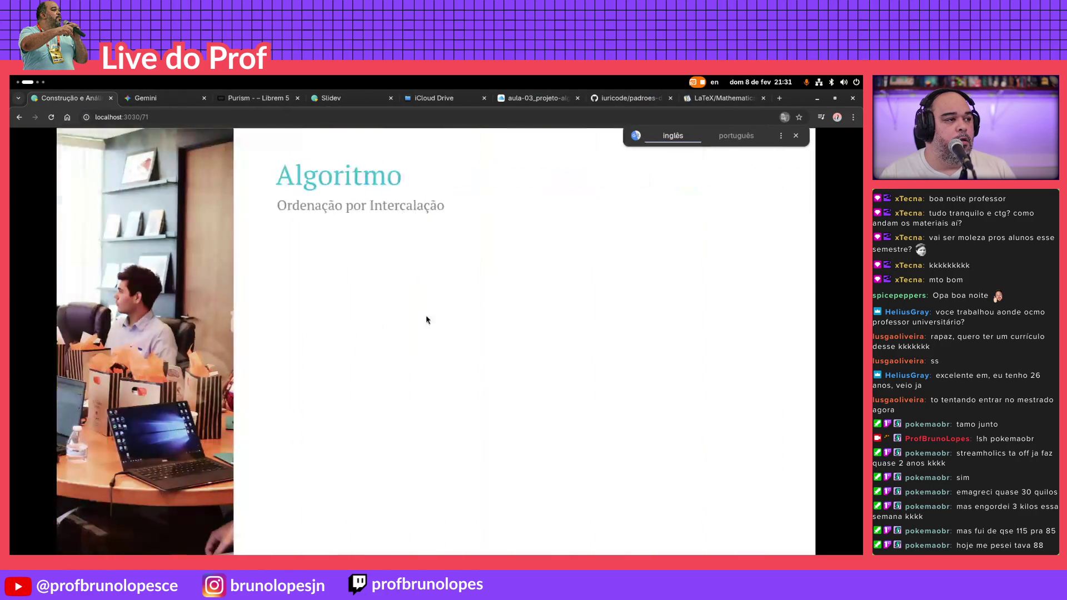
key(Left)
key(Right)
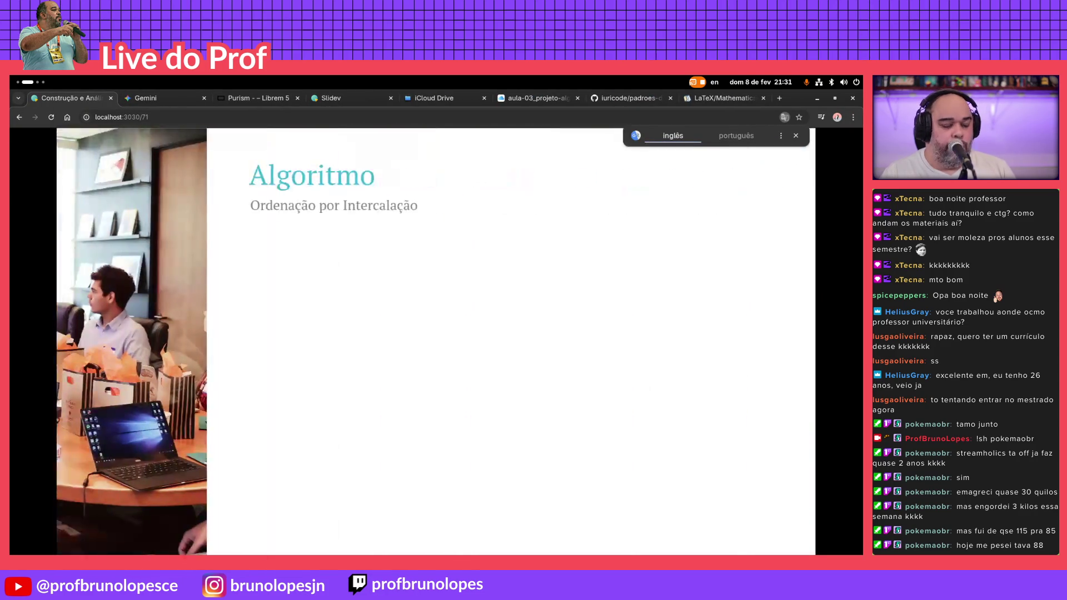
key(ctrl+6)
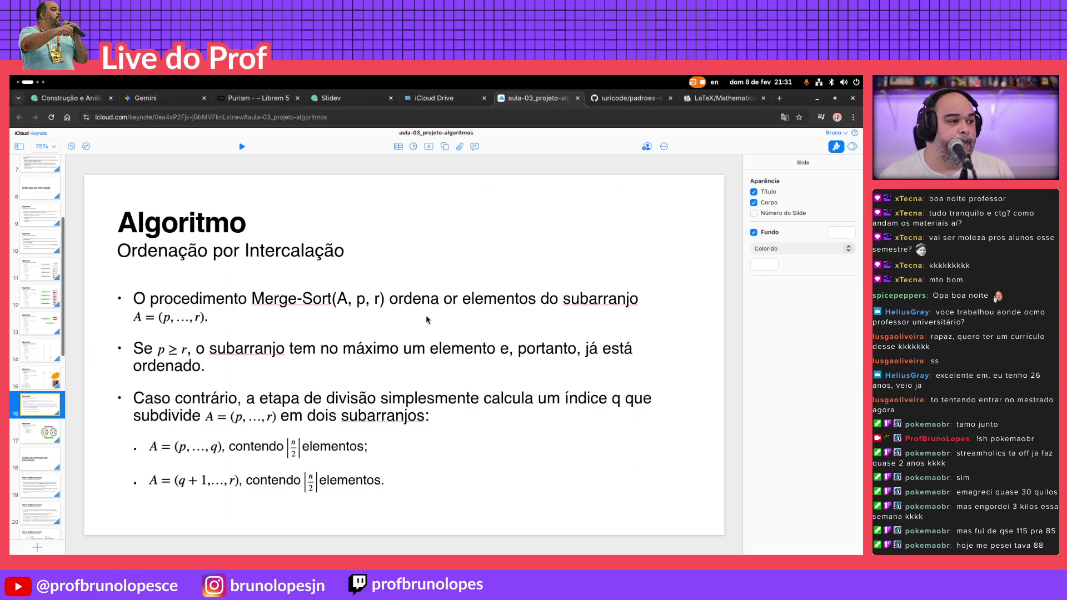
key(alt+Tab)
text(- )
text(O procedi)
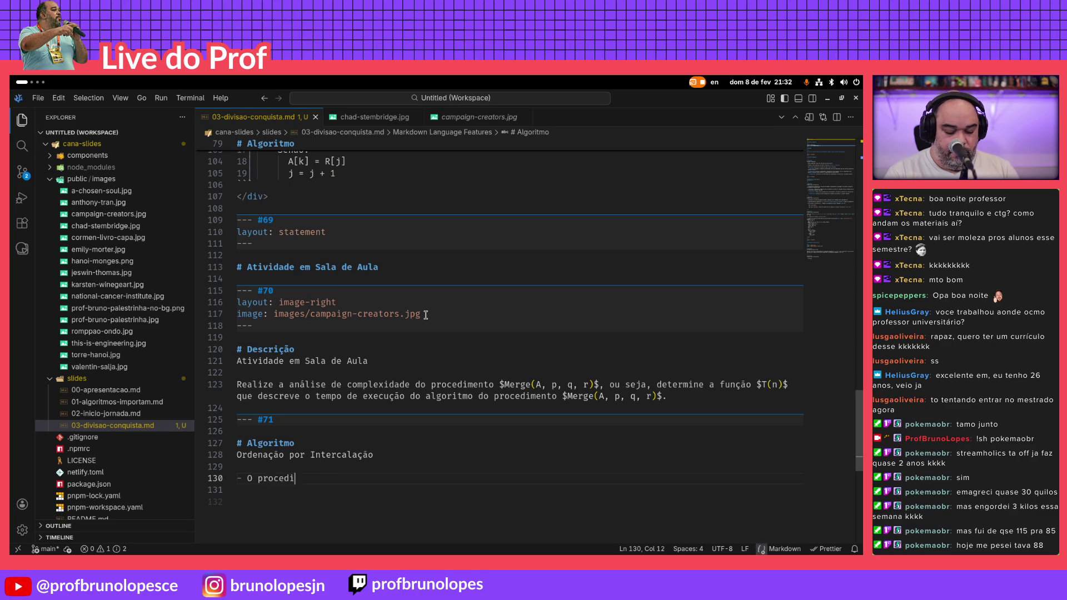
text(mento )
text(erge)
Write the bullet start 'O procedimento $MergeSort(A, p, r)$' on slide #71, checking Keynote for reference
key(BackSpace)
key(BackSpace)
key(BackSpace)
key(BackSpace)
text(erge)
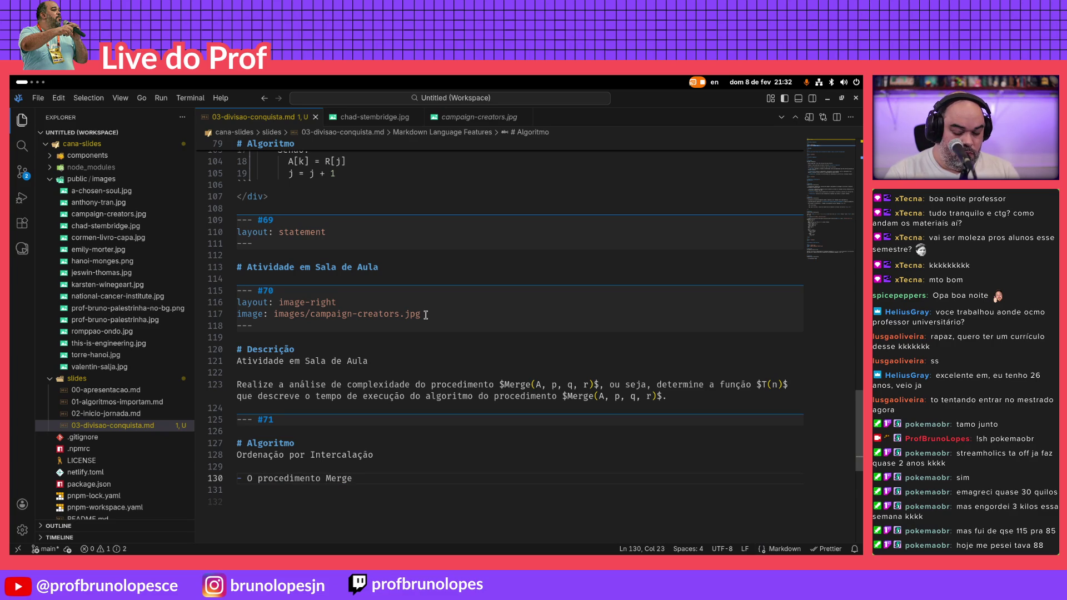
text(Sort()
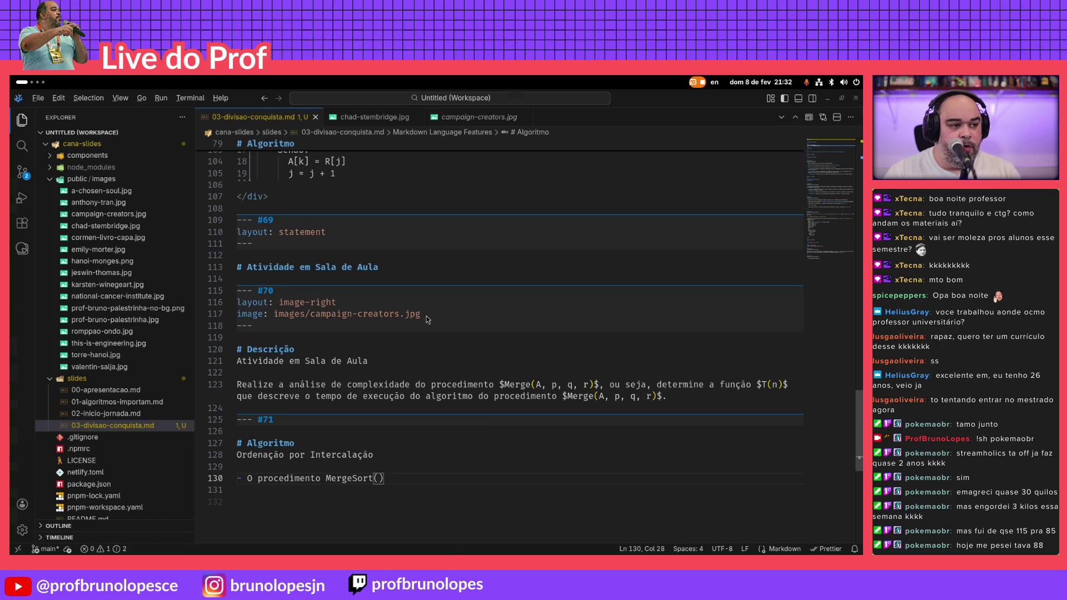
key(alt+Tab)
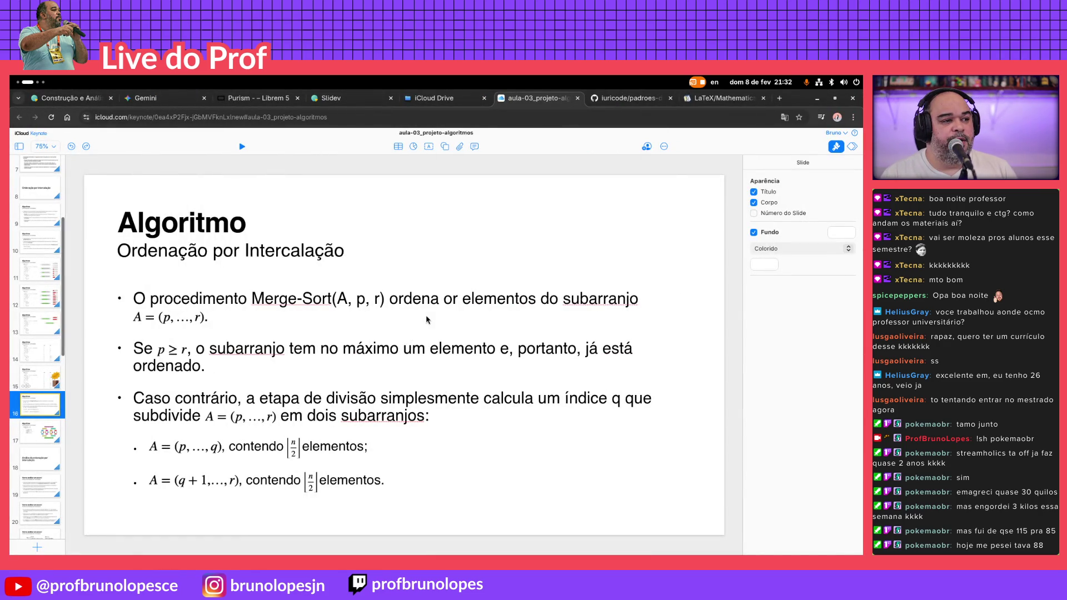
key(alt+Tab)
text((A, p)
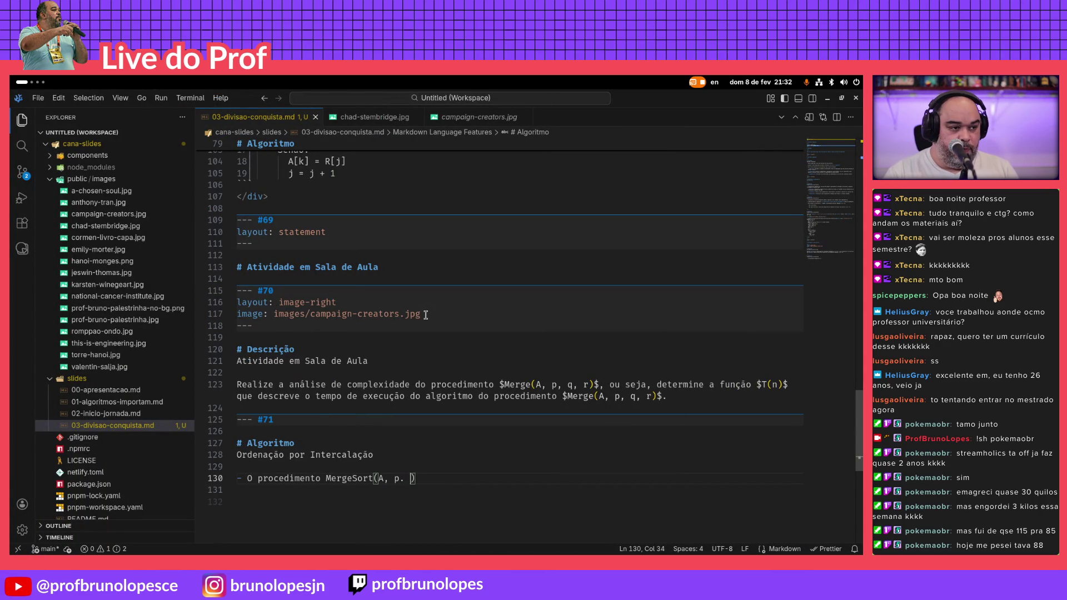
text(,)
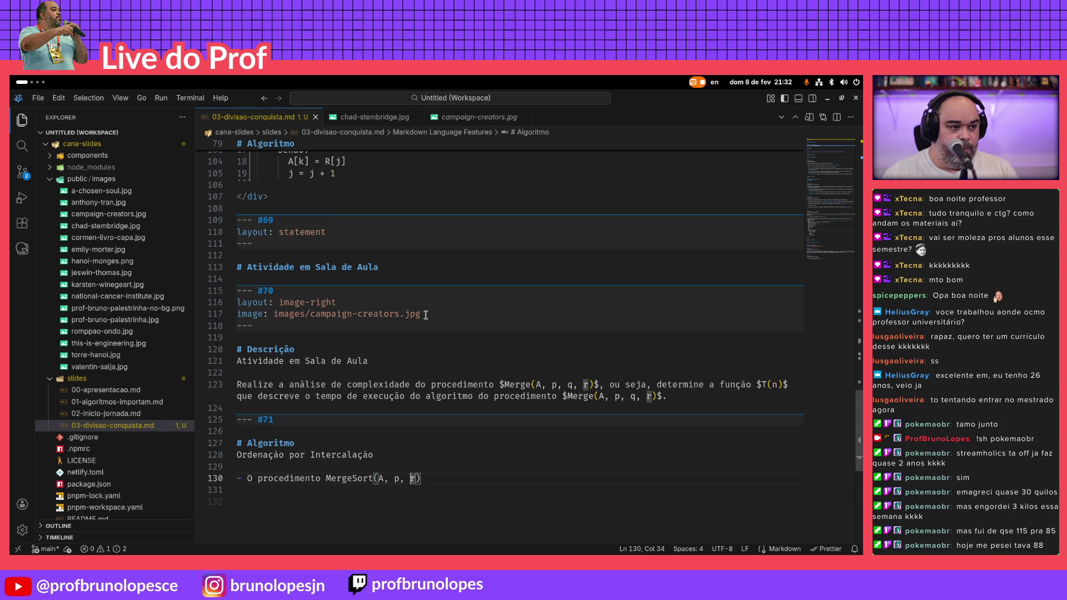
key(Left)
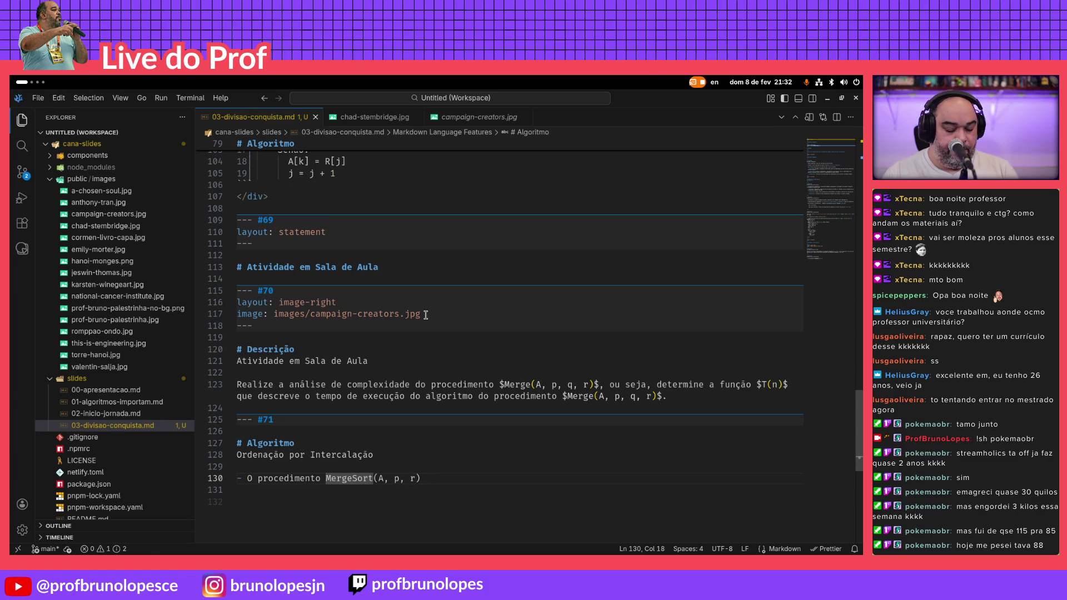
text($)
key(End)
text($)
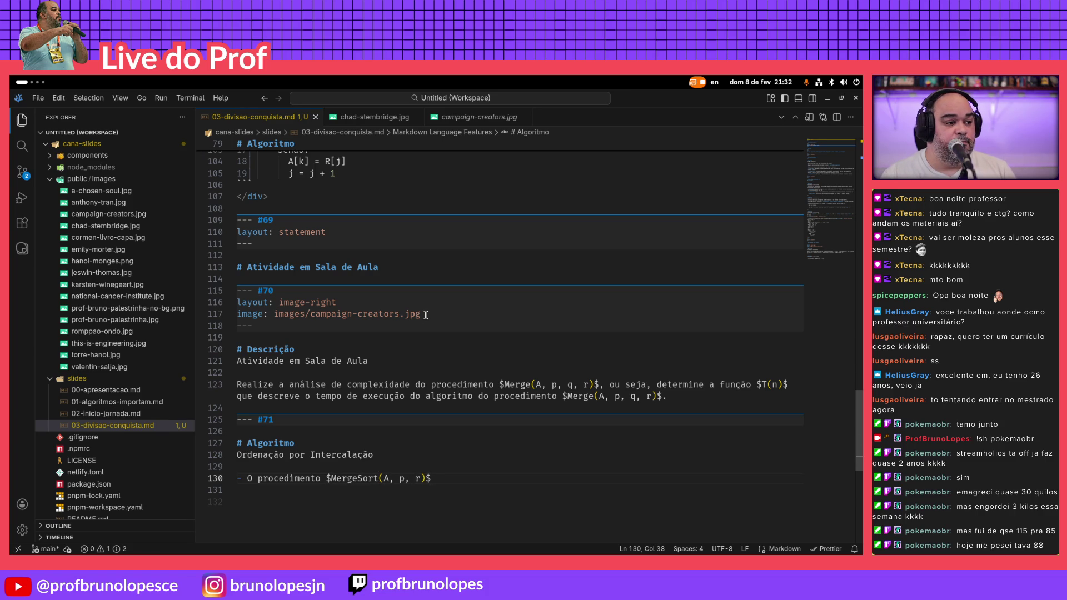
key(alt+Tab)
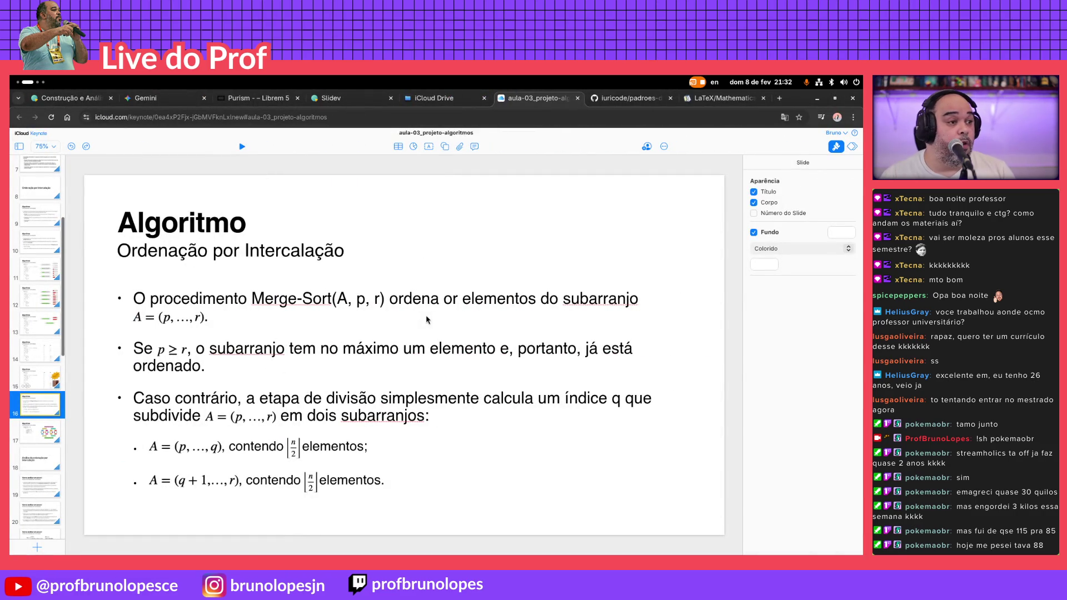
key(alt+Tab)
text(ordena os elementos do )
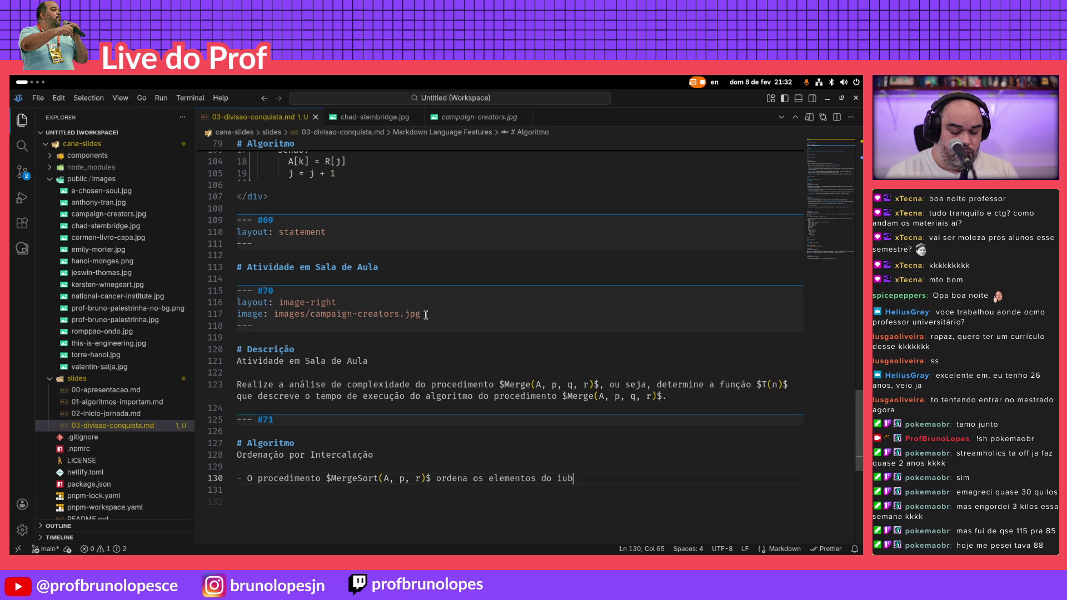
text(subarrajn)
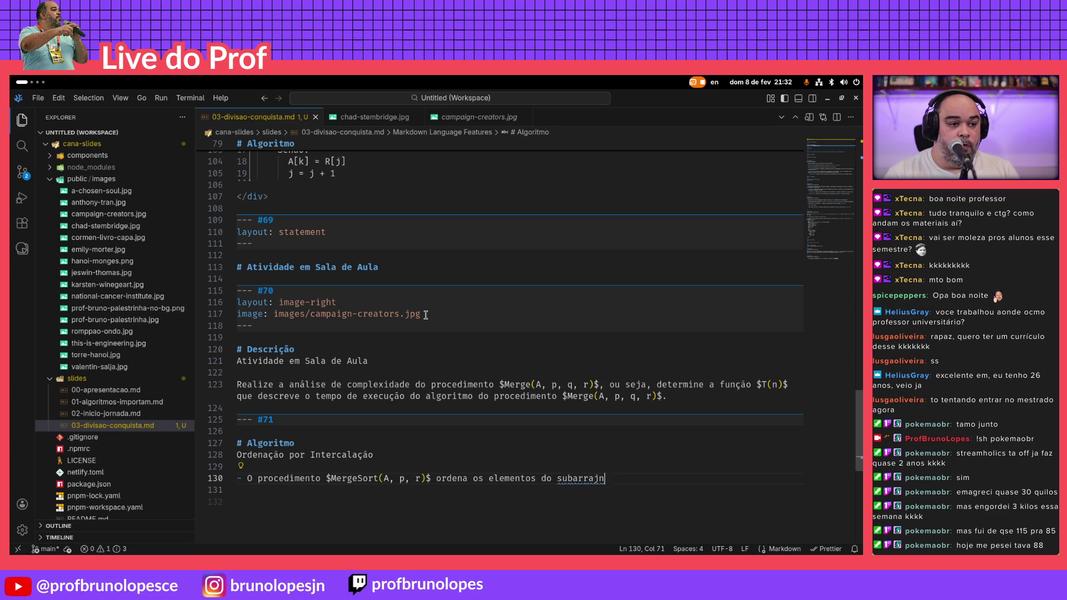
Finish the bullet with 'ordena os elementos do subarranjo $A=(p..r)$', checking Keynote for reference
key(BackSpace)
key(BackSpace)
text(njo)
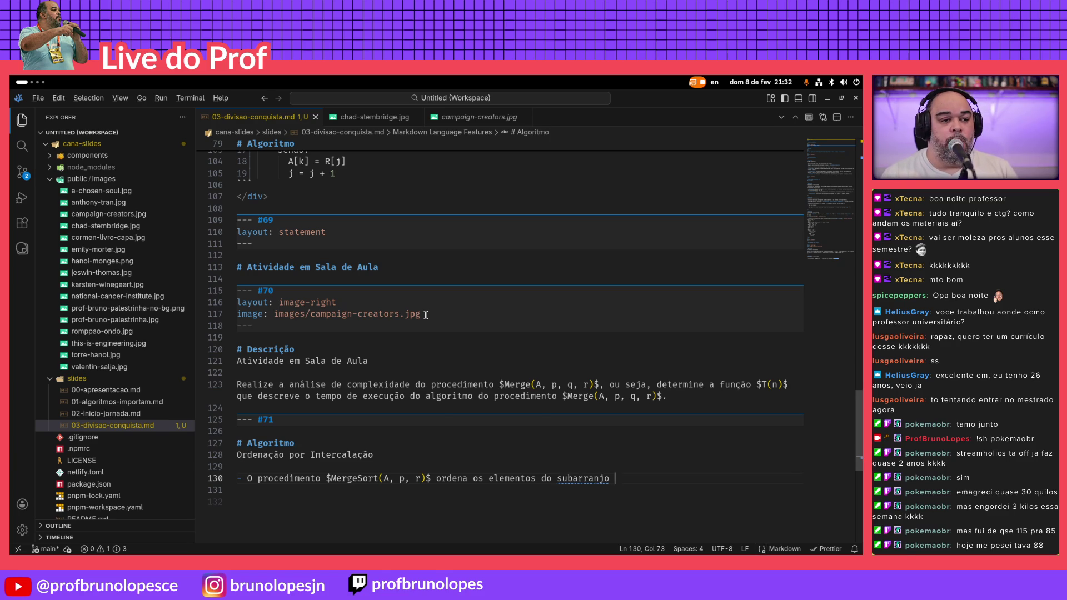
key(alt+Tab)
key(alt+Tab)
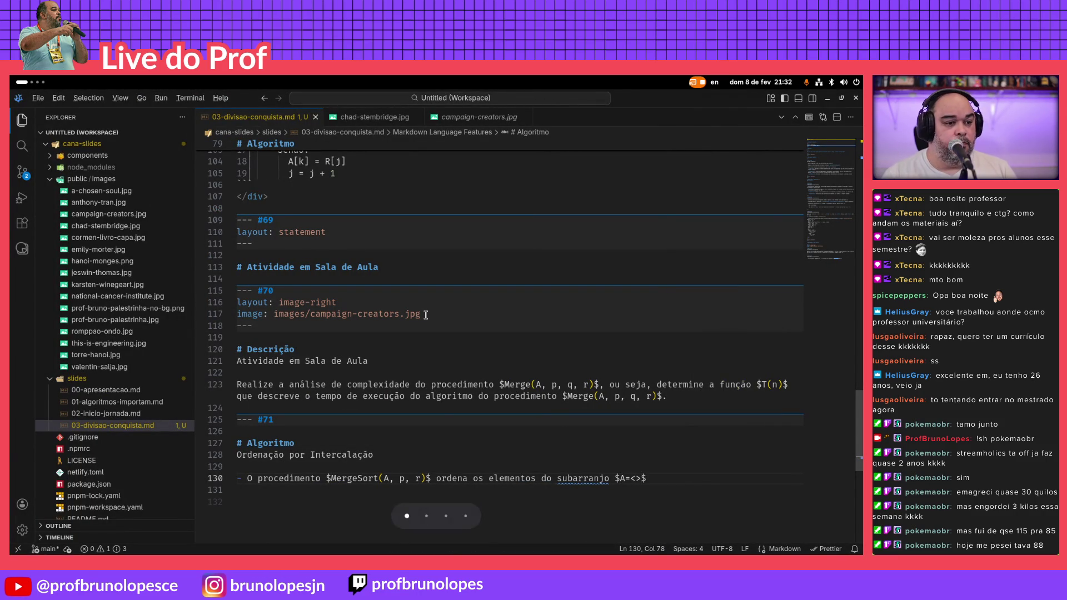
key(alt+Tab)
key(alt+Tab)
key(BackSpace)
text(p..r))
key(alt+Tab)
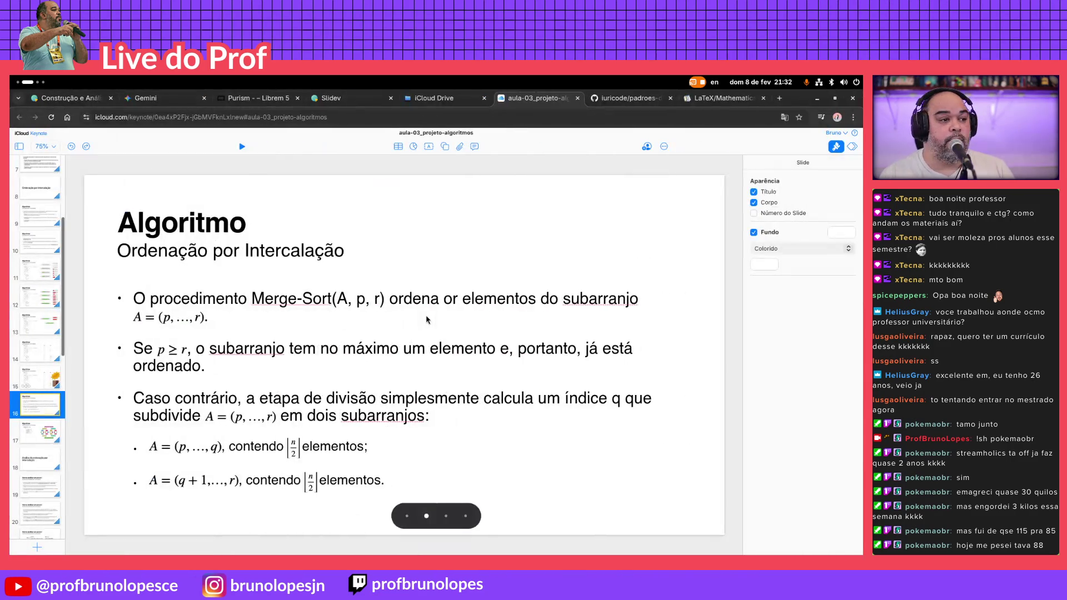
key(alt+Tab)
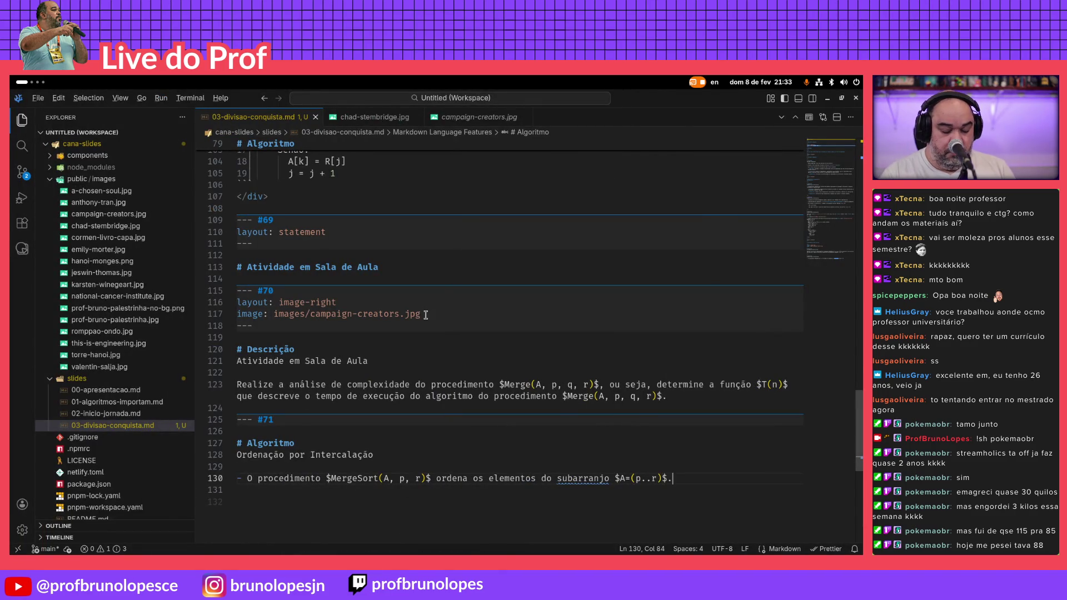
Add \; spacing so the subarray renders A = (p .. r), then bring up the Wikibooks LaTeX mathematics reference
key(alt+Tab)
key(ctrl+1)
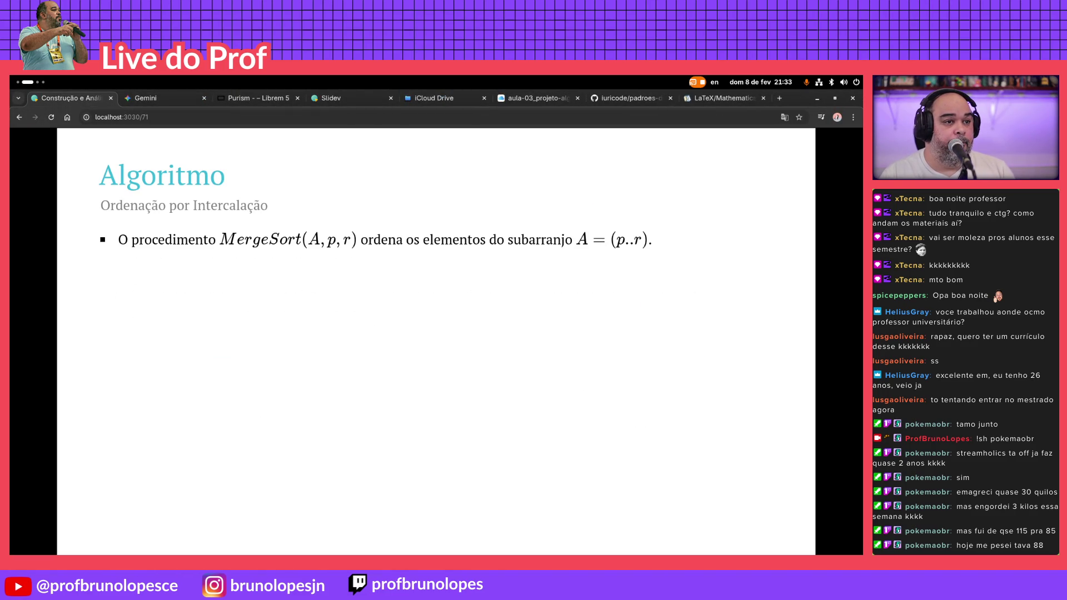
key(alt+Tab)
key(Left)
key(Left)
key(Left)
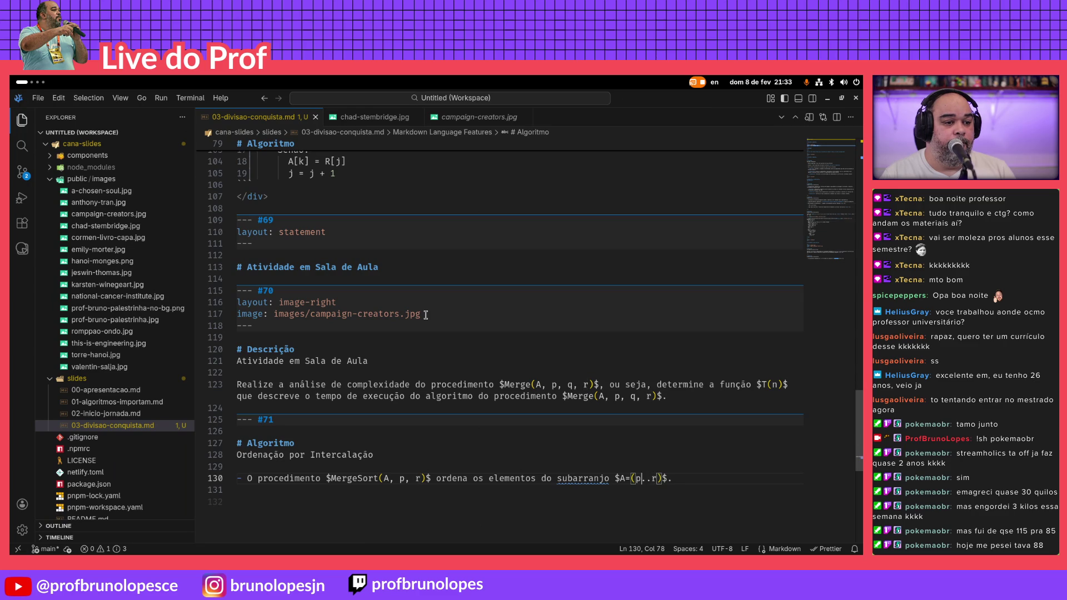
text(;)
key(Right)
key(Right)
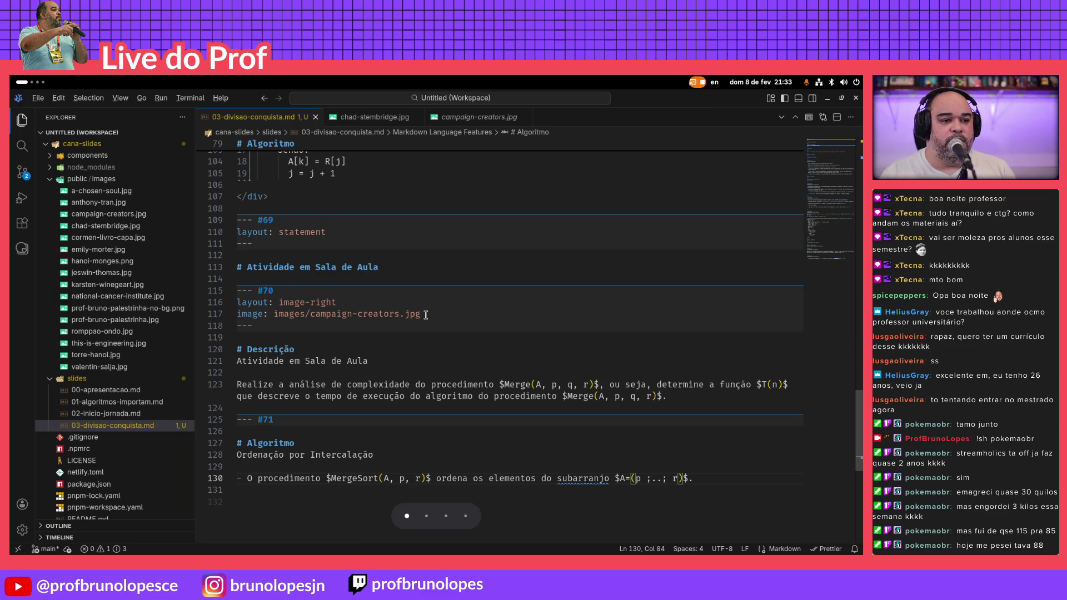
key(alt+Tab)
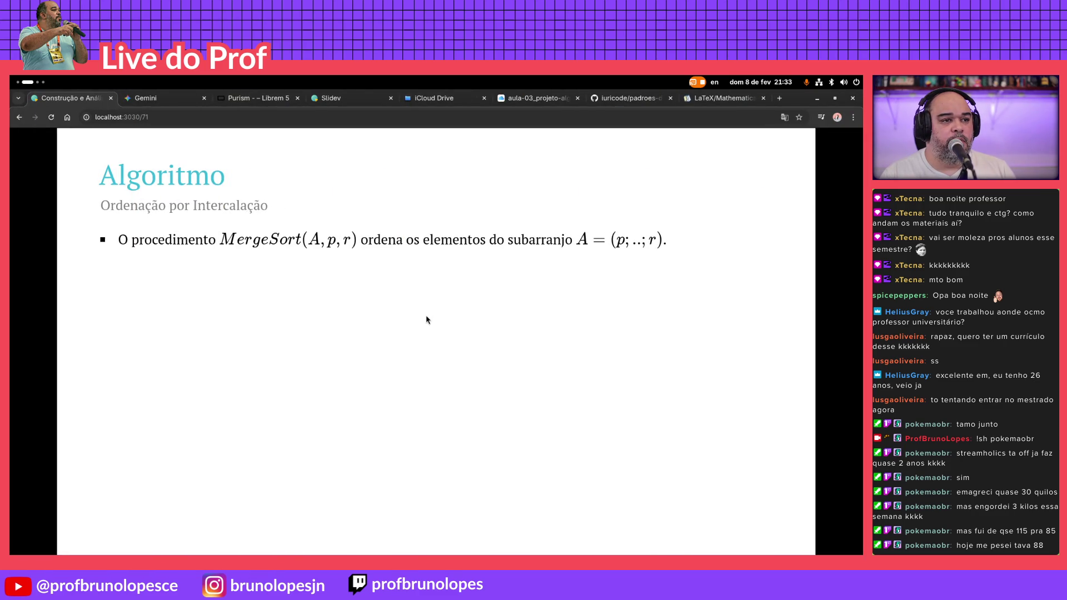
key(alt+Tab)
text(\;)
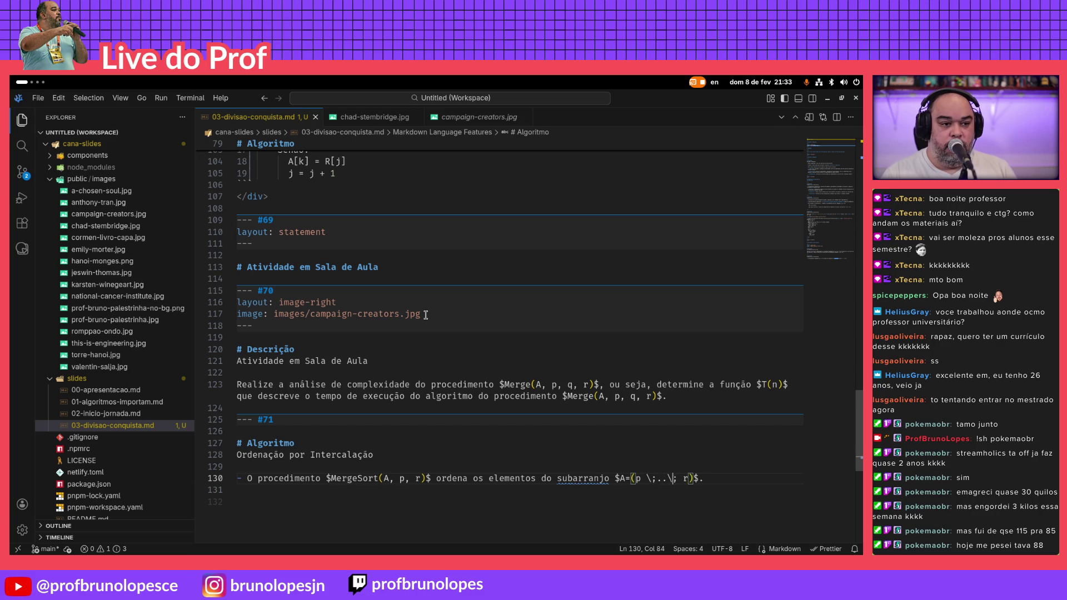
text( \)
key(alt+Tab)
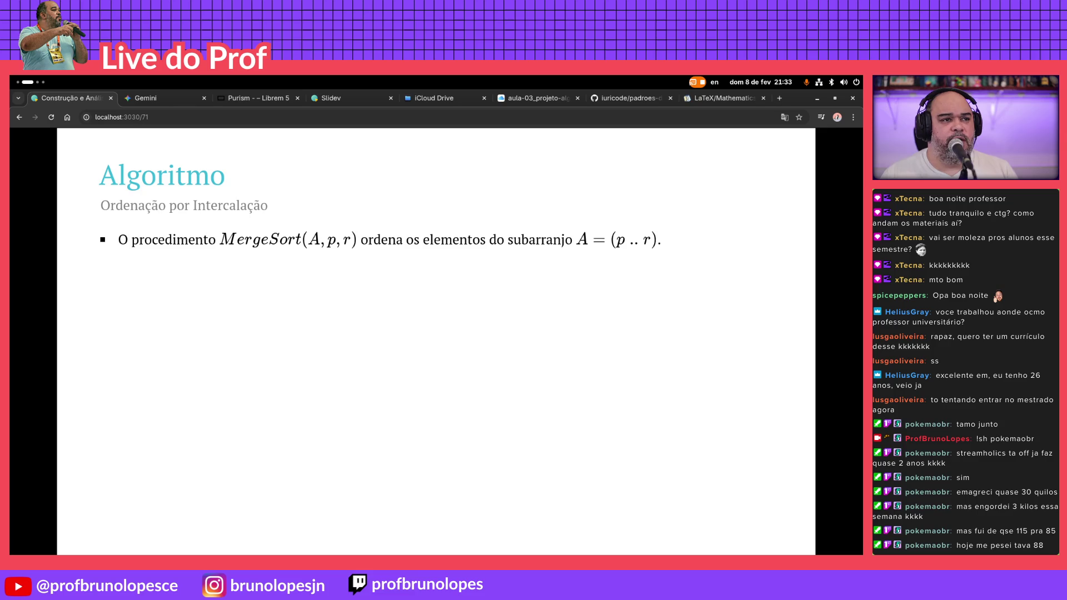
click(715, 100)
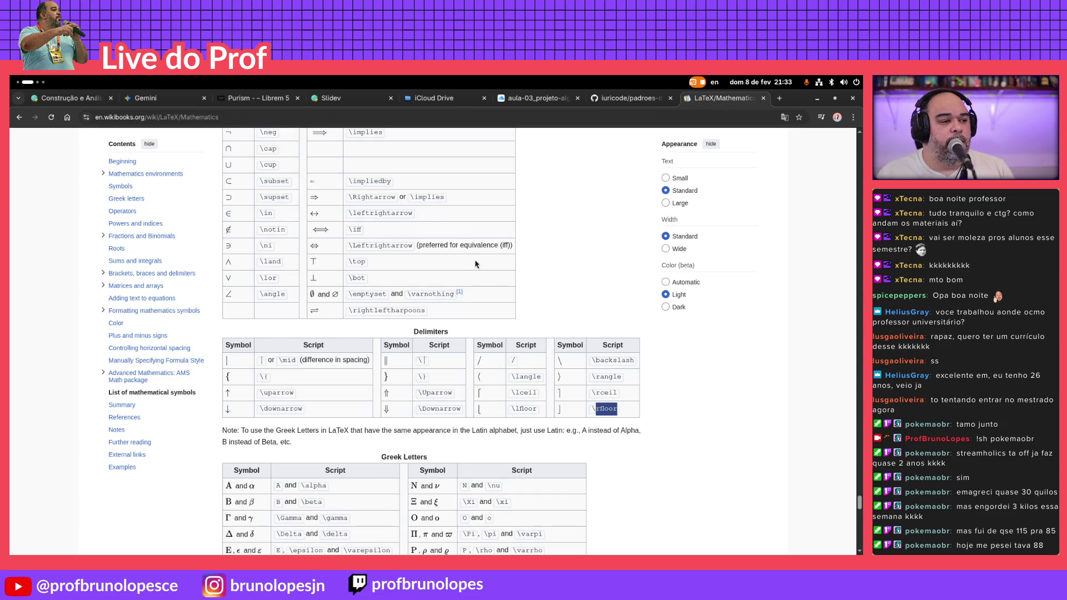
scroll(464, 275, down, 3)
scroll(464, 275, down, 3)
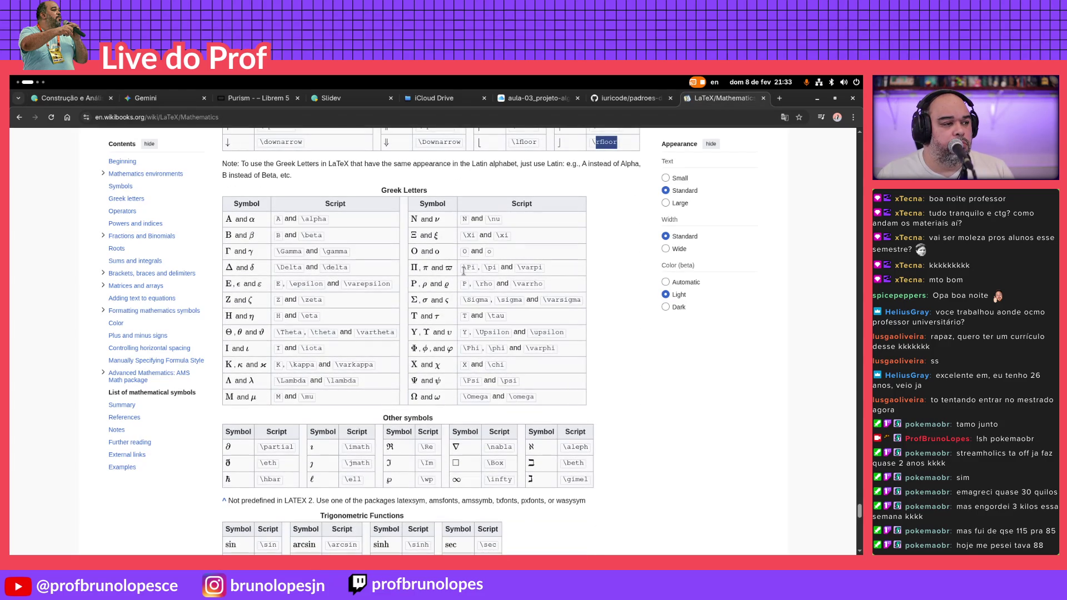
scroll(463, 269, down, 1)
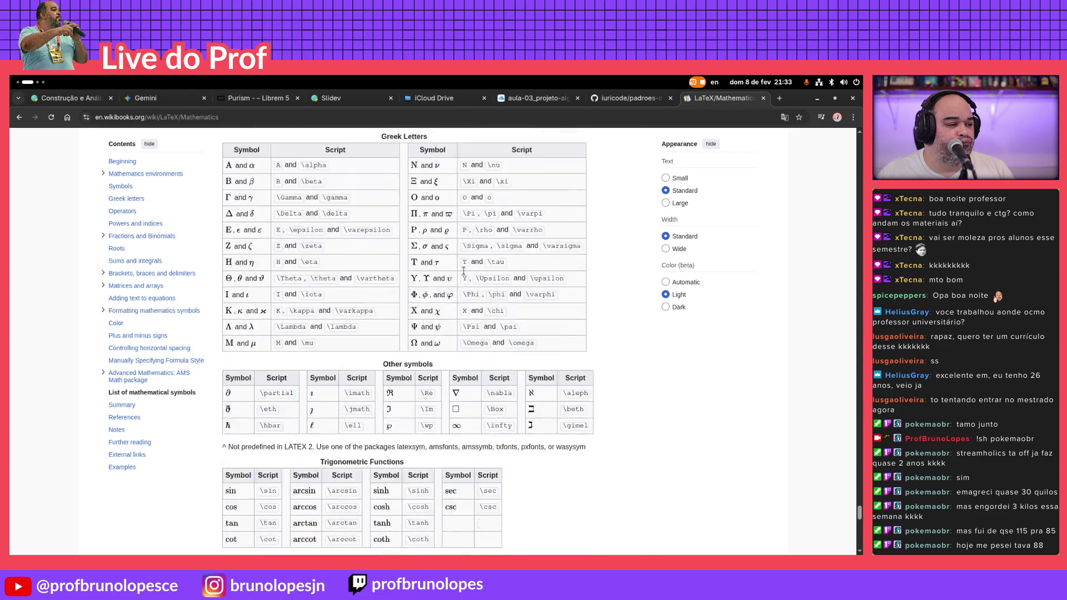
scroll(464, 275, down, 2)
scroll(464, 275, down, 3)
scroll(465, 275, up, 3)
scroll(465, 275, up, 2)
scroll(464, 276, up, 1)
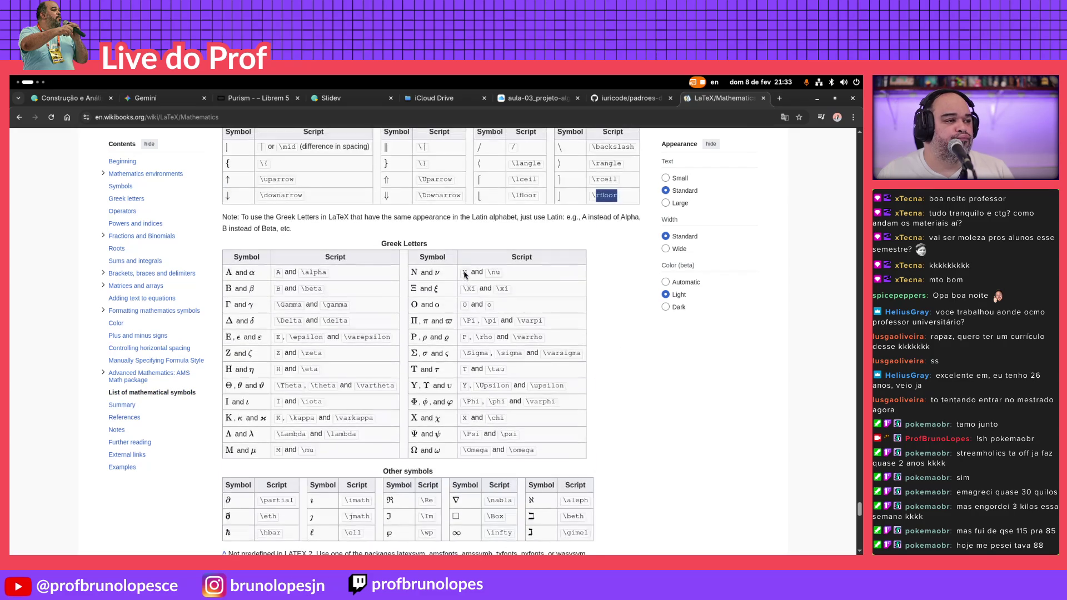
scroll(464, 275, up, 2)
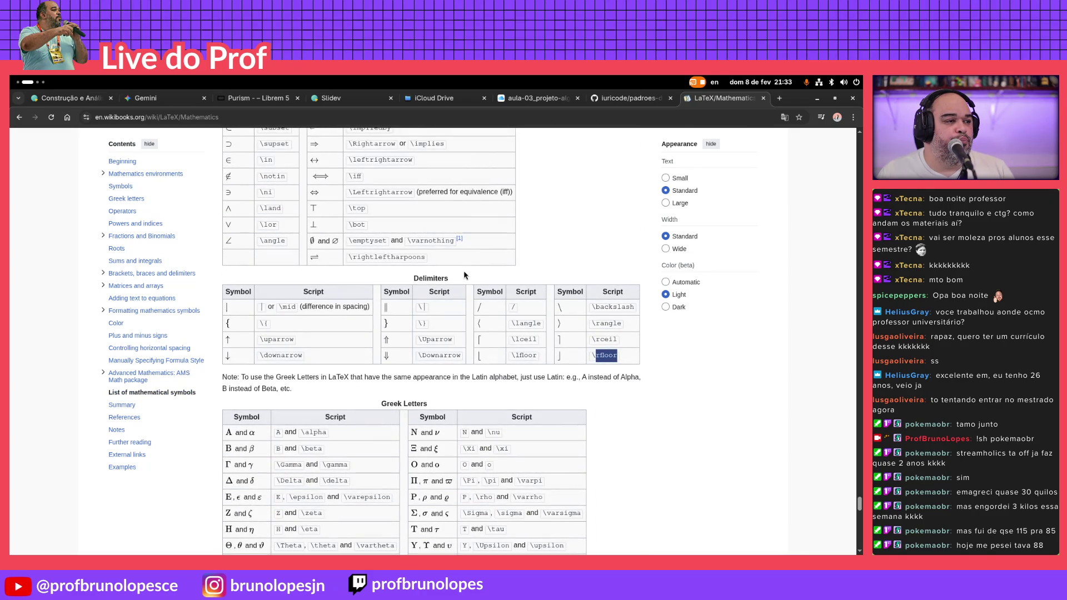
scroll(465, 275, up, 1)
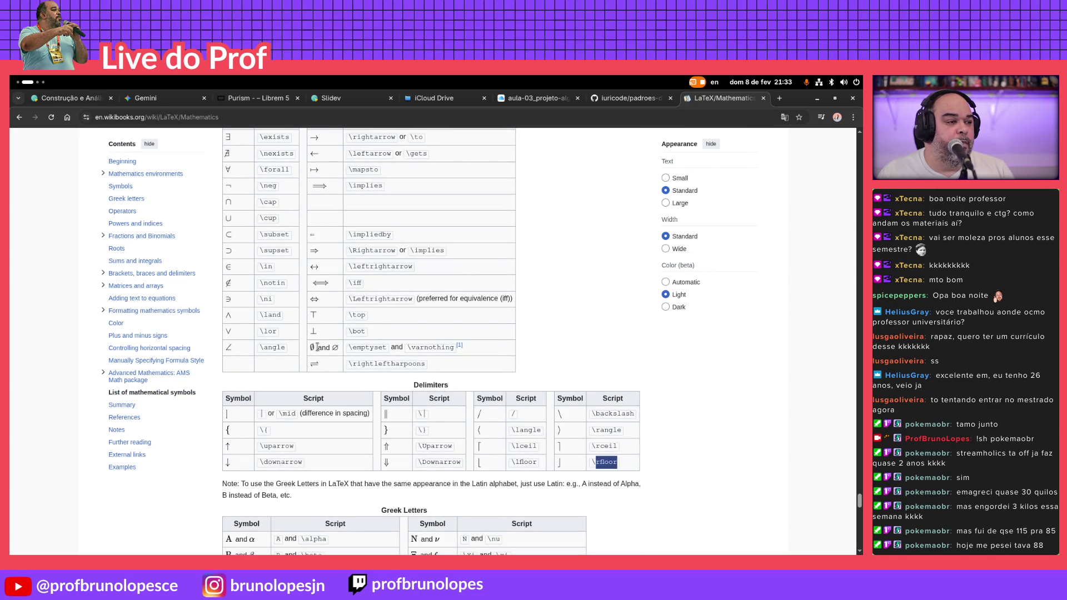
scroll(317, 347, up, 1)
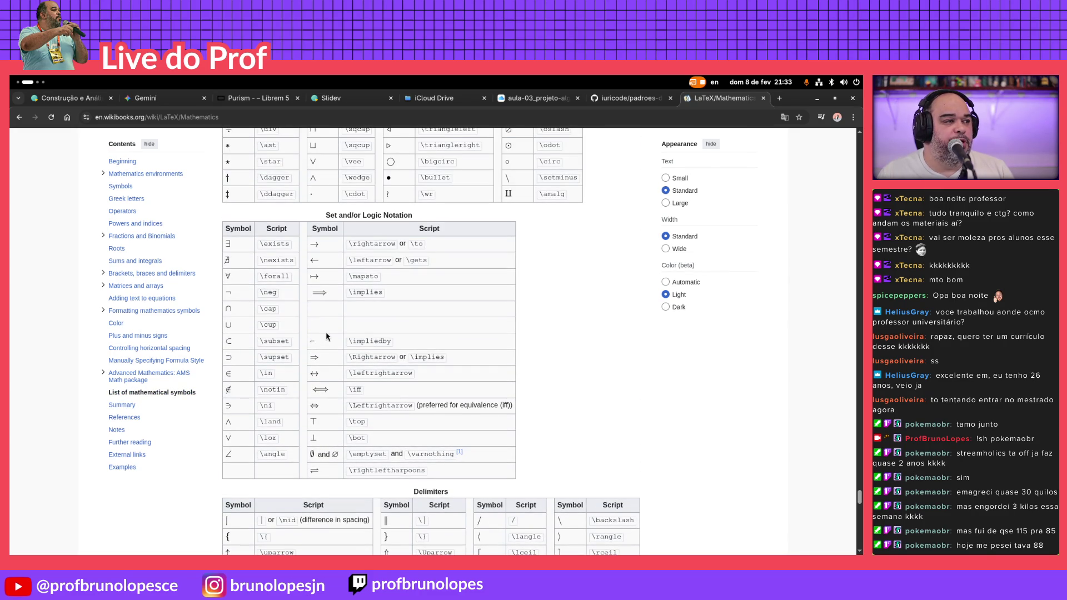
scroll(326, 337, up, 2)
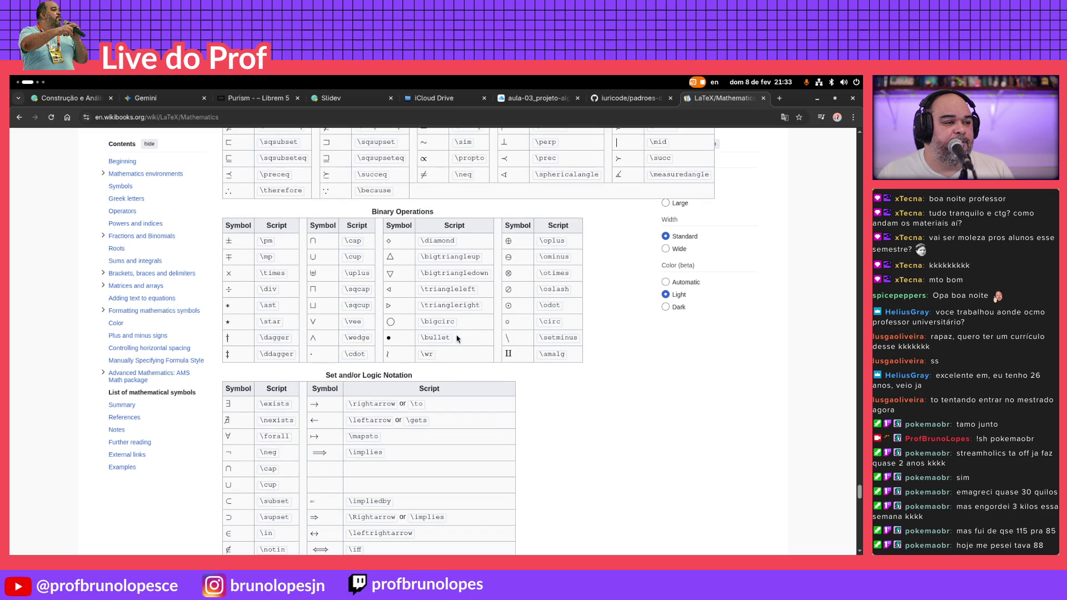
scroll(365, 310, up, 1)
scroll(365, 311, up, 1)
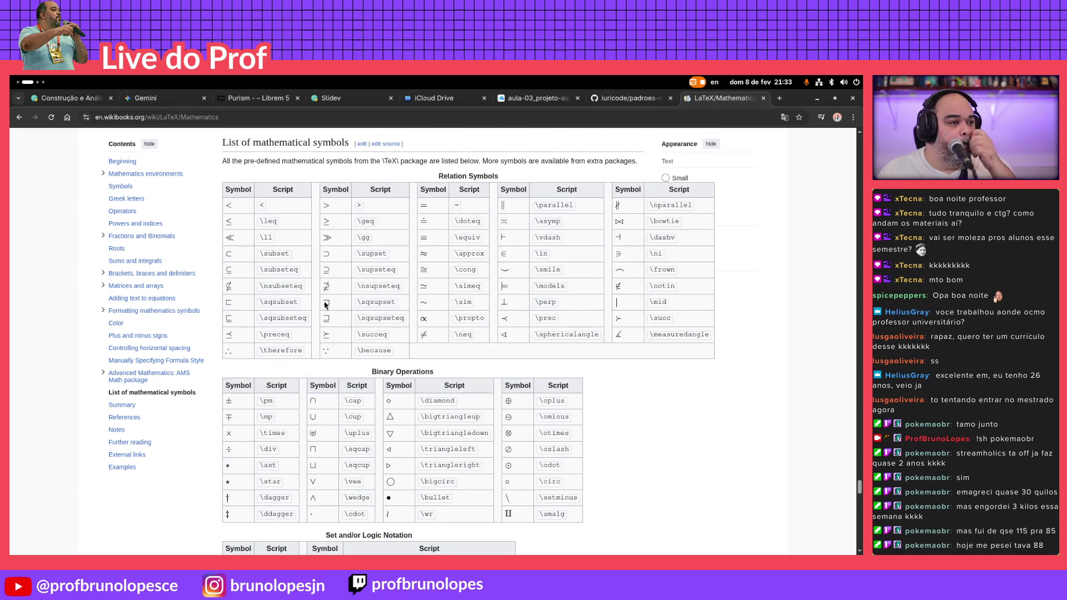
scroll(283, 305, up, 1)
scroll(284, 304, up, 2)
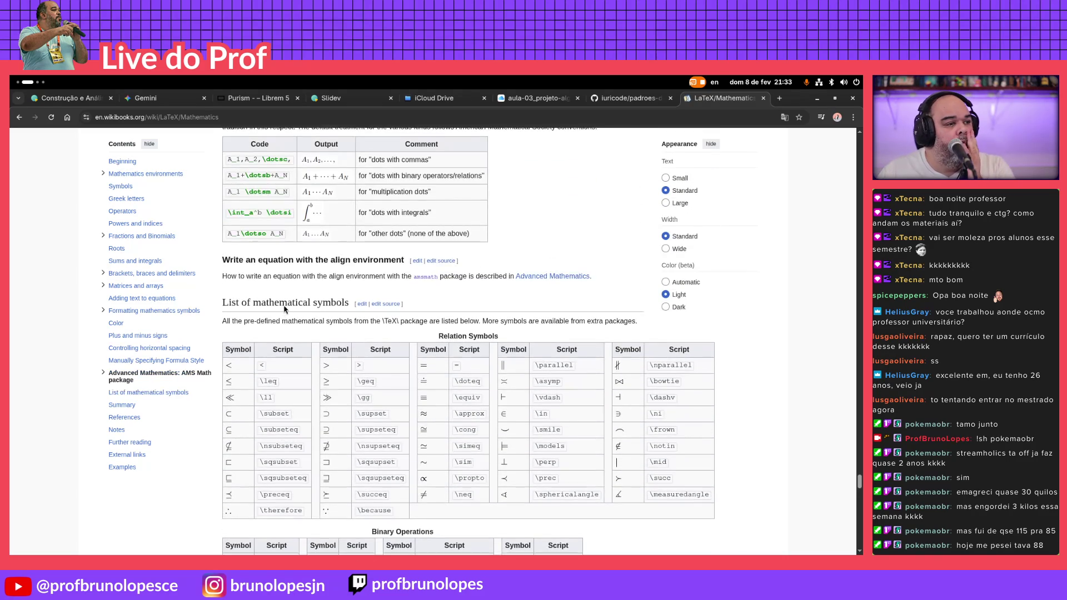
scroll(283, 304, up, 1)
scroll(284, 307, up, 1)
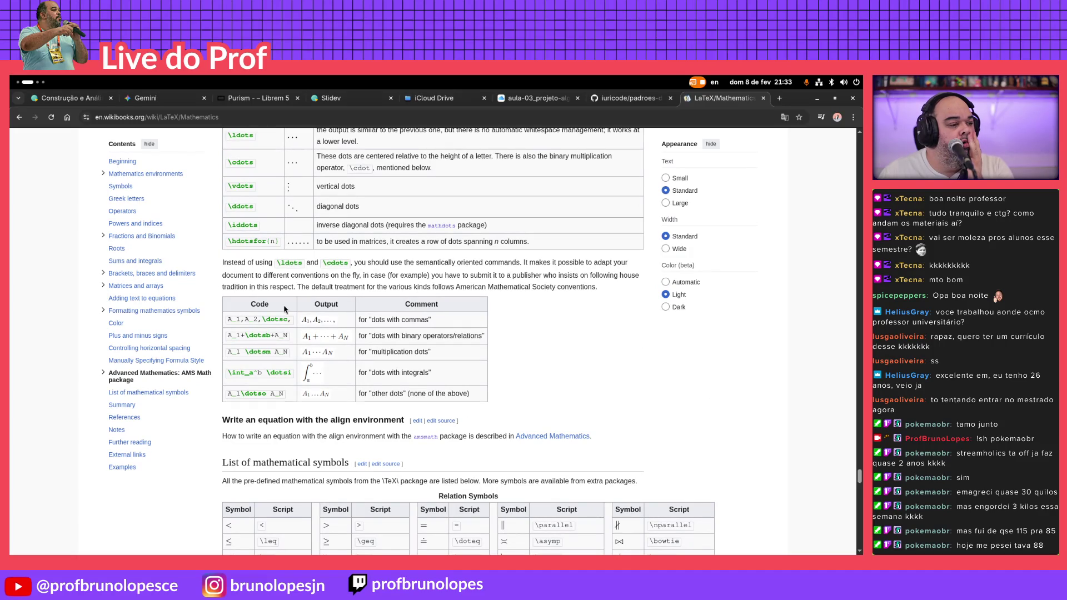
scroll(284, 309, up, 1)
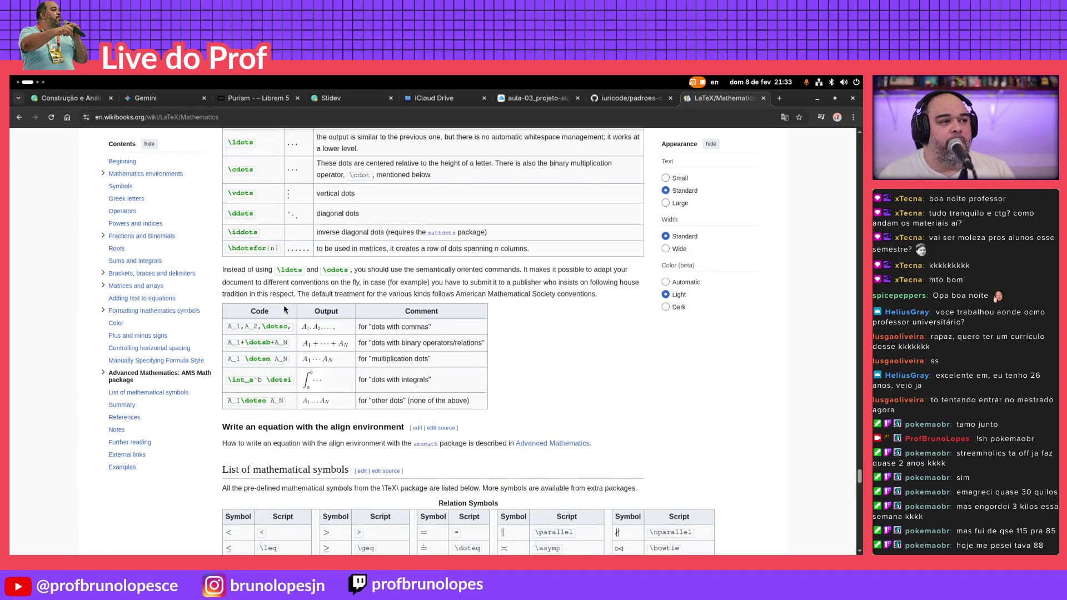
Return from the Wikibooks dots tables to the slide source file
key(alt+Tab)
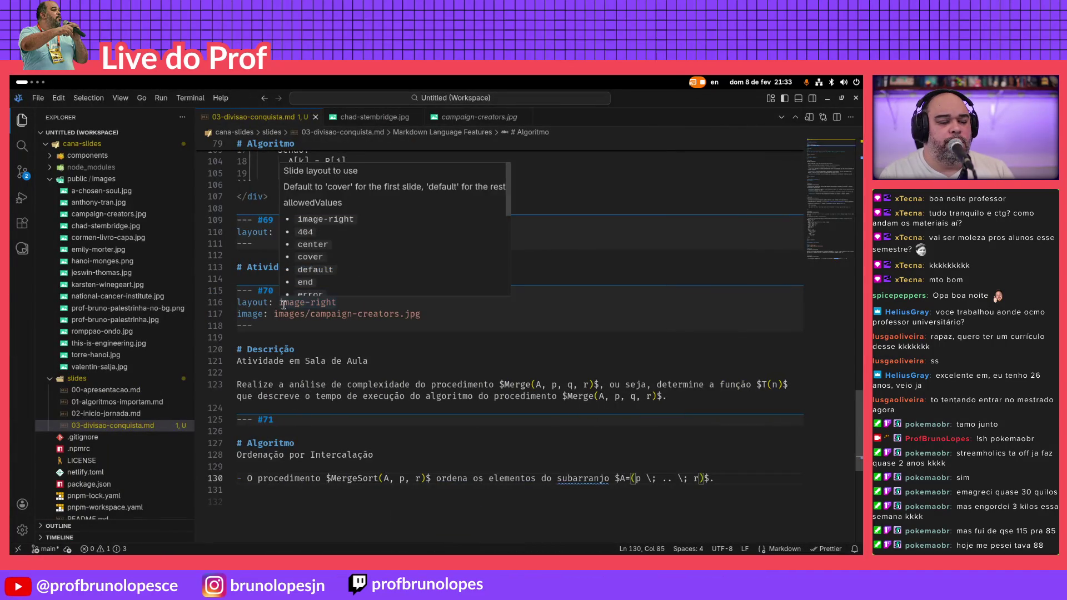
Replace the spaced dots with \dots so the slide renders A = (p … r), and check the preview
key(Right)
key(shift+Left)
key(shift+Left)
key(shift+Left)
key(shift+Left)
key(shift+Left)
key(shift+Left)
key(shift+Left)
text(\ldots)
key(alt+Tab)
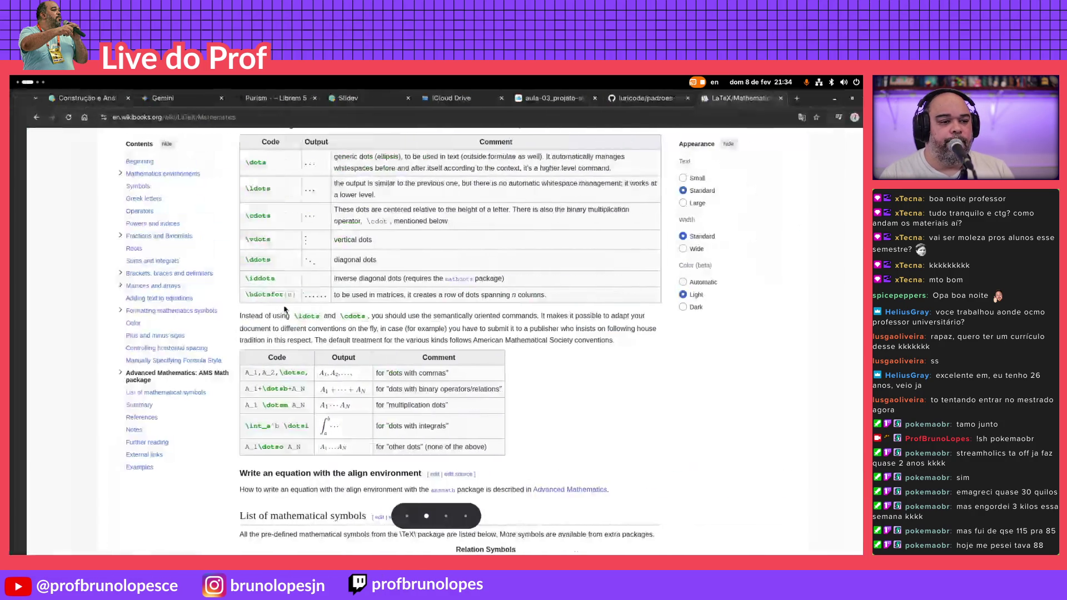
key(ctrl+1)
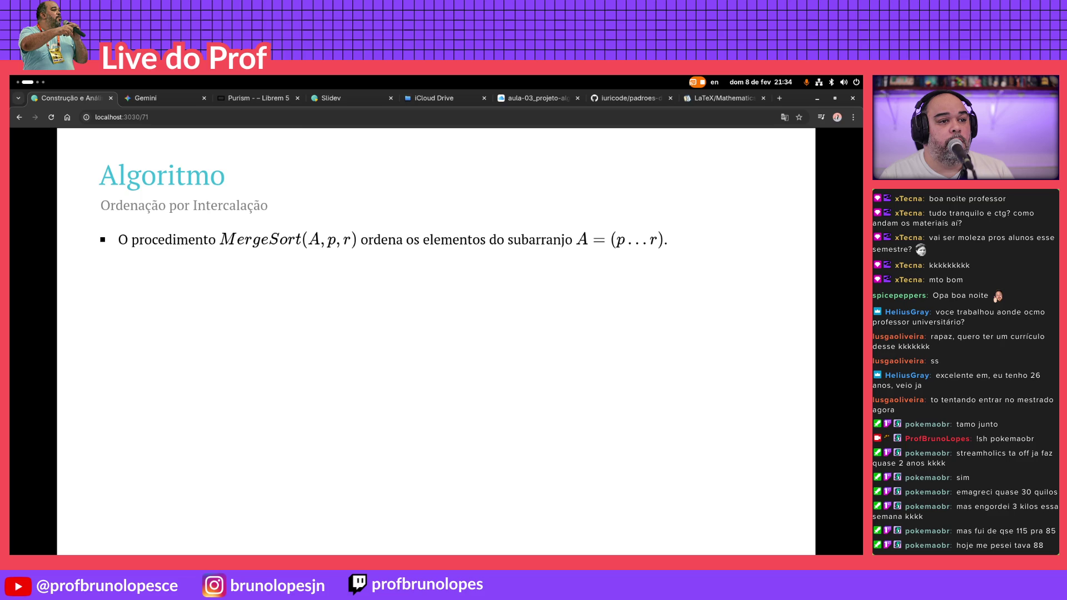
key(alt+Tab)
key(alt+Tab)
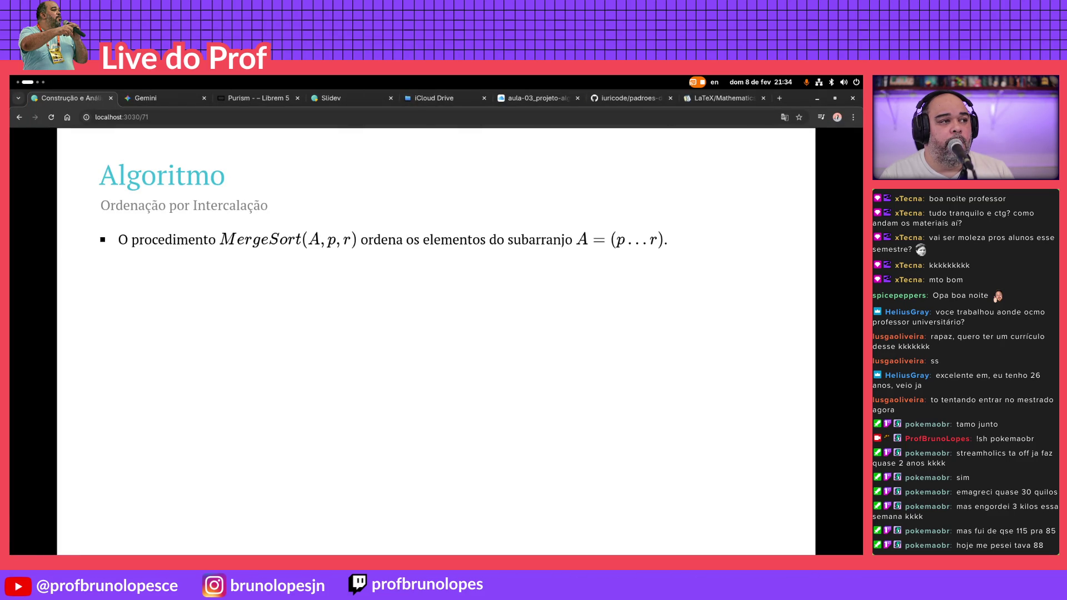
key(alt+Tab)
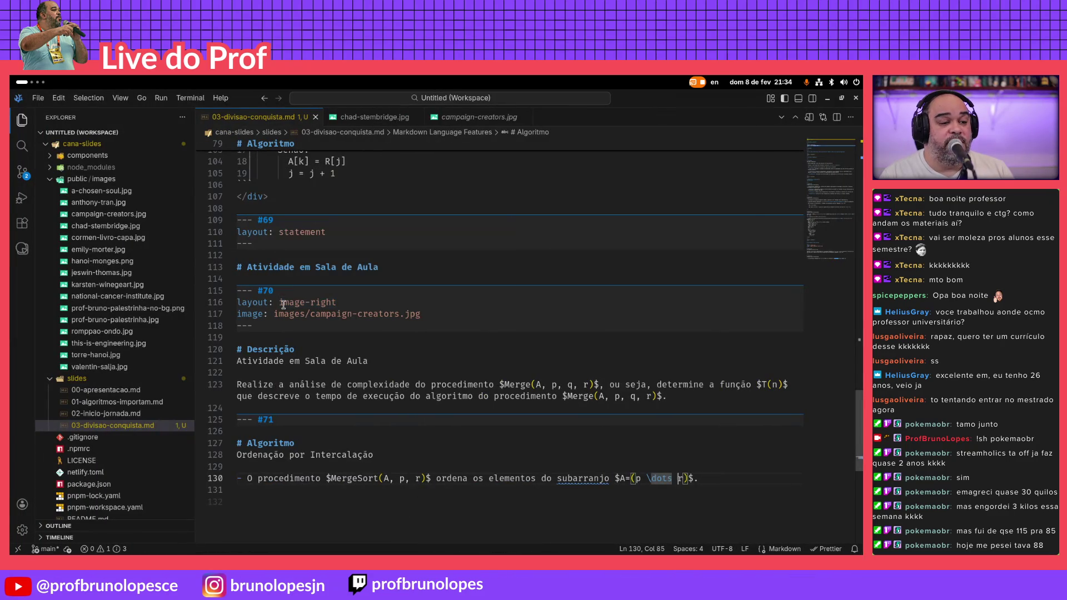
Rewrite the subarray as A = (\dots, p, \dots, r, \dots) and preview it in Slidev
key(Left)
key(Left)
text(\dots,)
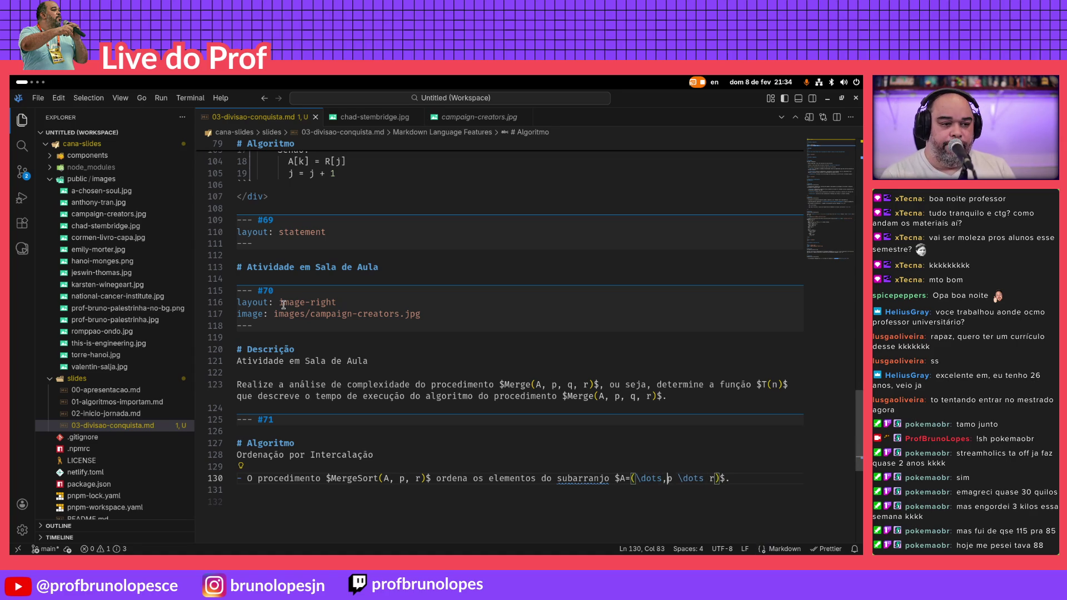
key(Right)
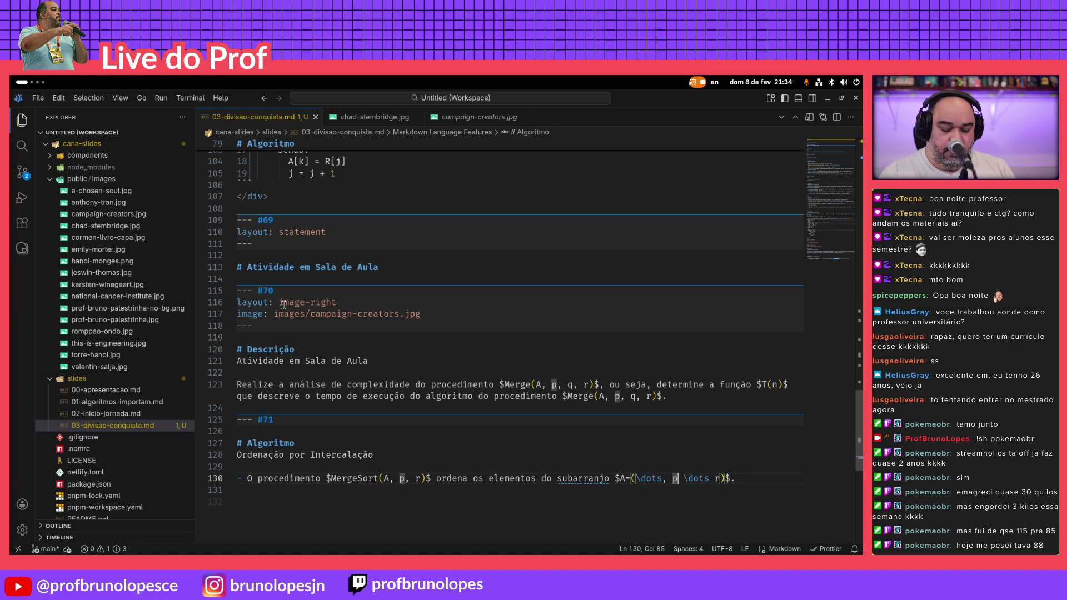
text(,)
key(Right)
key(Right)
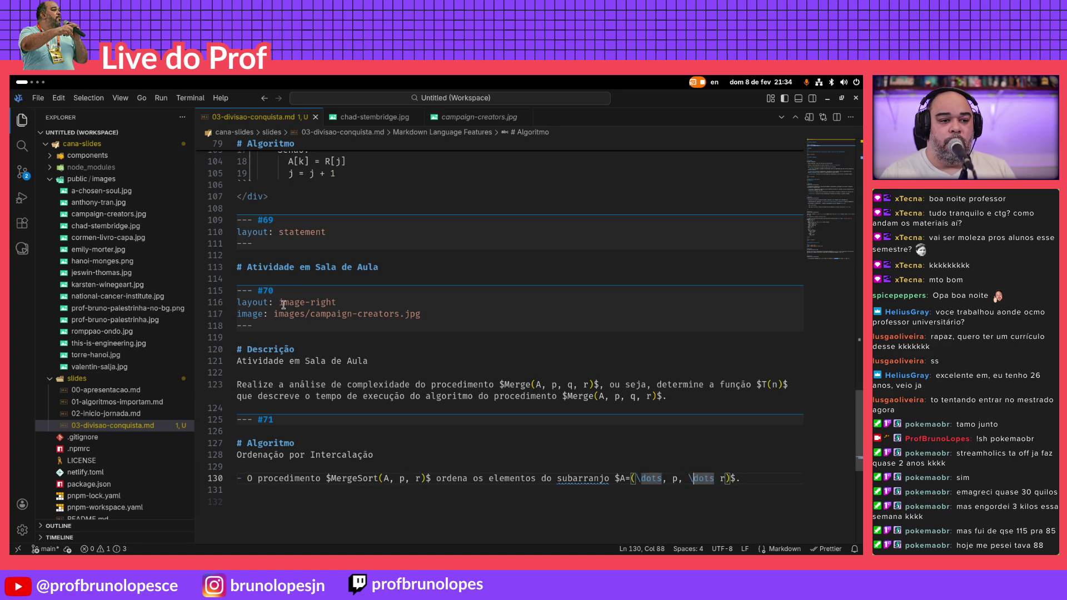
key(Right)
text(,)
key(Right)
key(Right)
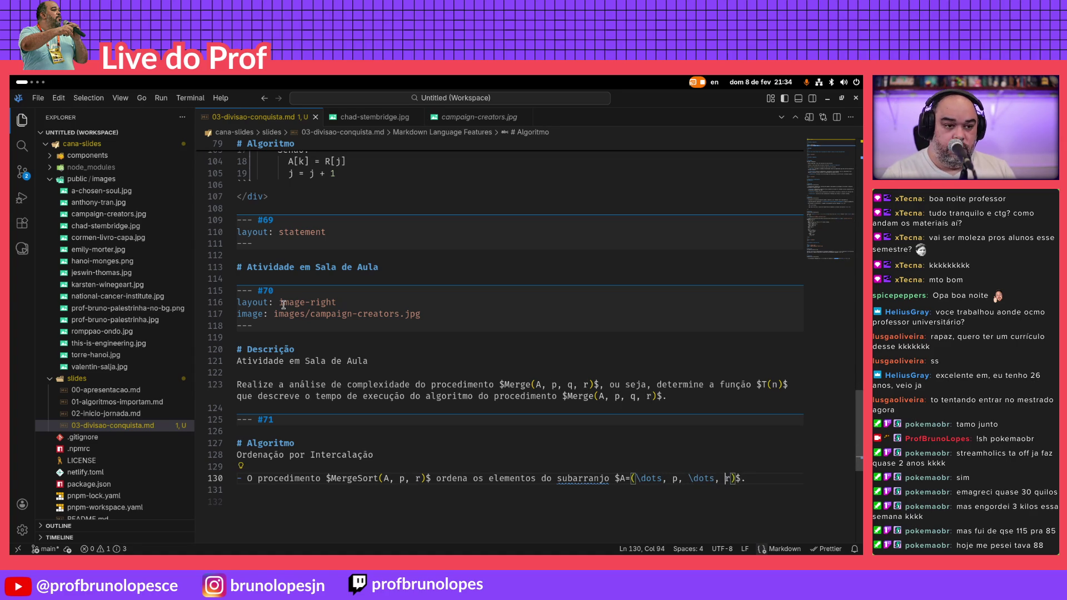
text(, \dots)
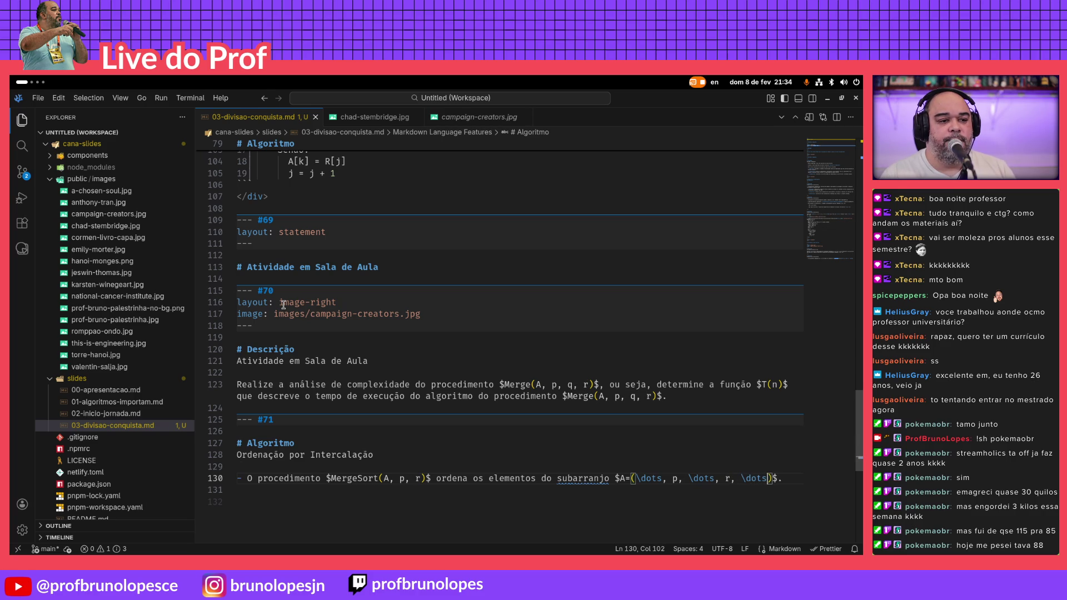
key(alt+Tab)
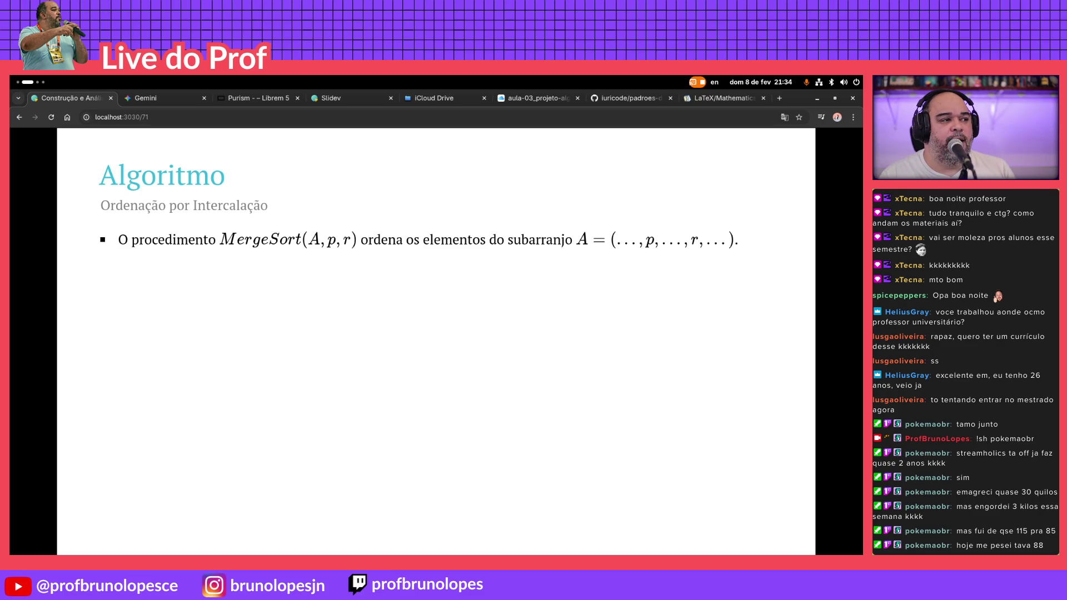
Copy the 'Se p ≥ r' paragraph from Keynote and paste it as a second bullet on slide #71
key(alt+Tab)
key(alt+Tab)
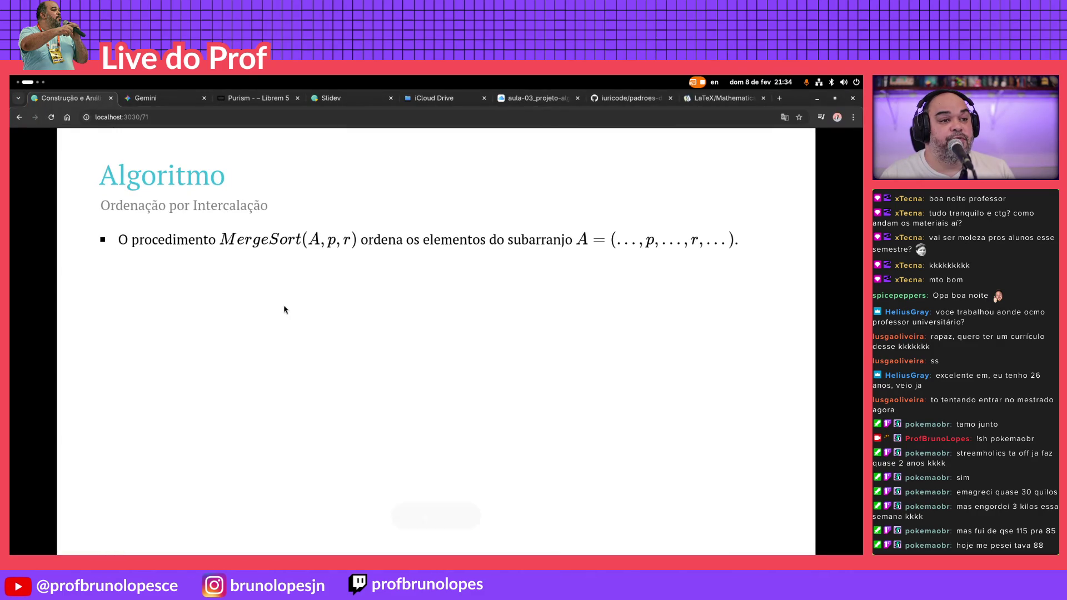
key(ctrl+6)
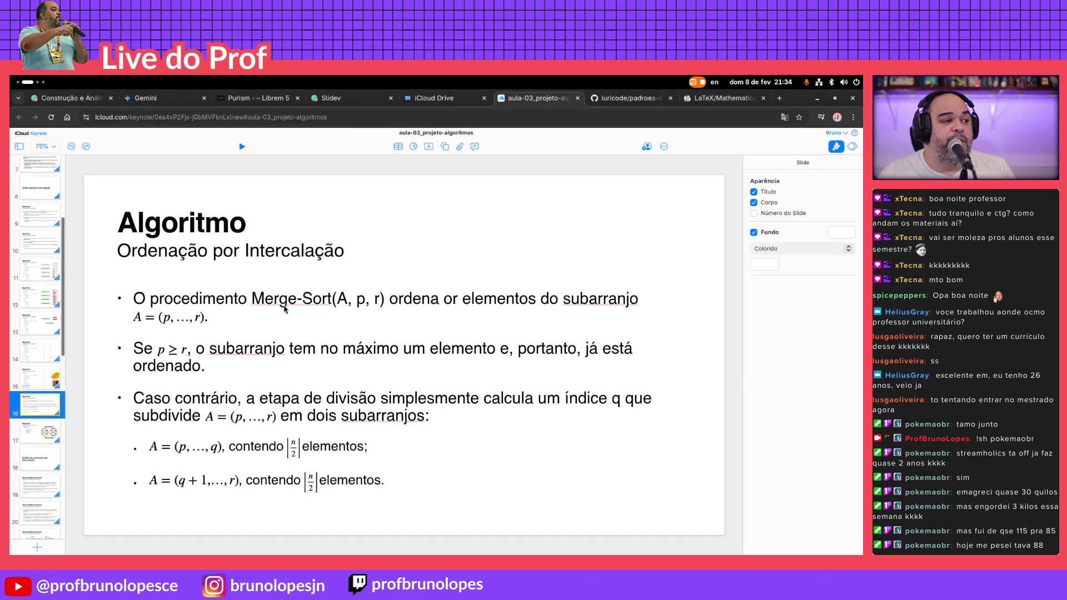
key(alt+Tab)
key(alt+Tab)
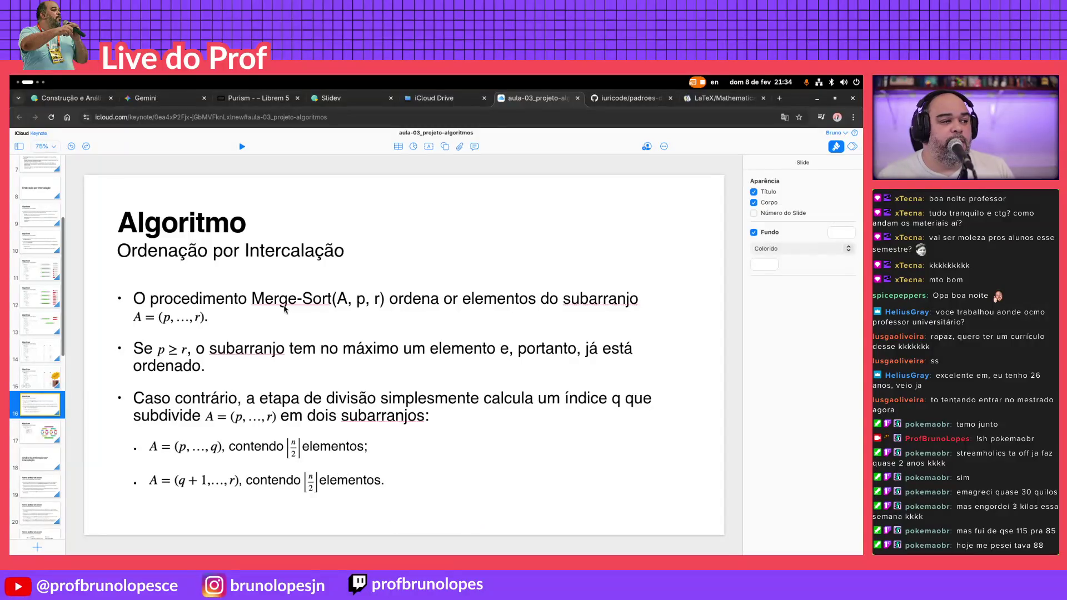
click(148, 353)
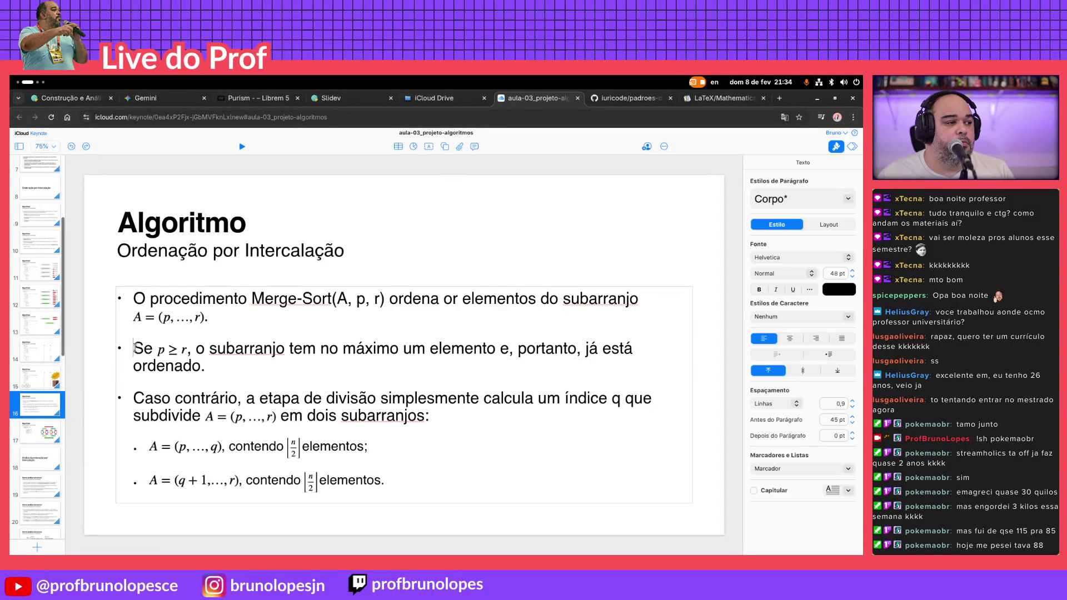
triple_click(215, 367)
key(alt+Tab)
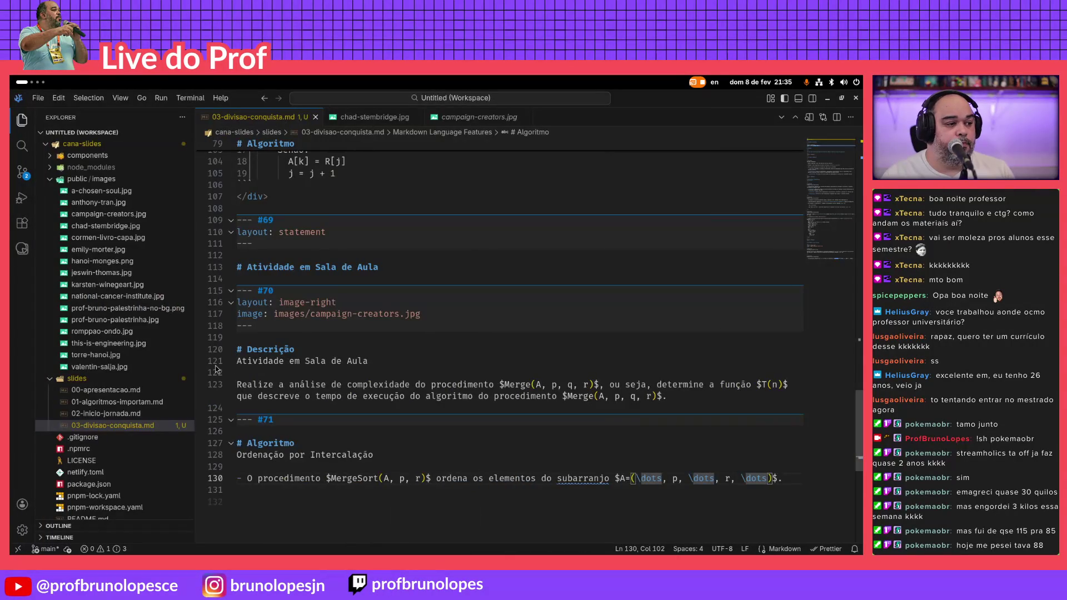
key(Down)
key(Return)
text(-)
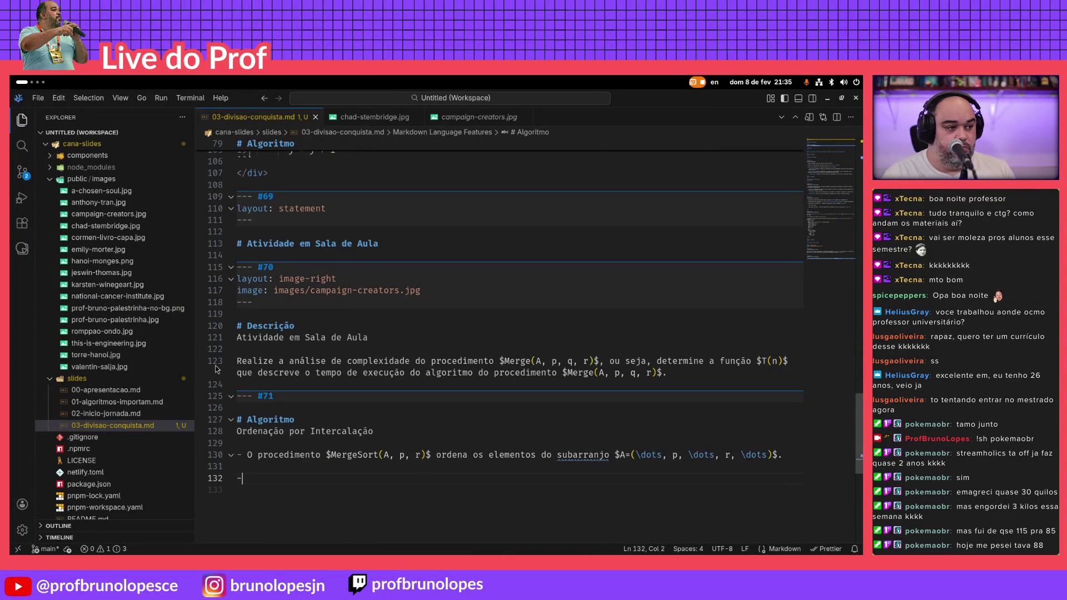
text(Se , o subarranjo tem no máximo um elemento e, portanto, já está ordenado.)
key(Home)
Wrap 'p \geq r' in inline $…$ math, preview the slide, and start an empty third bullet
key(Right)
key(Right)
key(Right)
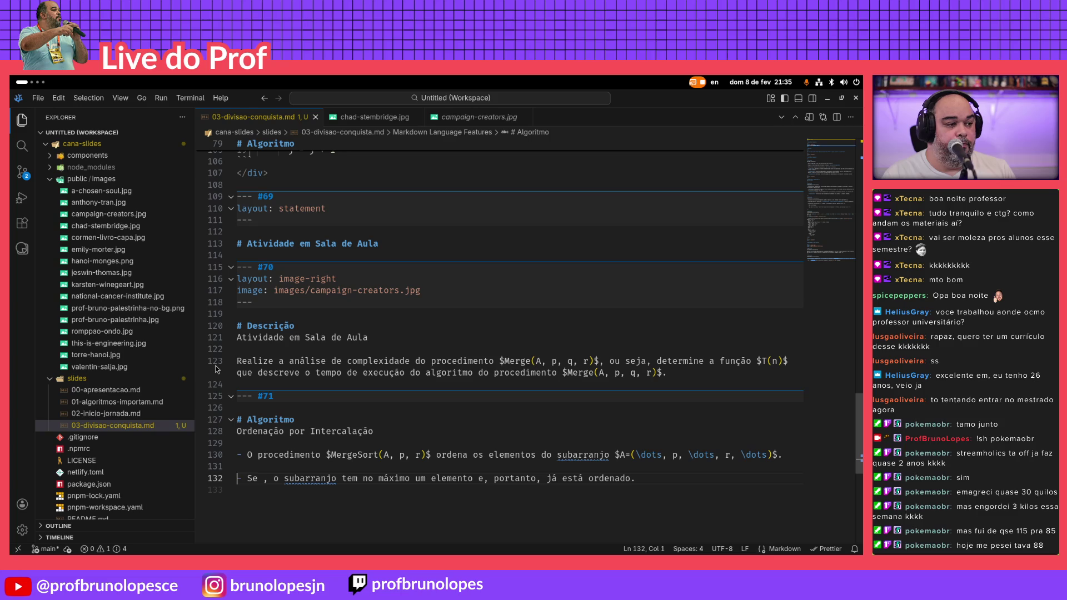
key(Right)
text($$)
text(p \)
text(geq)
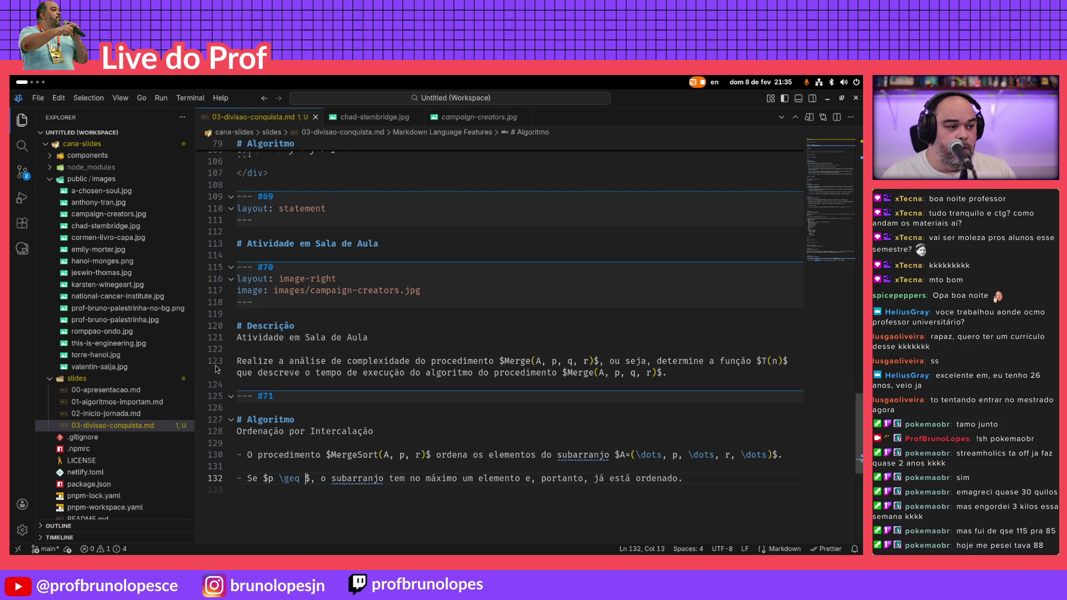
text(r)
key(alt+Tab)
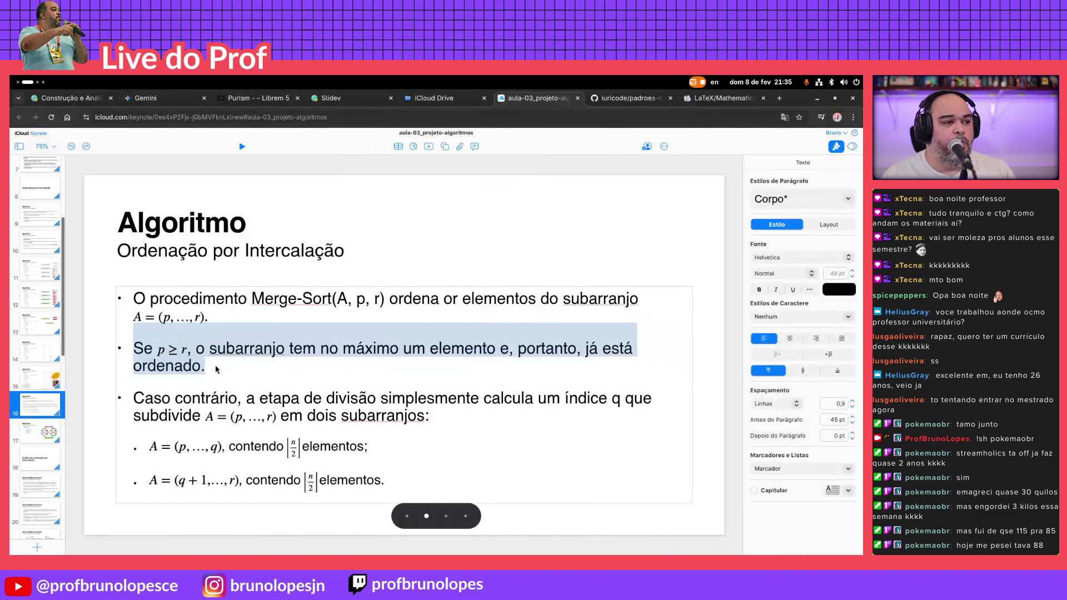
key(ctrl+1)
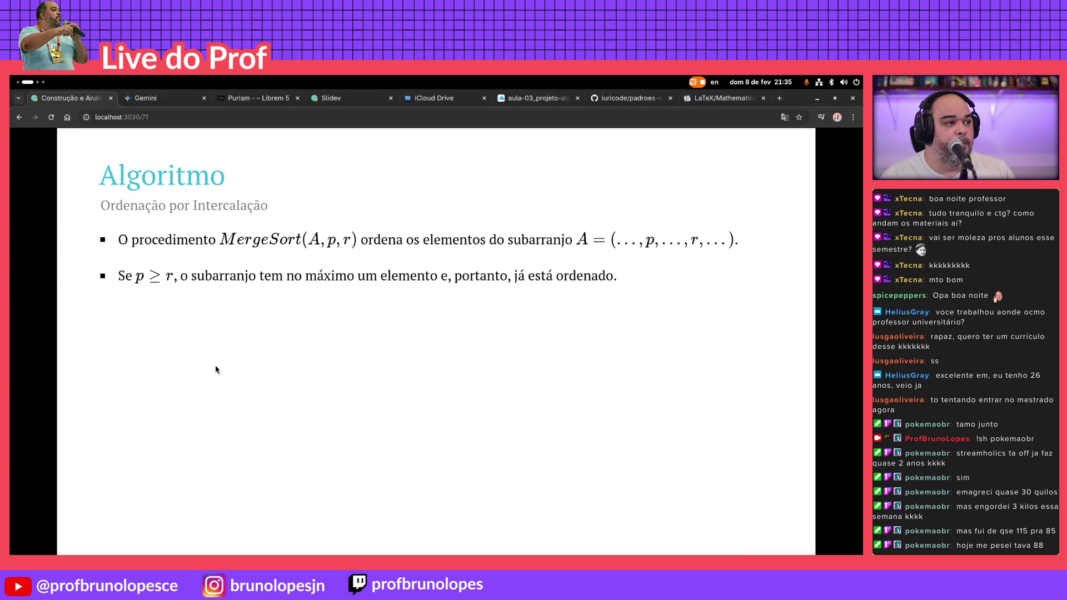
key(alt+Tab)
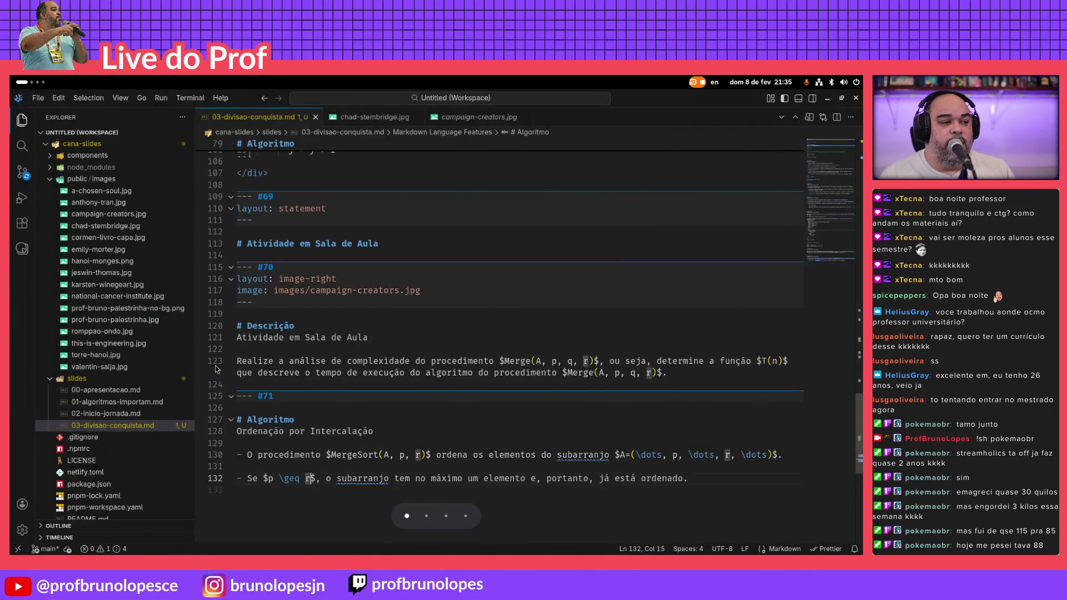
key(shift+Left)
key(shift+Left)
key(shift+Left)
key(shift+Left)
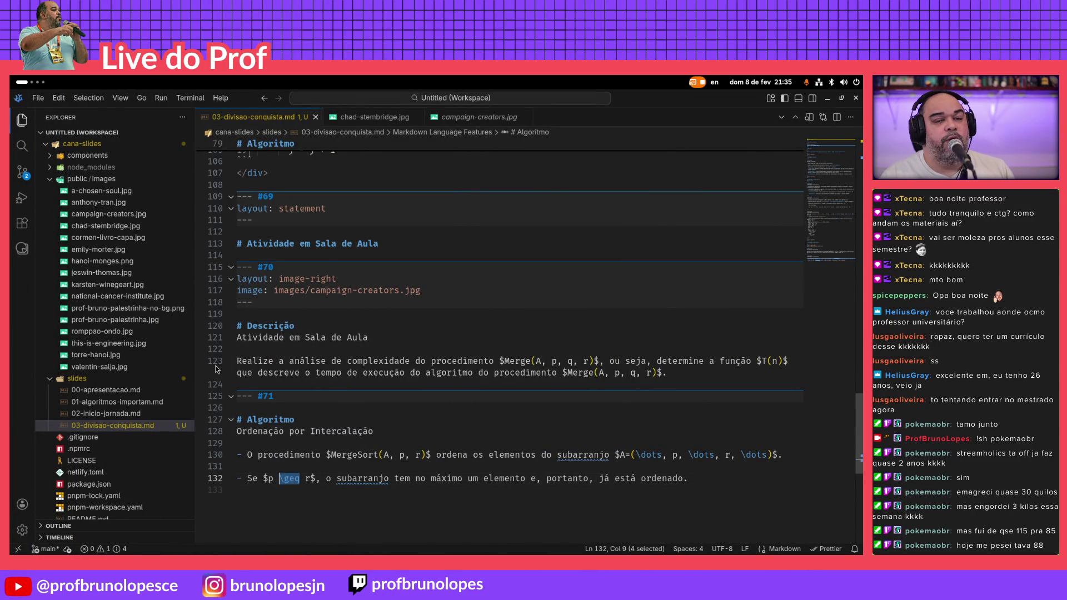
key(Right)
key(Right)
key(Right)
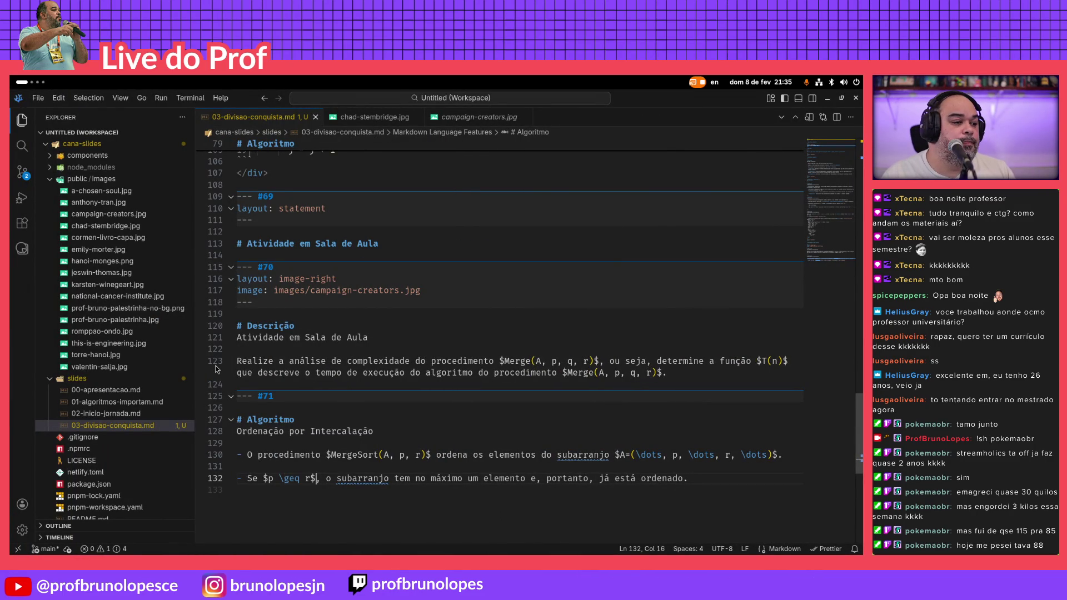
key(Right)
key(Right)
key(Right)
key(Right)
key(Right)
key(Right)
key(End)
key(Left)
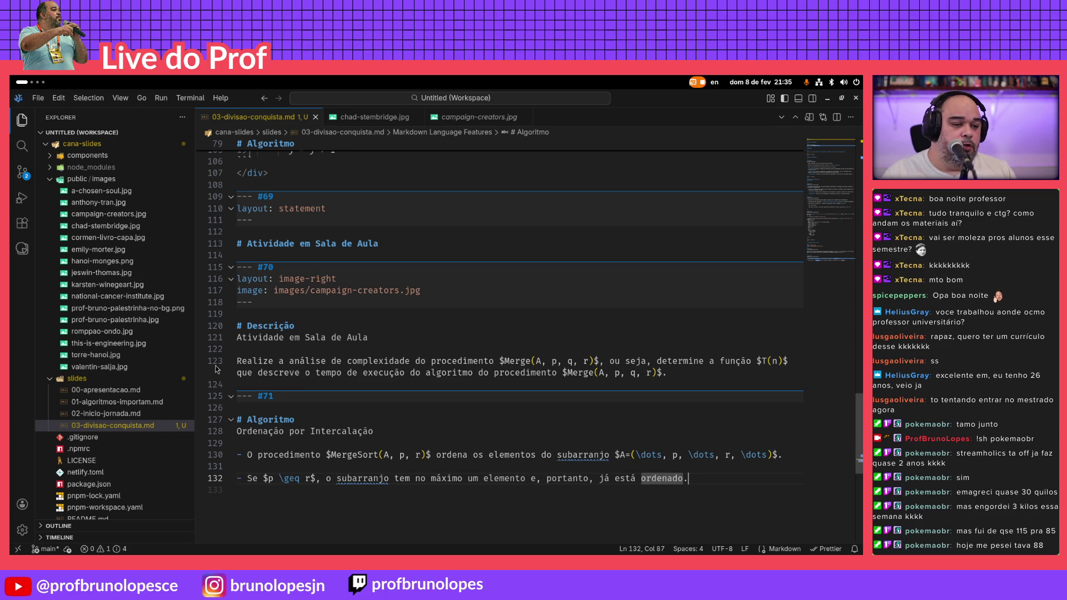
key(Return)
key(Return)
text(-)
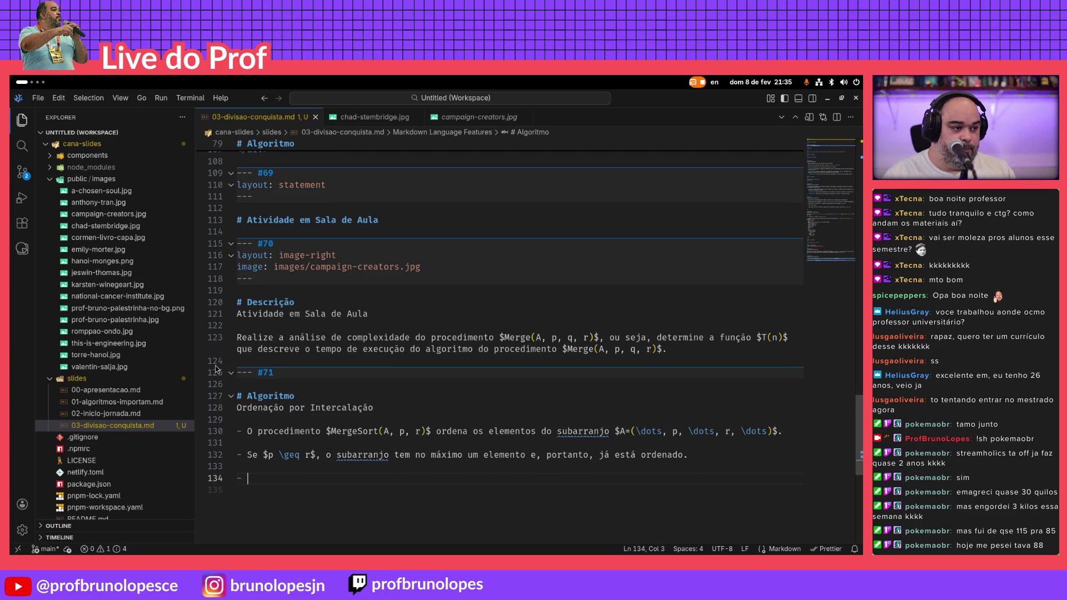
Copy the Keynote slide's 'Caso contrário' bullet with its sub-items and paste it into slide #71's source
key(alt+Tab)
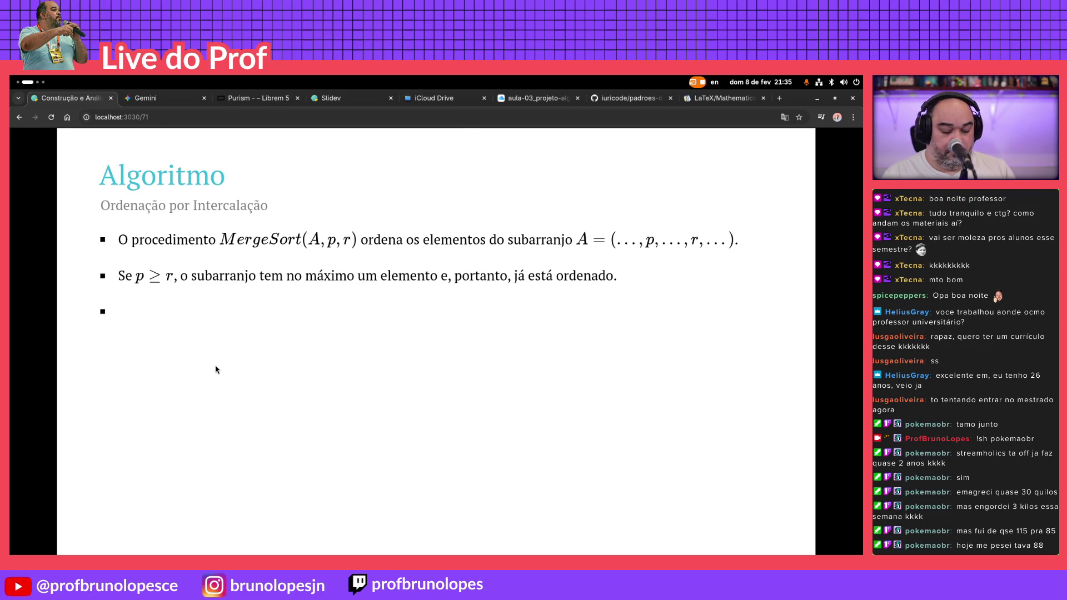
key(ctrl+6)
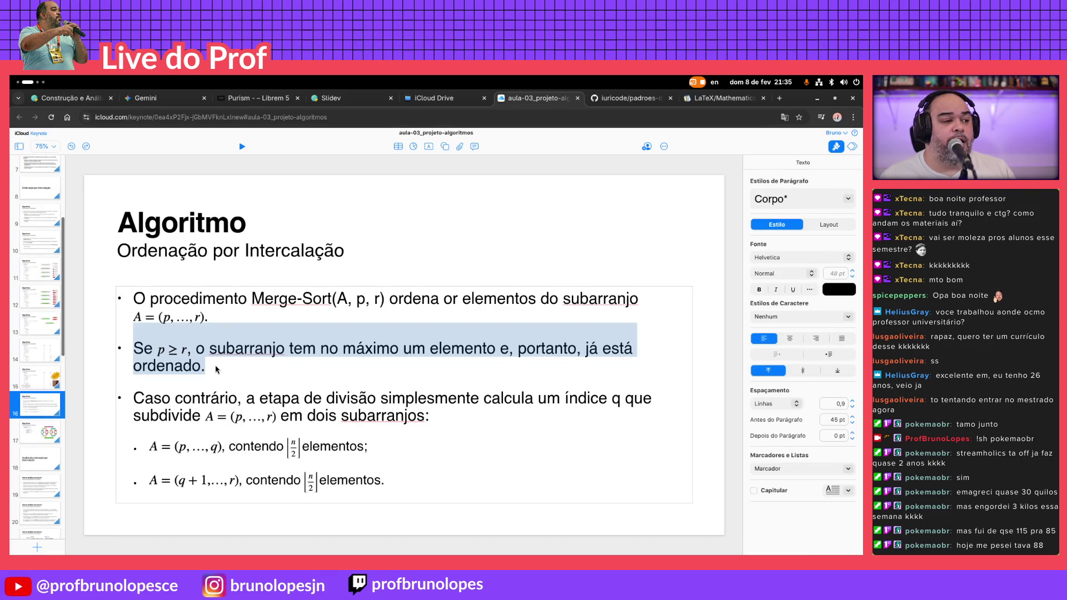
click(172, 404)
mouse_move(135, 398)
mouse_down()
mouse_move(435, 423)
mouse_move(409, 486)
mouse_up()
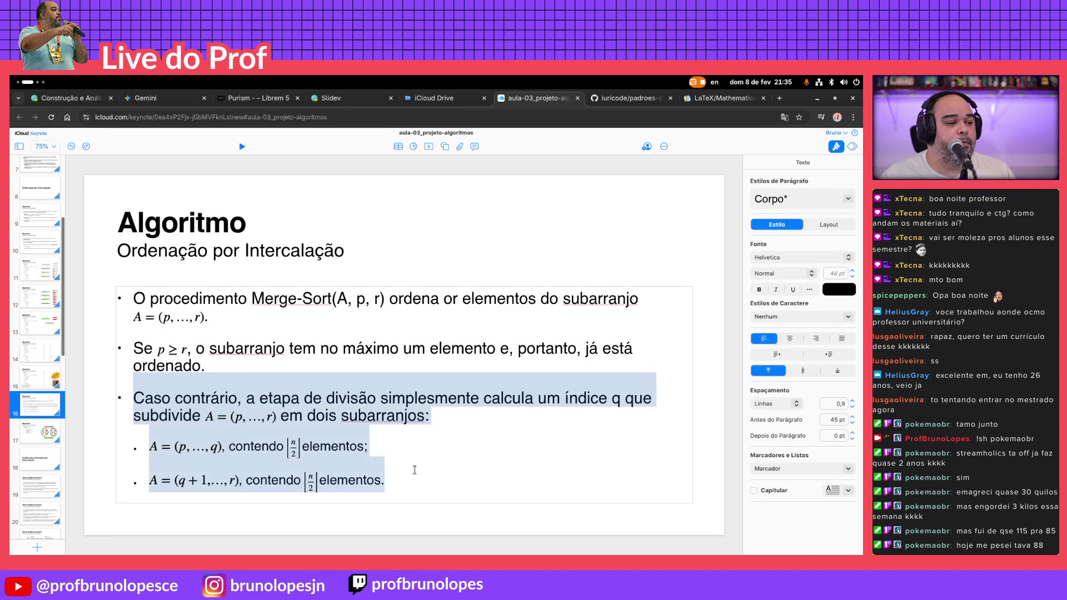
key(alt+Tab)
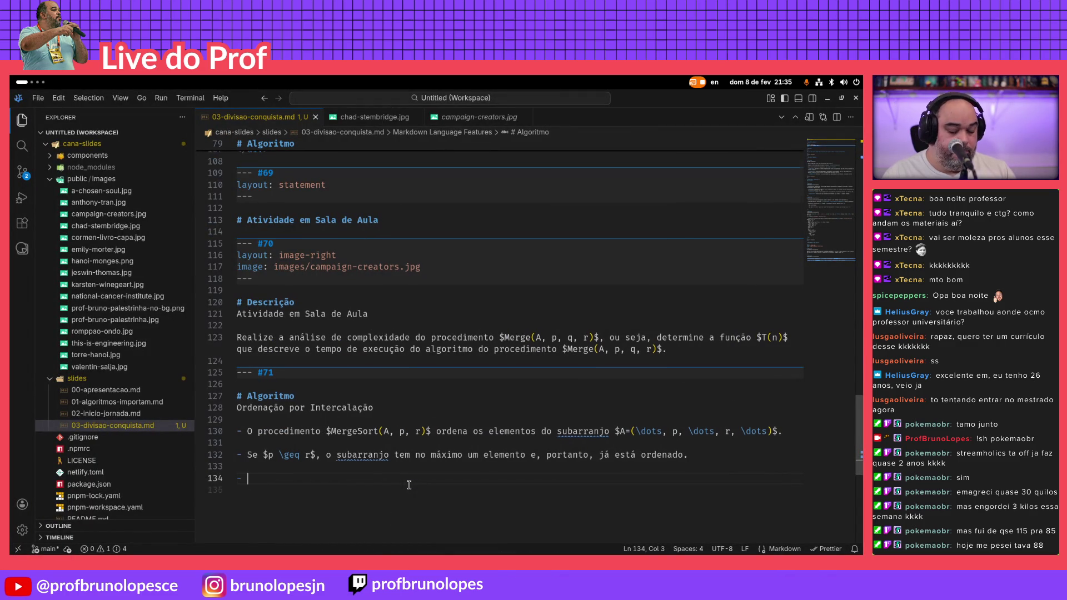
key(alt+Tab)
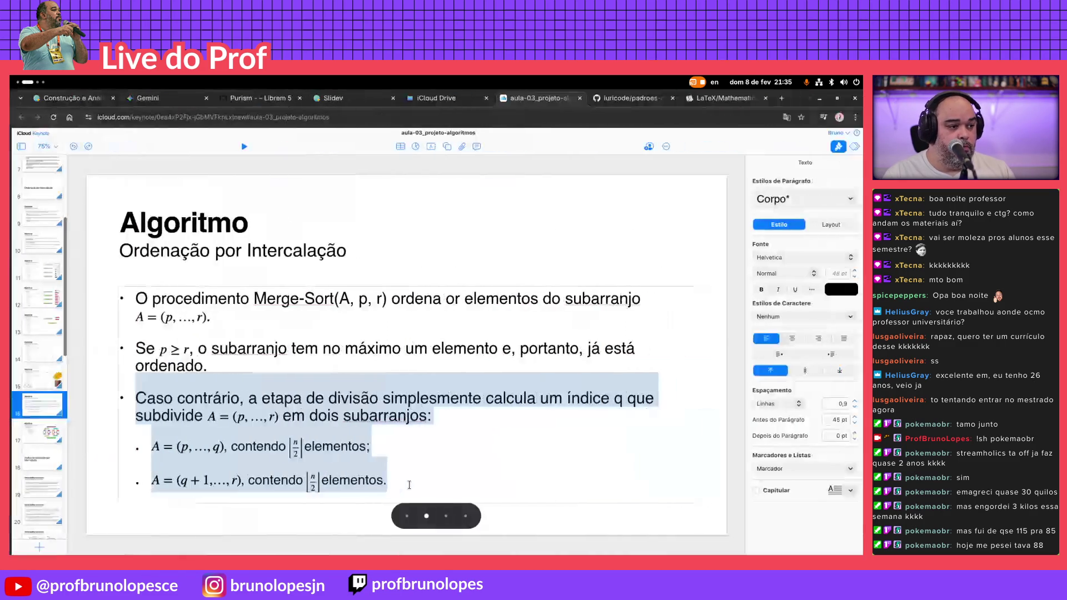
key(alt+Tab)
text(Caso contrário, a etapa de divisão simplesmente calcula um índice q que subdivide  em dois subarranjos: , contendo  elementos; , contendo  elementos.)
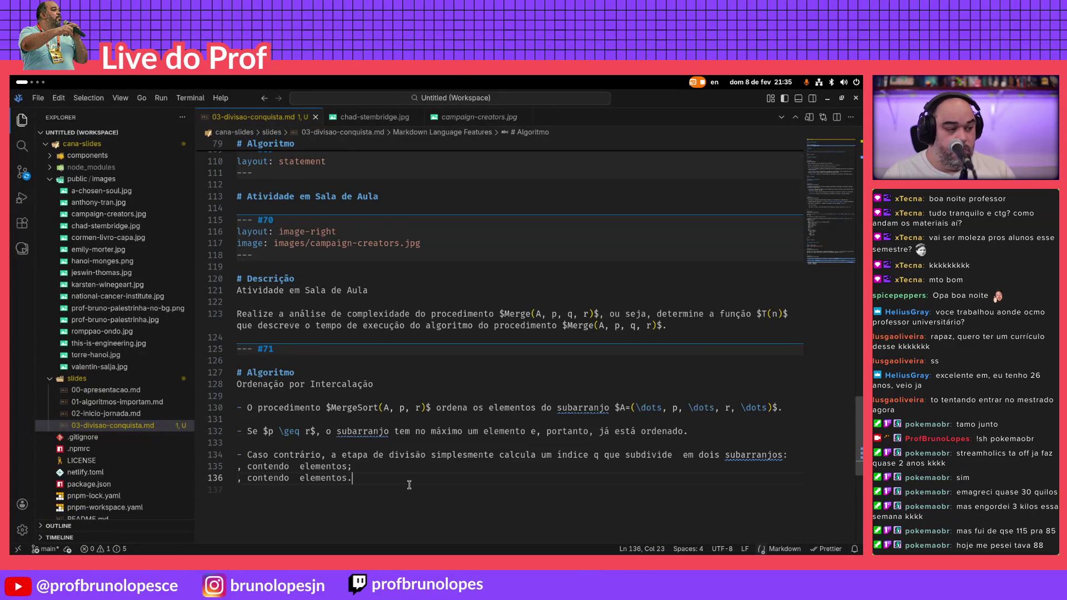
key(Up)
key(Up)
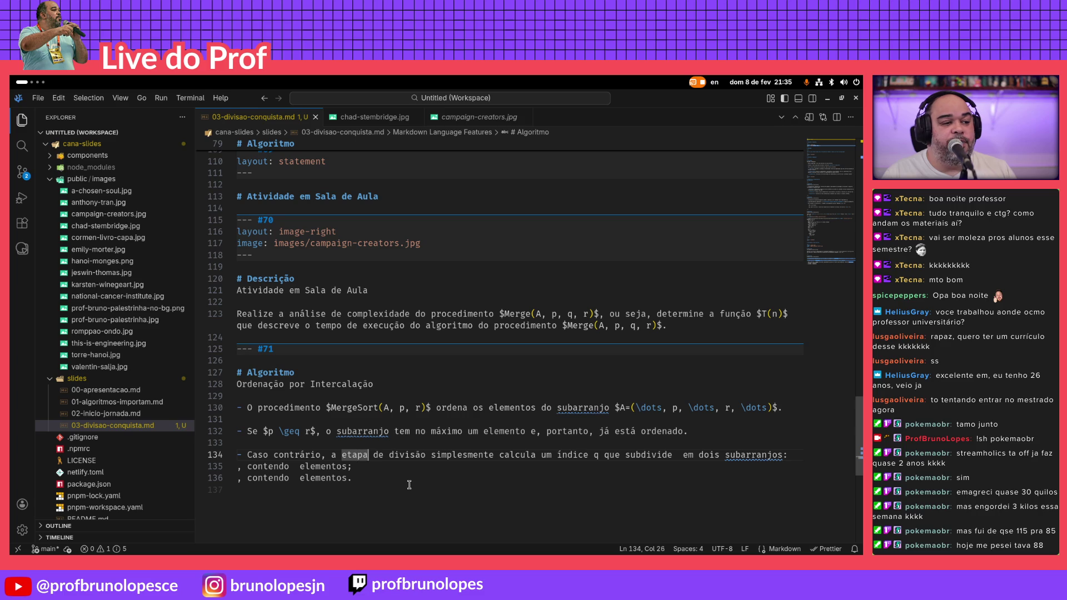
Wrap q in math delimiters in the pasted bullet, checking against the Keynote slide
key(alt+Tab)
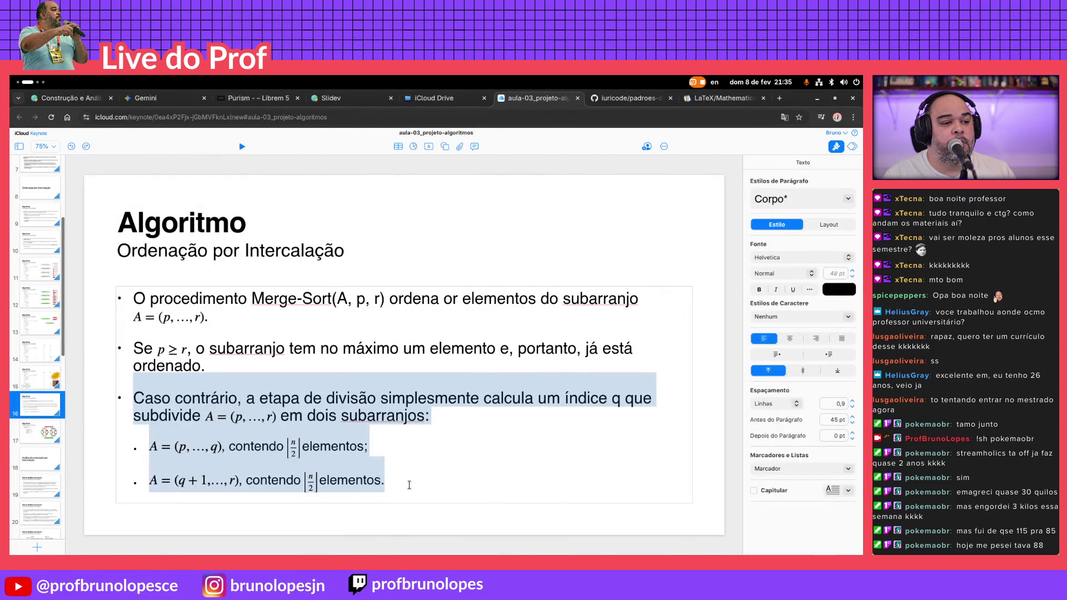
key(alt+Tab)
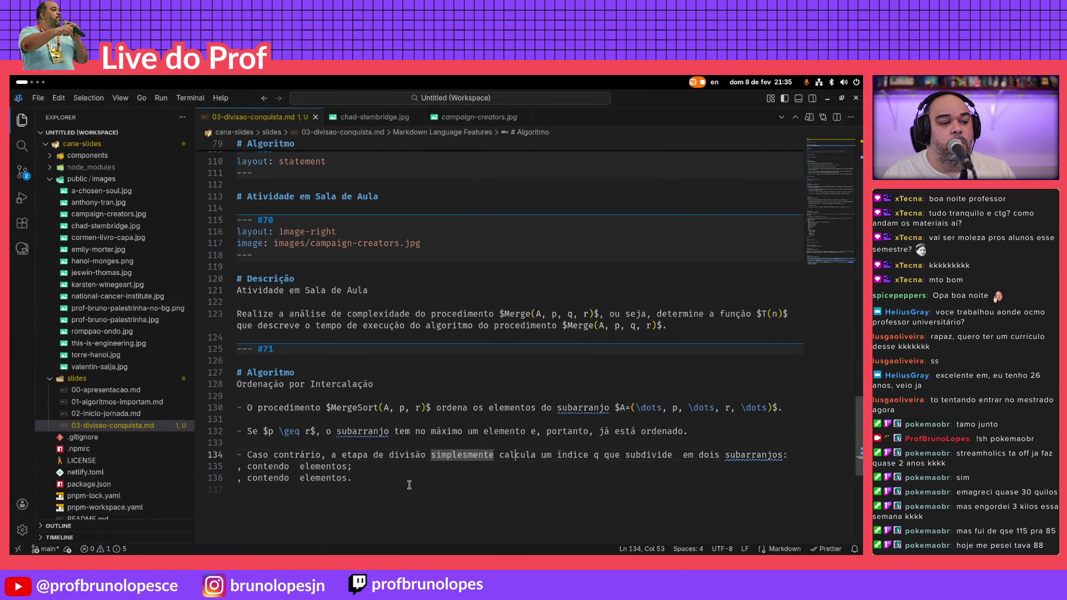
text($)
key(Right)
text($)
key(ctrl+Right)
key(ctrl+Right)
key(ctrl+Right)
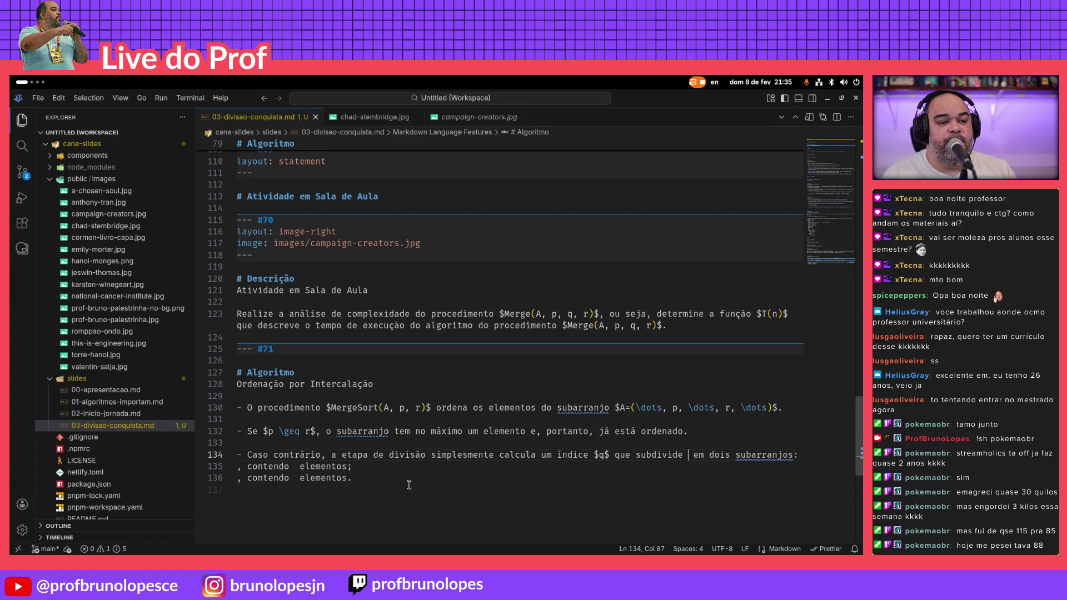
key(alt+Tab)
key(alt+Tab)
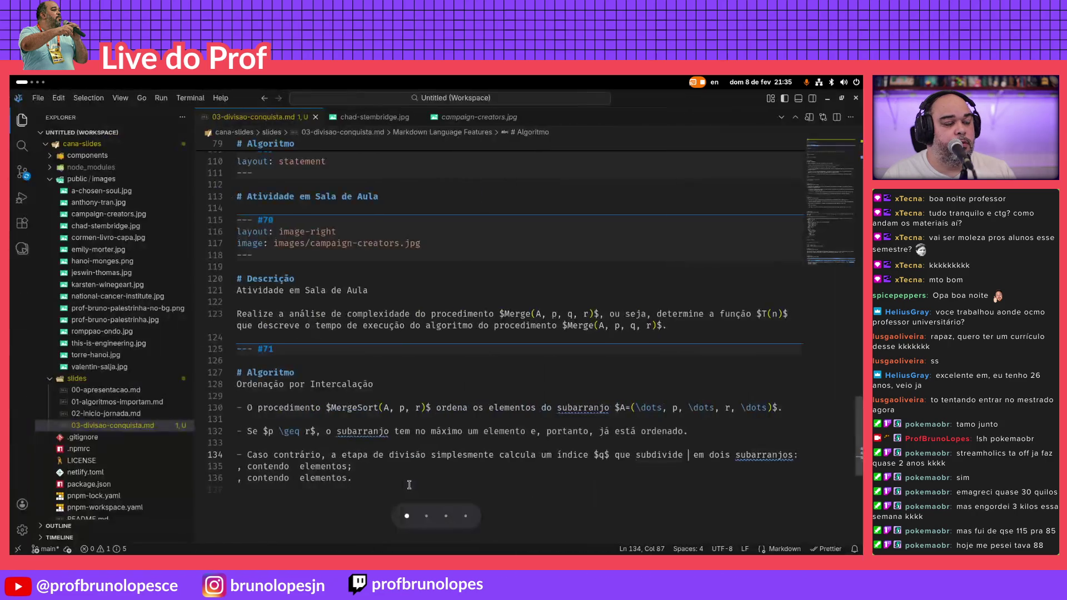
key(Up)
key(Up)
key(Up)
key(Up)
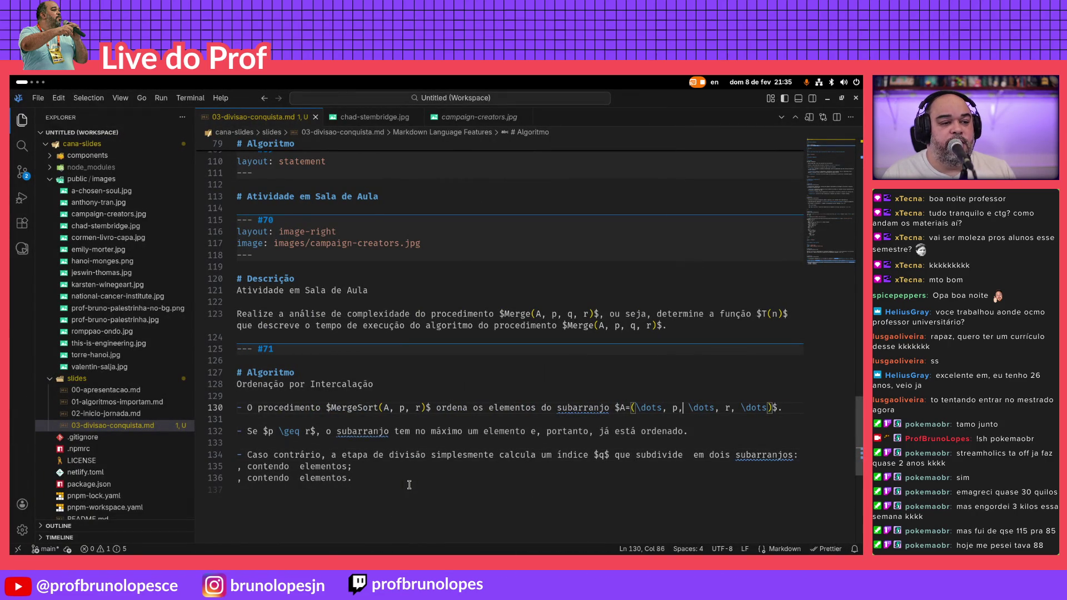
Copy the A= expression from the first bullet and insert it after 'subdivide' in the new bullet
key(Left)
key(Left)
key(Left)
key(shift+End)
key(shift+Left)
key(ctrl+c)
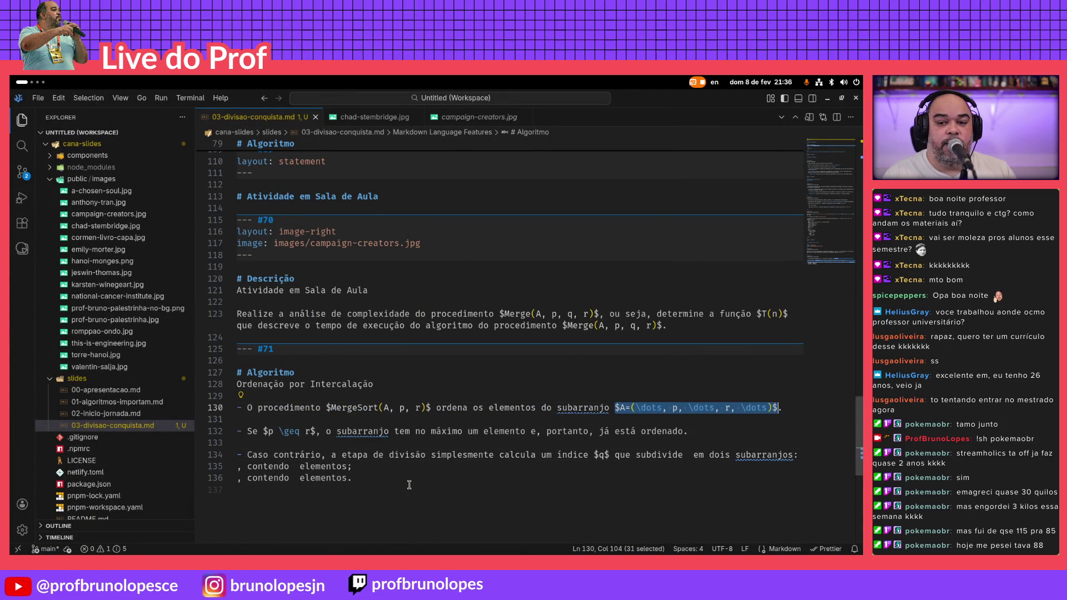
key(Down)
key(Down)
key(Down)
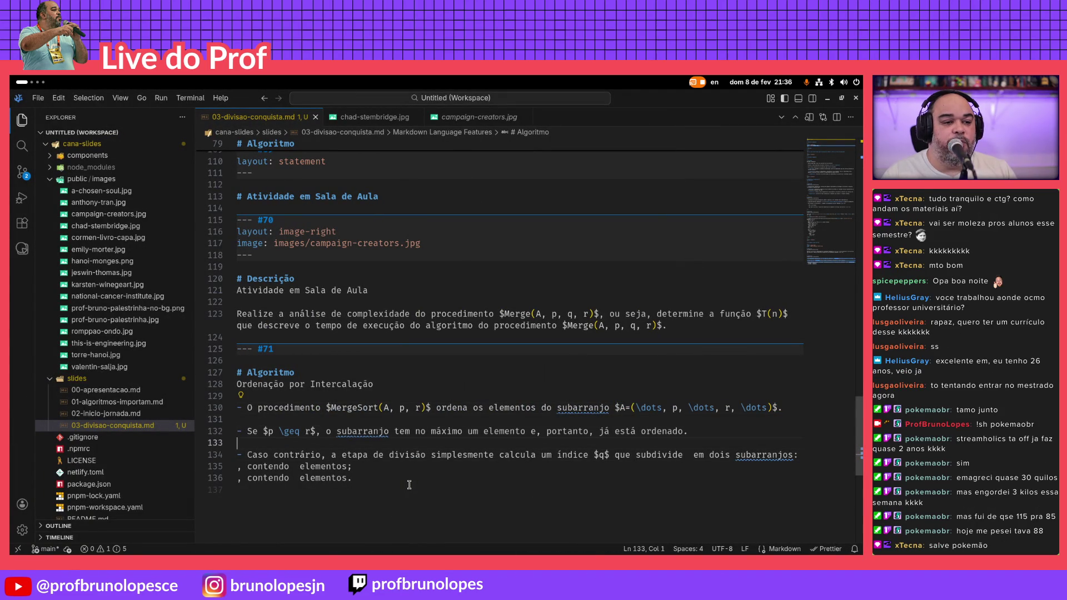
key(Down)
key(ctrl+Left)
key(ctrl+Left)
key(ctrl+Left)
key(Left)
key(ctrl+v)
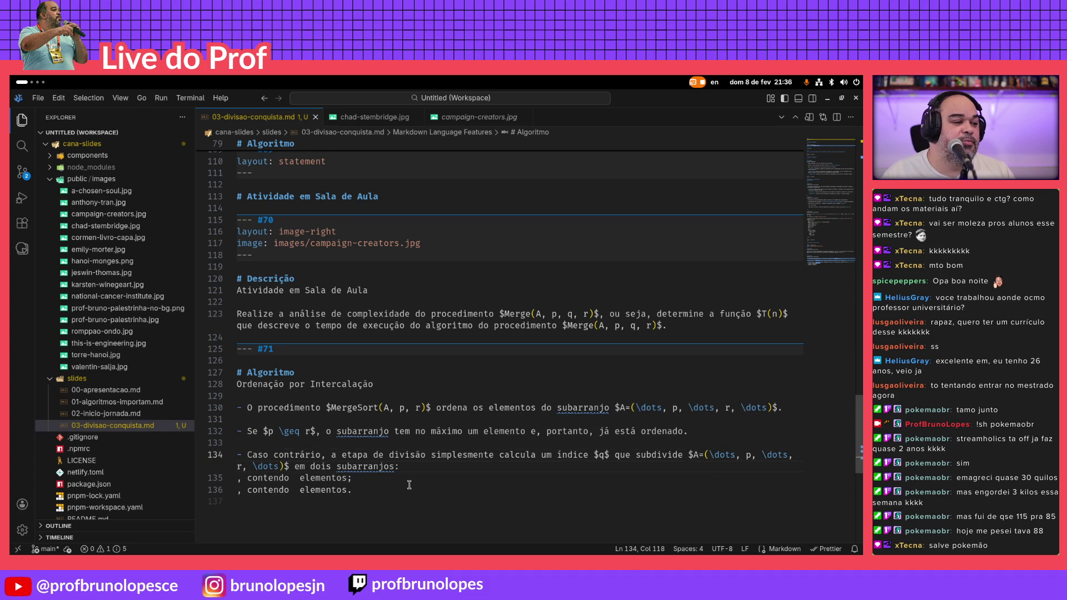
key(ctrl+alt+Right)
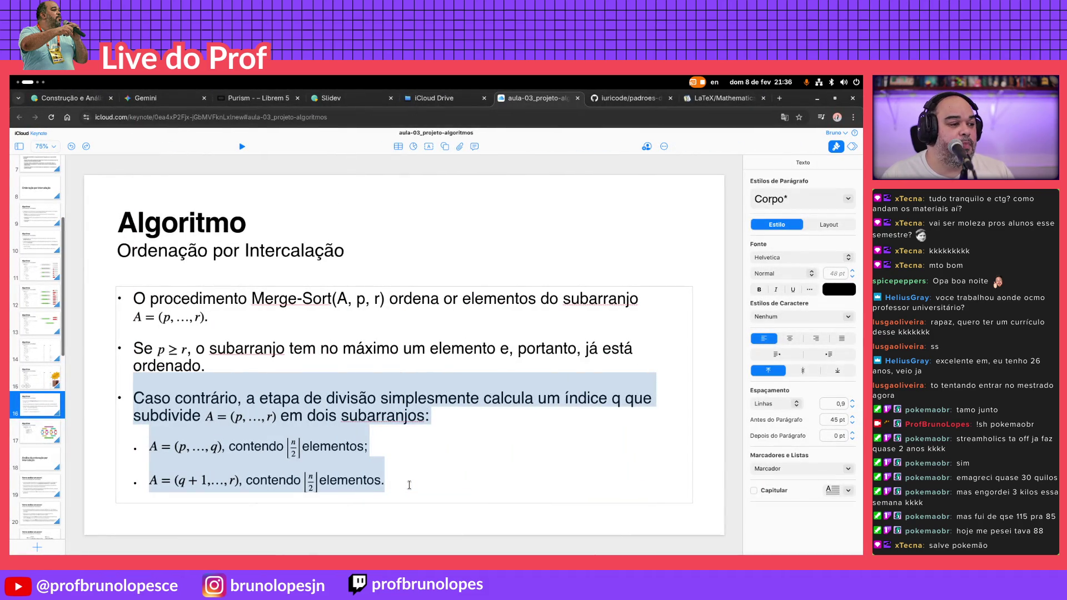
key(ctrl+alt+Left)
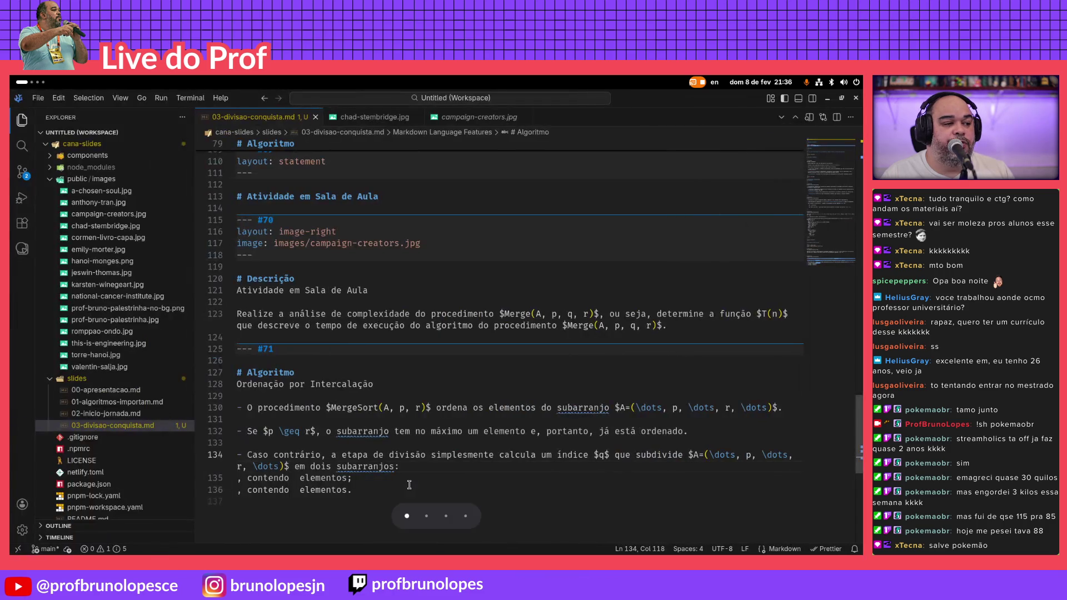
Start a '- ' sub-bullet line below the division bullet and join the 'contendo' text onto it
key(Return)
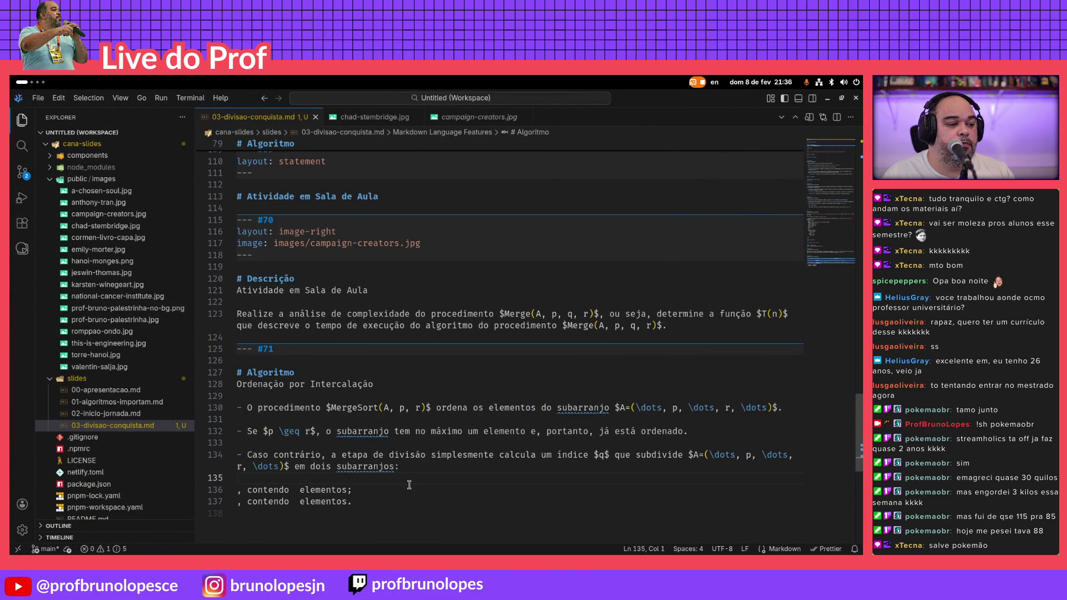
key(ctrl+alt+Right)
key(ctrl+alt+Left)
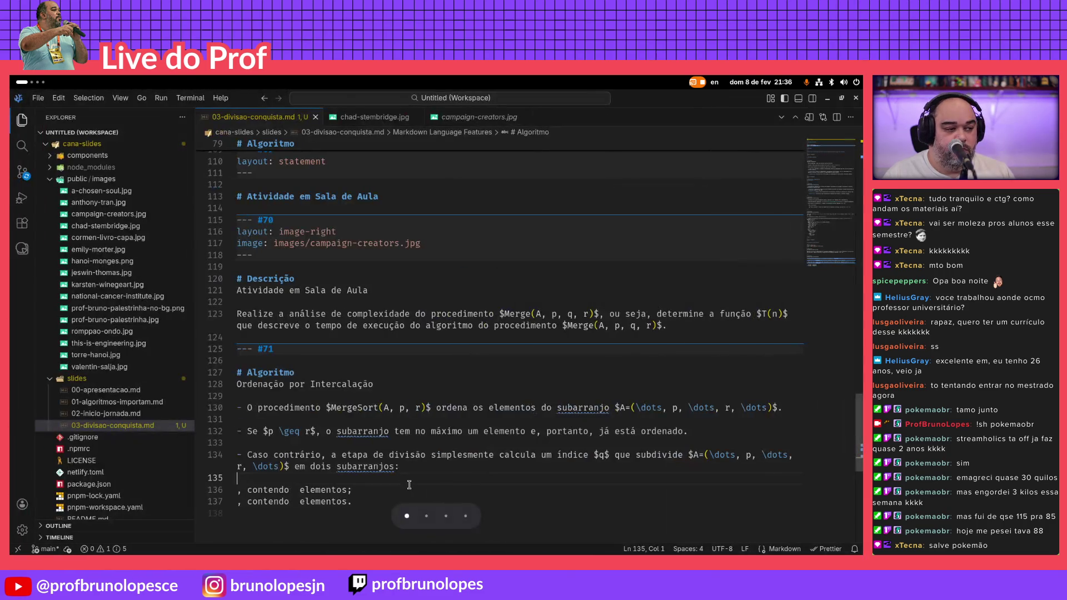
text(-)
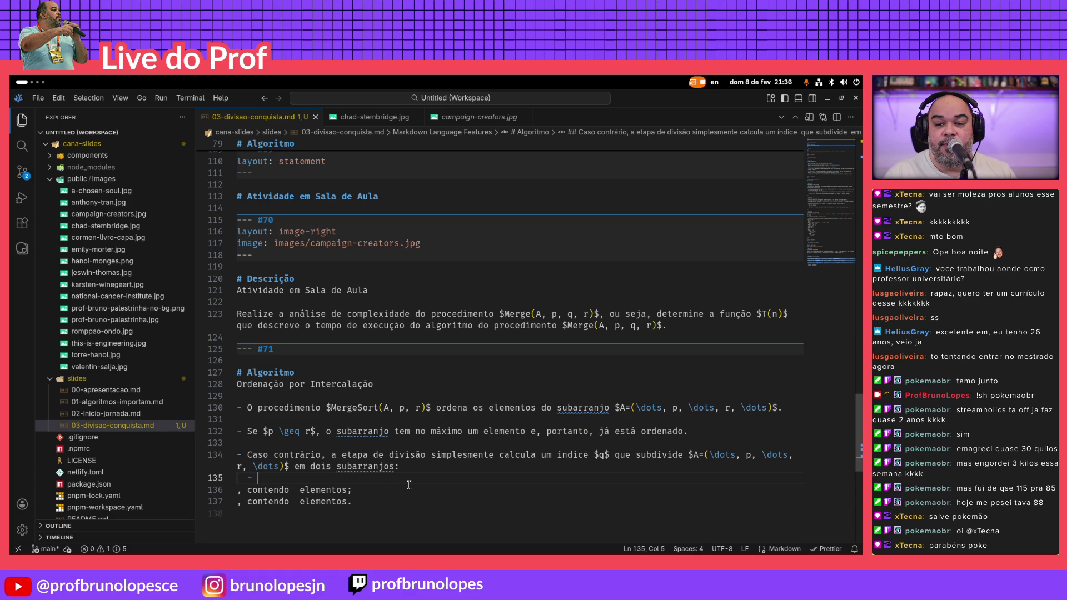
key(Delete)
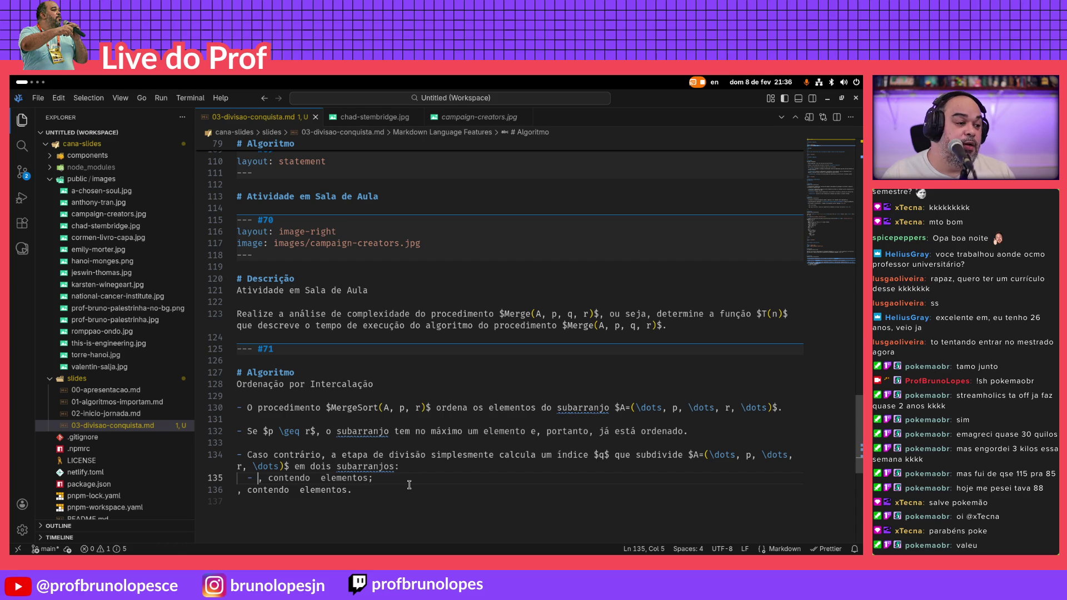
Copy the $A=(...)$ array expression from the line above and paste it at the start of the sub-bullet
key(Up)
key(Up)
key(End)
key(Left)
key(Left)
key(Left)
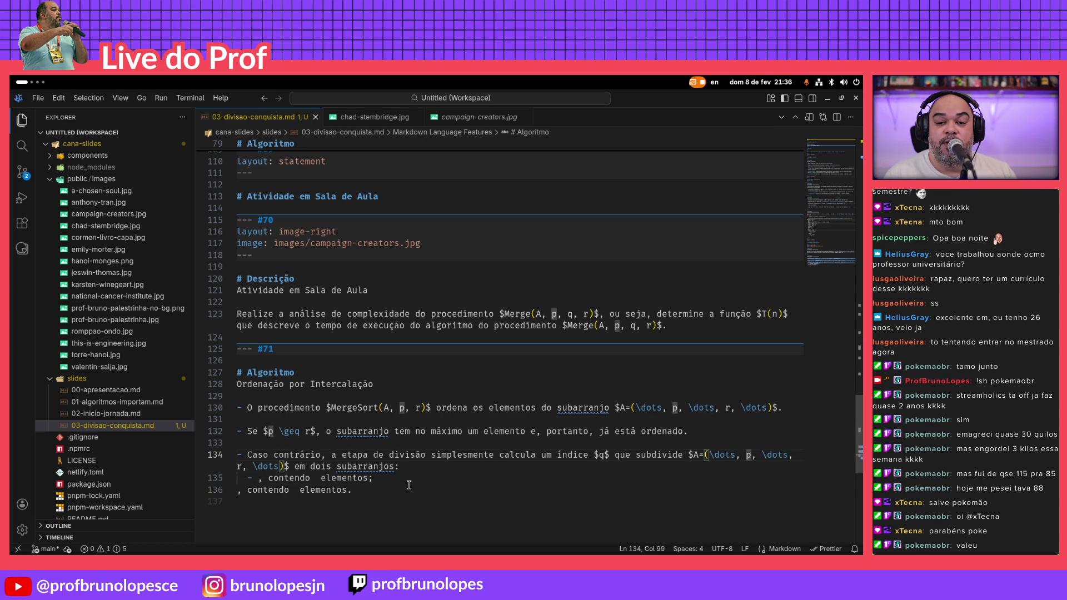
key(Left)
key(Left)
key(Left)
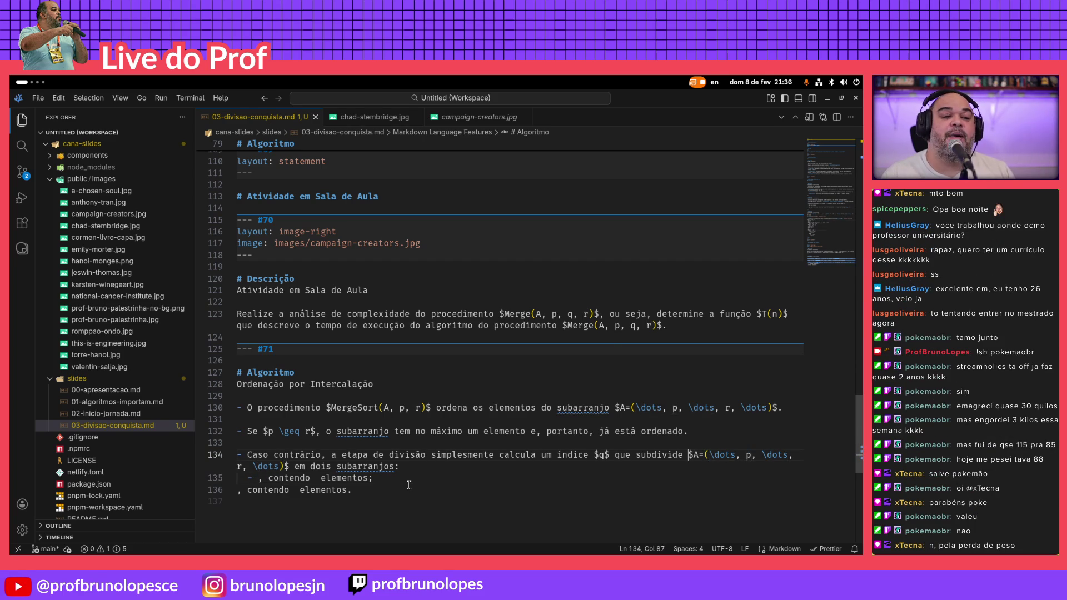
key(shift+End)
key(shift+Left)
key(shift+Left)
key(shift+Left)
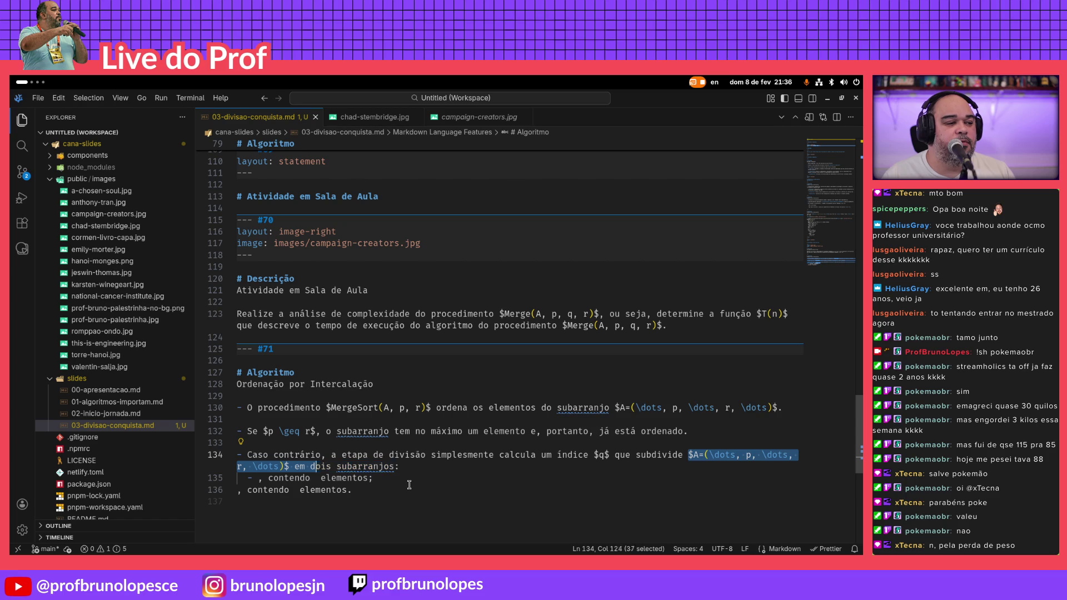
key(shift+Left)
key(shift+Left)
key(shift+Left)
key(shift+Right)
key(Down)
key(Left)
key(Left)
key(Left)
key(ctrl+v)
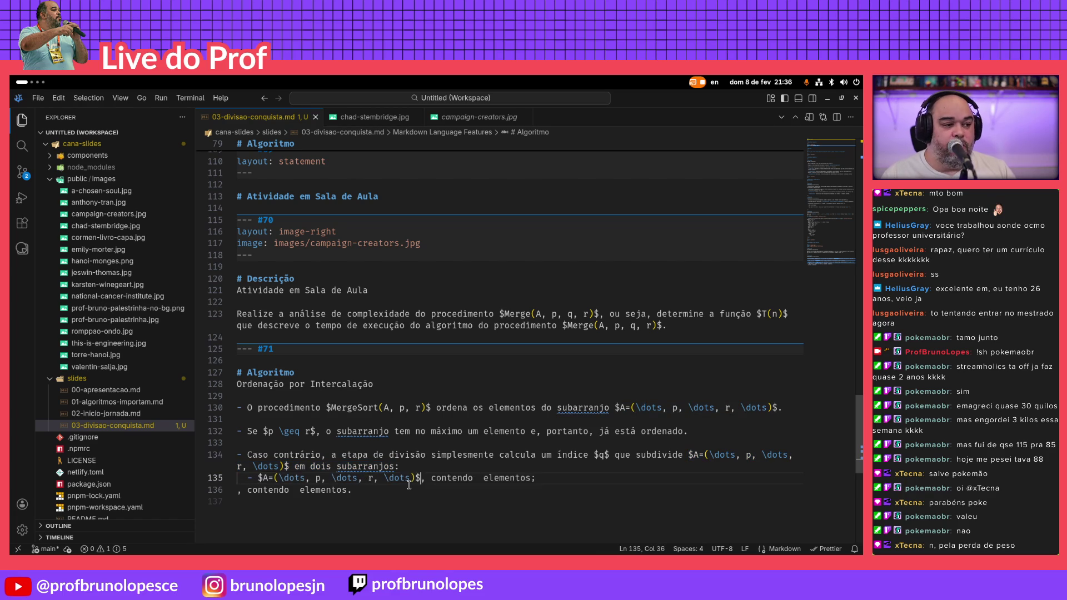
key(BackSpace)
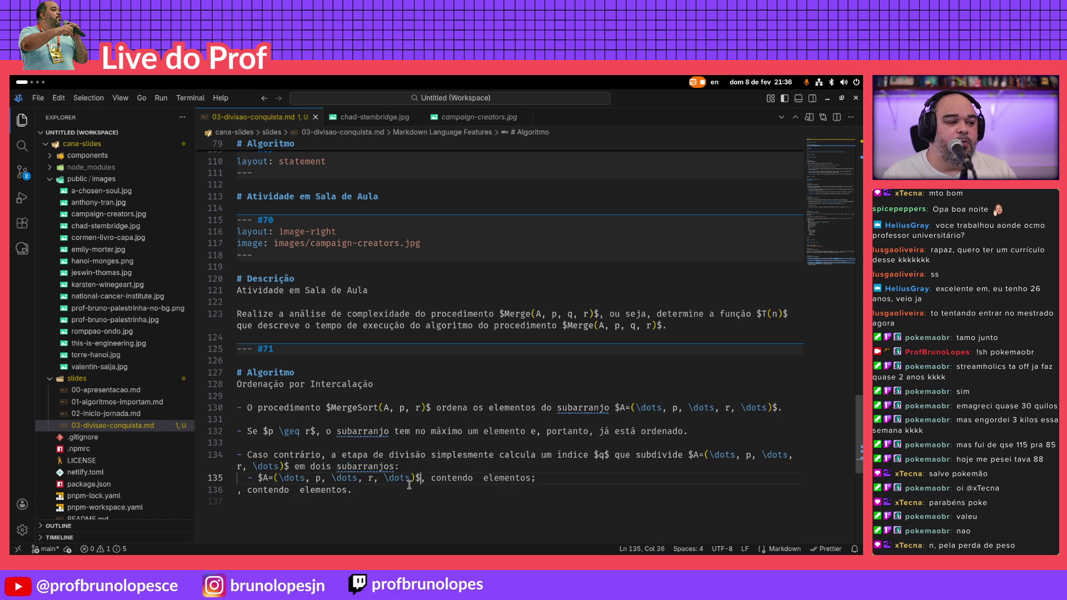
key(Left)
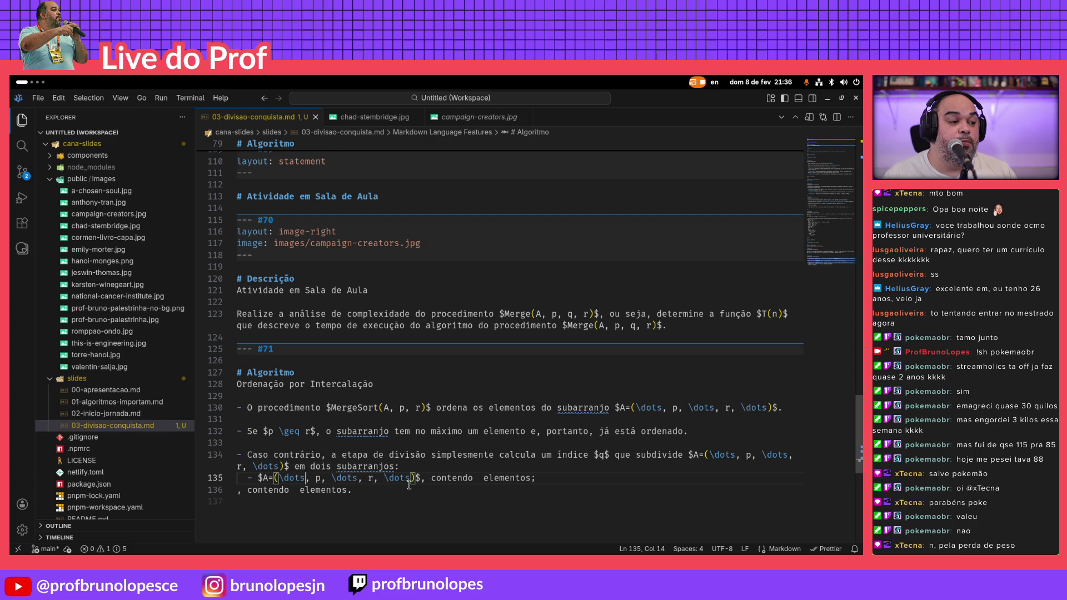
Replace r with q in the sub-bullet and insert q between p and r in the division bullet's expression
key(alt+Tab)
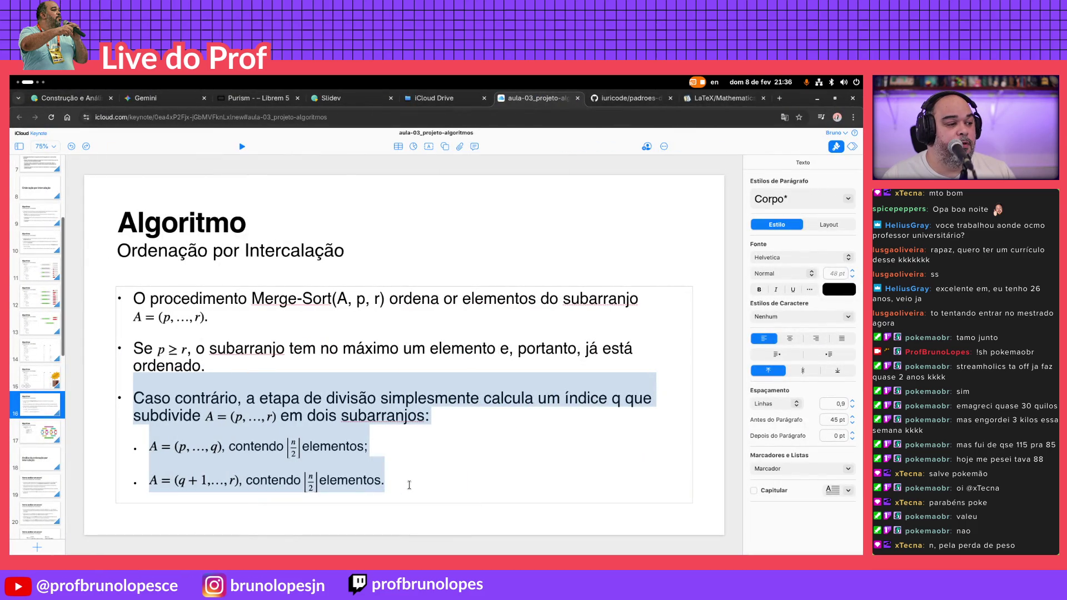
key(alt+Tab)
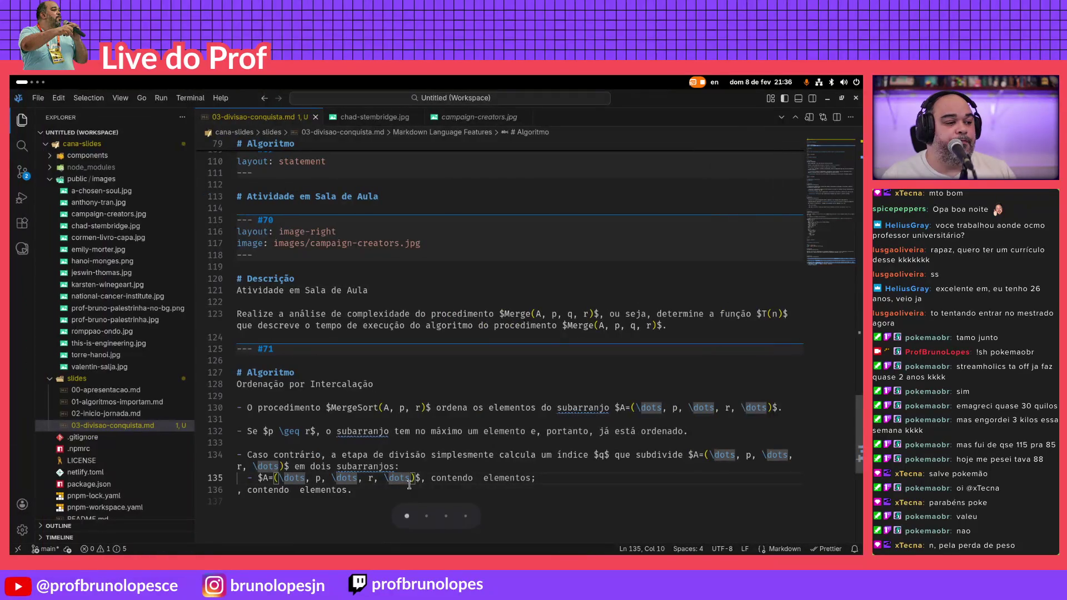
key(Right)
key(Right)
key(Right)
key(Delete)
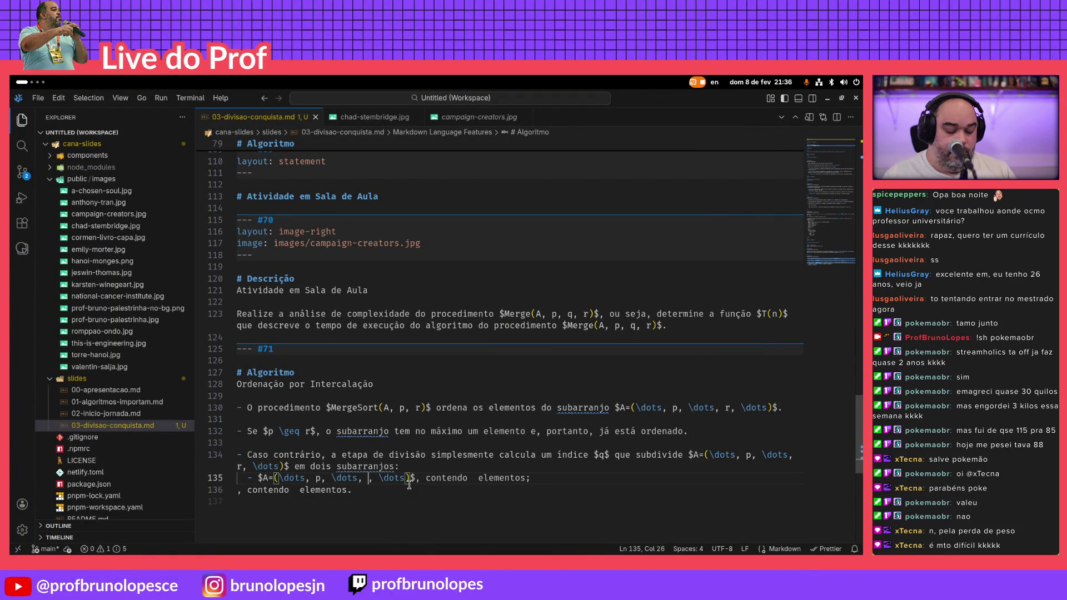
text(q,)
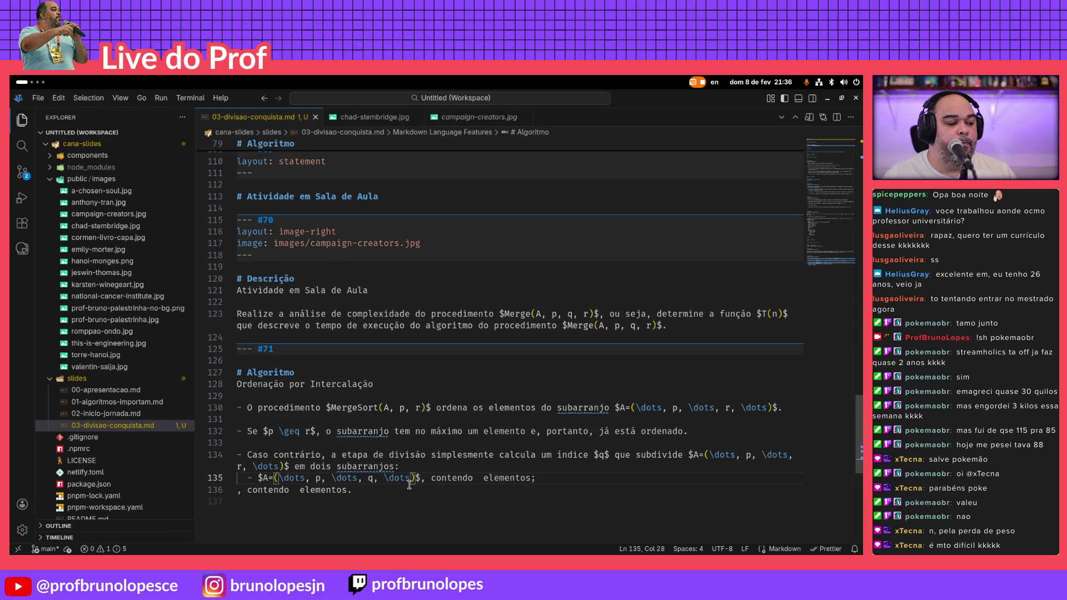
key(Up)
key(Up)
key(End)
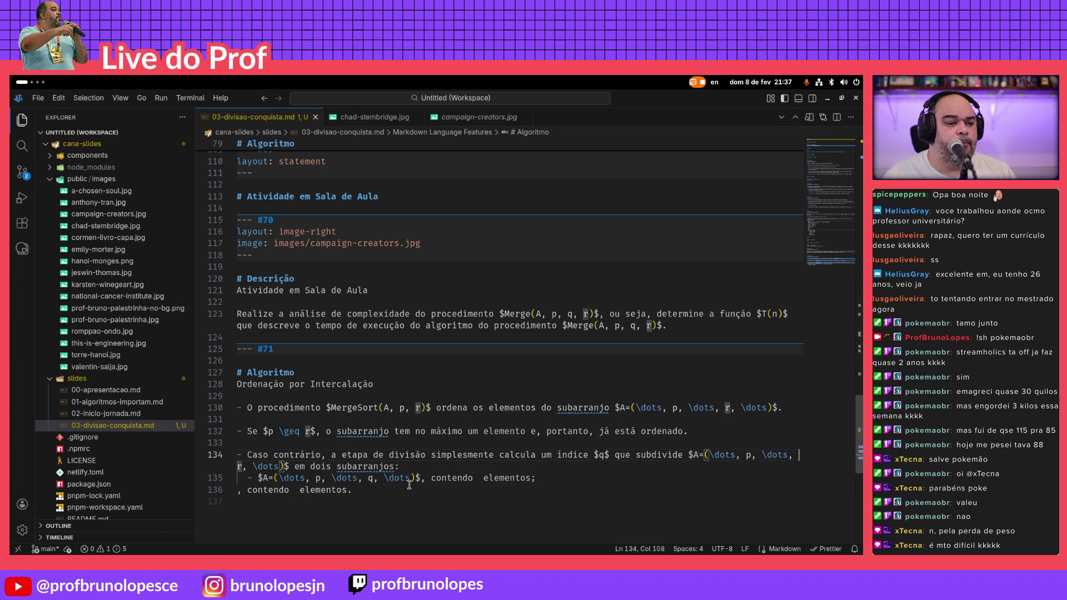
key(Right)
key(Right)
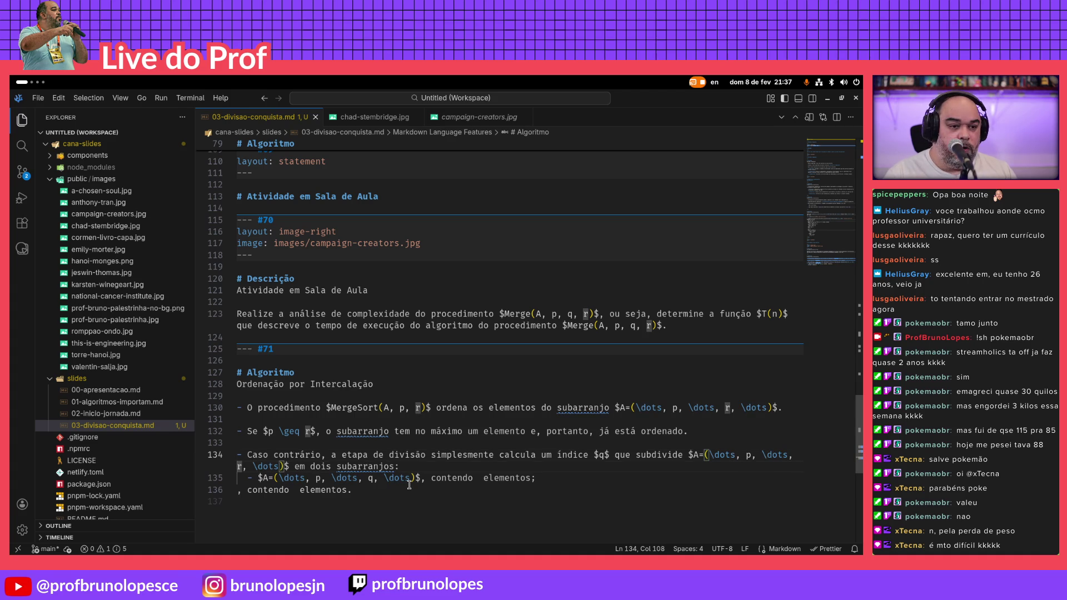
text(q)
text(, )
text(\dota)
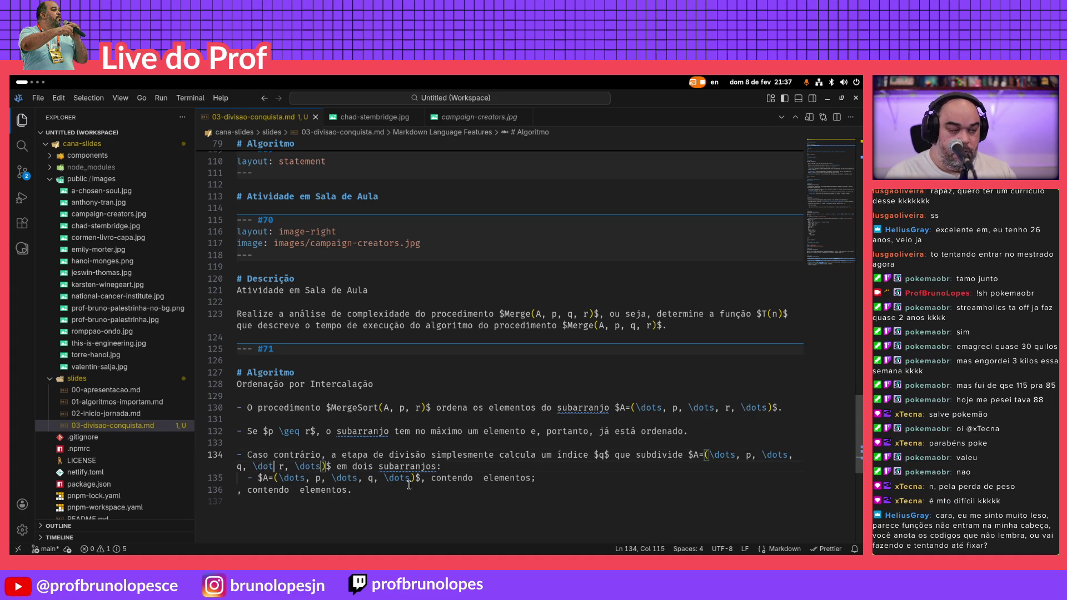
key(BackSpace)
text(s,)
key(Right)
key(Right)
key(Right)
key(Right)
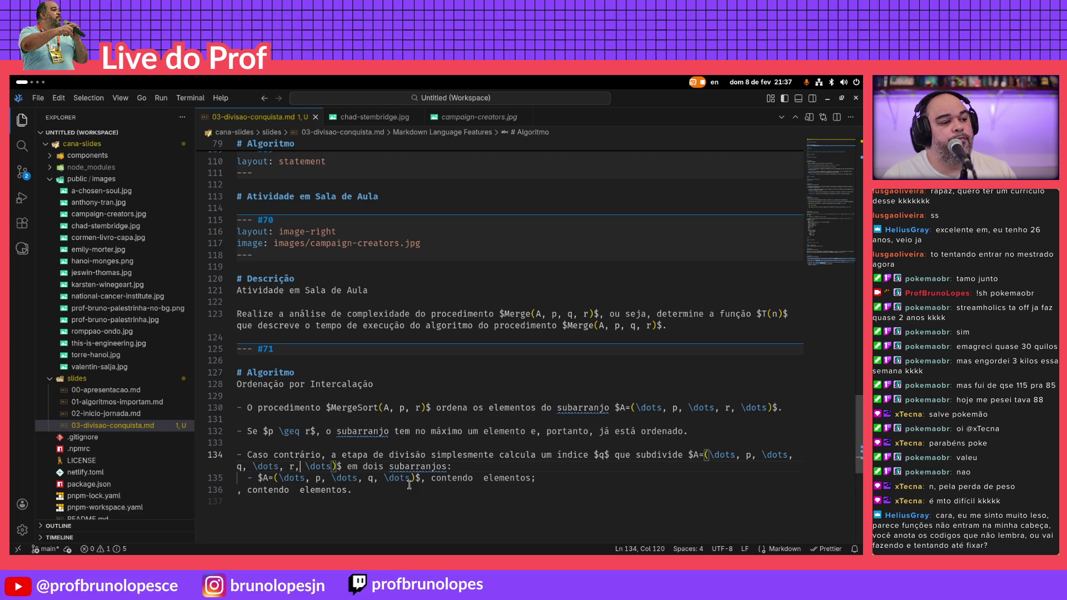
Trim the sub-bullet expression so it reads $A=(p, \dots, q)$, contendo elementos
key(Down)
key(Right)
key(Right)
key(Right)
key(Right)
key(Right)
key(Right)
key(Right)
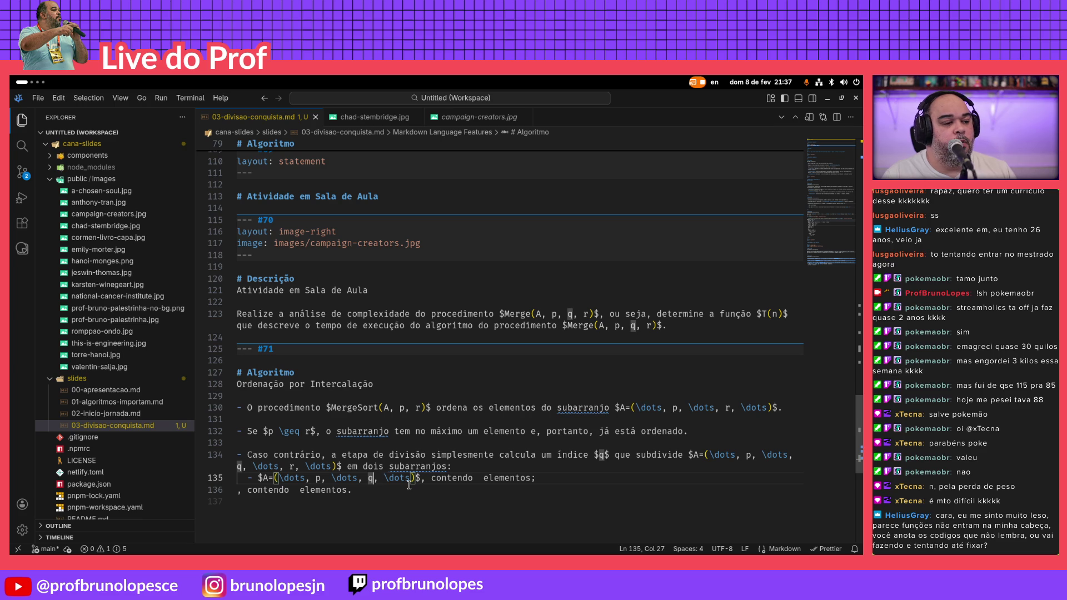
key(Left)
key(Left)
key(Left)
key(Left)
key(BackSpace)
key(BackSpace)
key(BackSpace)
key(BackSpace)
key(BackSpace)
key(BackSpace)
key(Delete)
key(Right)
key(Right)
key(Right)
key(Right)
key(Right)
key(Right)
key(Delete)
key(Delete)
key(Delete)
key(Delete)
key(Delete)
key(Delete)
key(Delete)
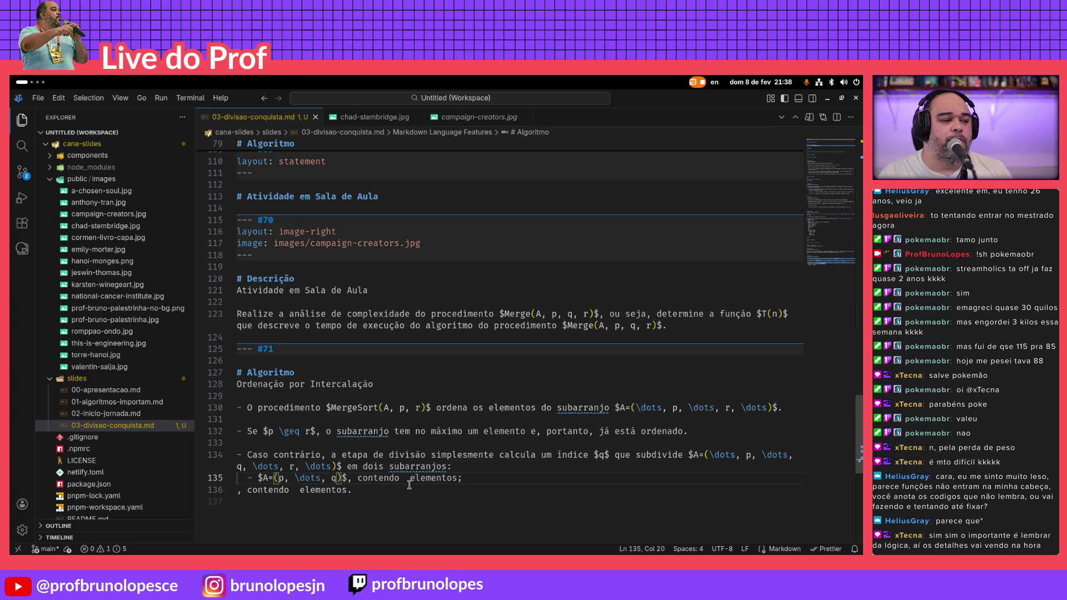
key(alt+Tab)
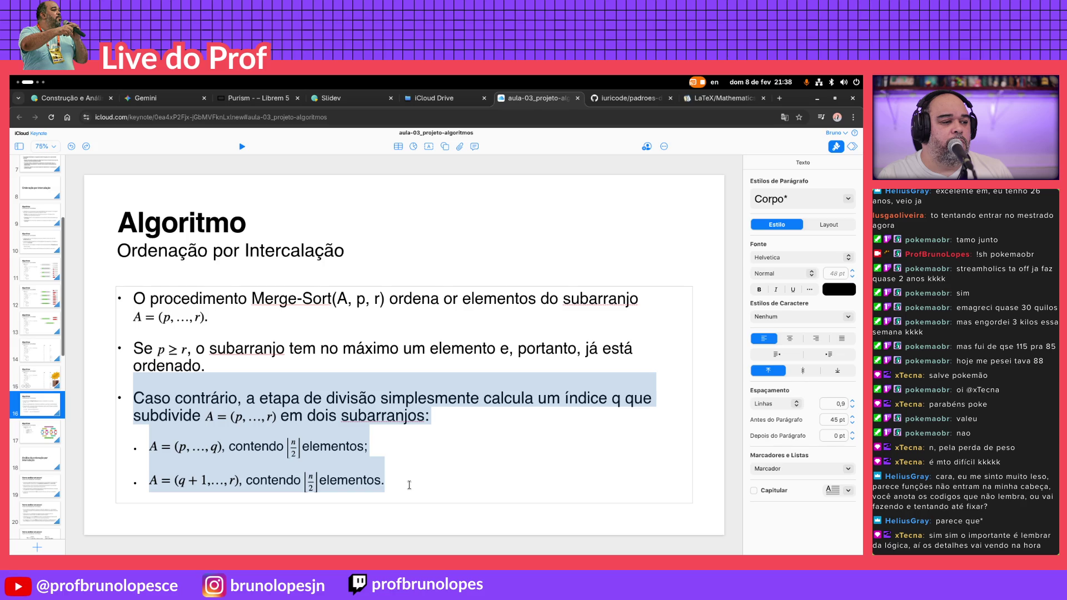
Add a blank line above the sub-bullet and insert the ⌊n/2⌋ formula before 'elementos'
key(alt+Tab)
key(Right)
key(Right)
key(Right)
key(Home)
key(Home)
key(Return)
click(408, 482)
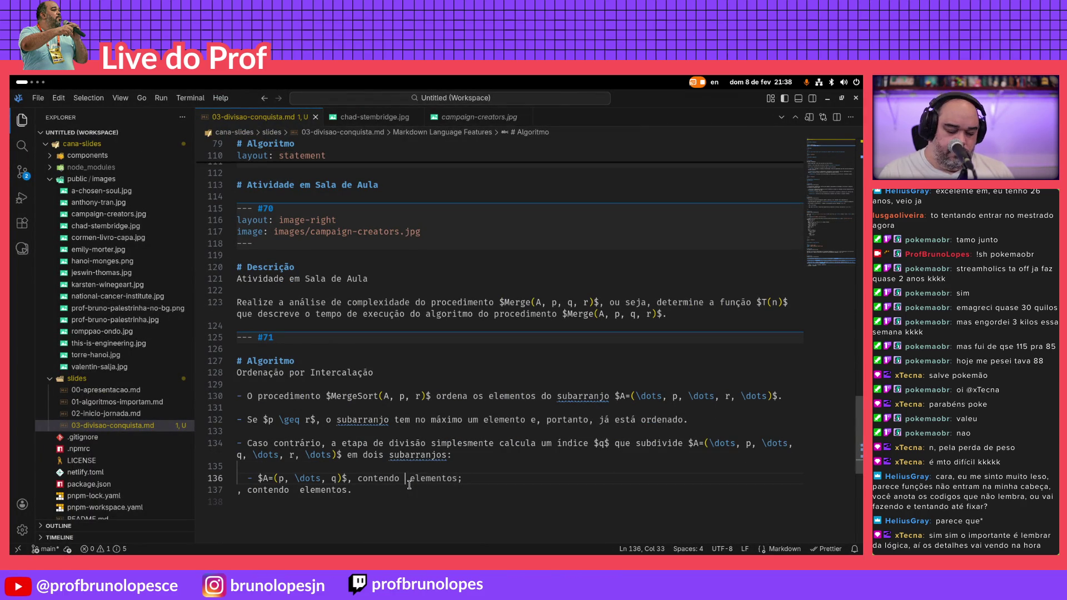
text($$)
key(Delete)
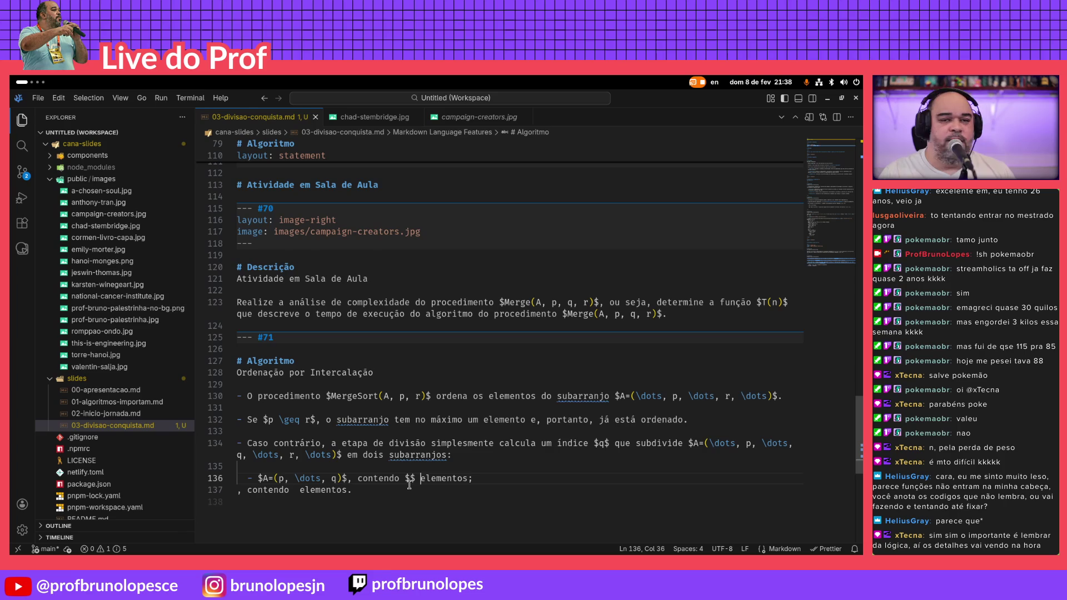
text(rac)
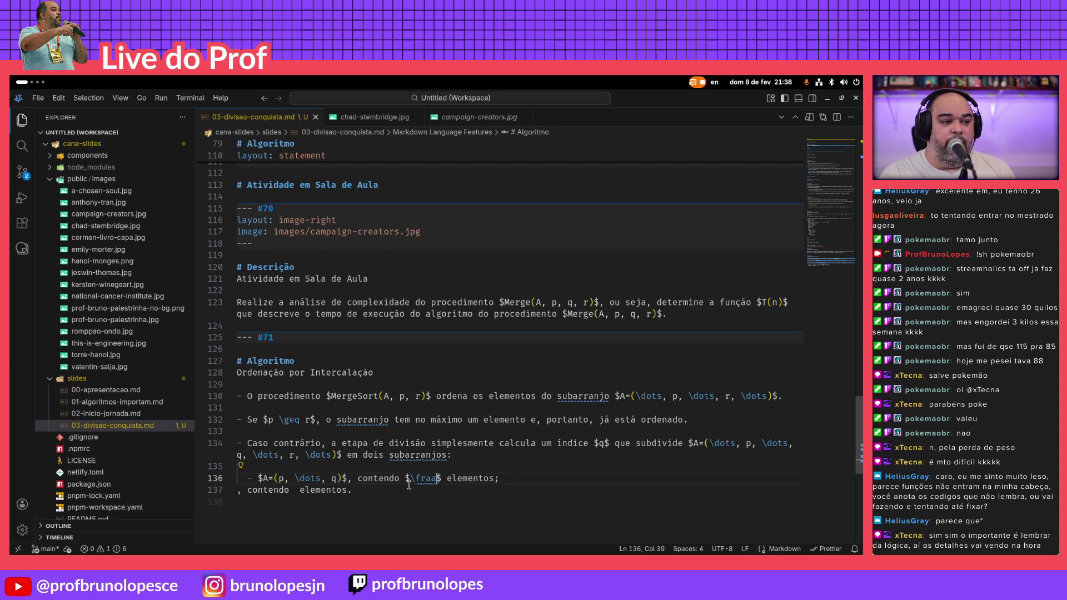
text({}{})
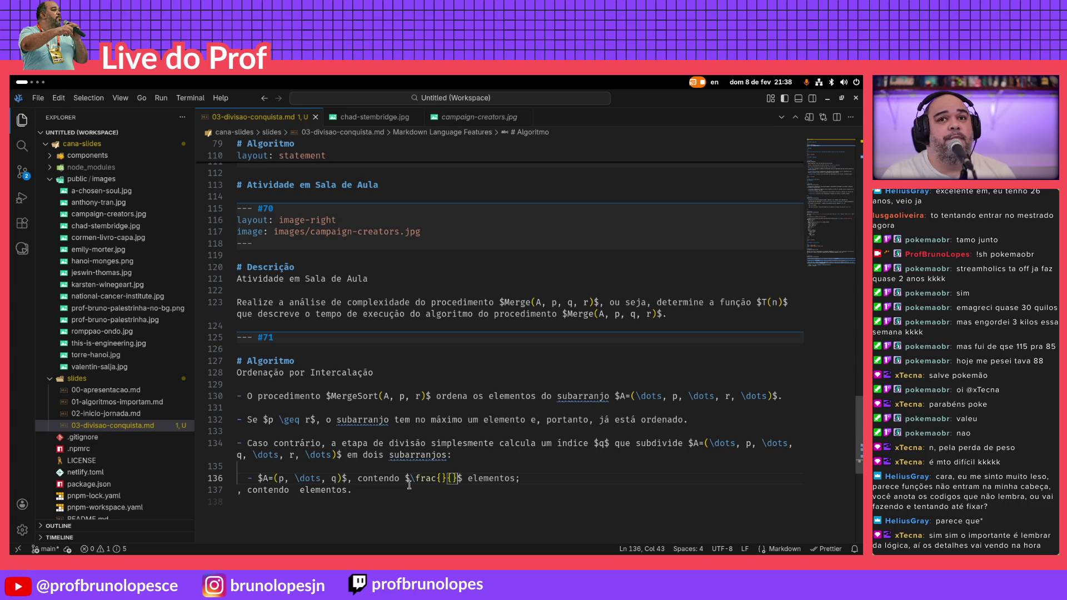
key(Tab)
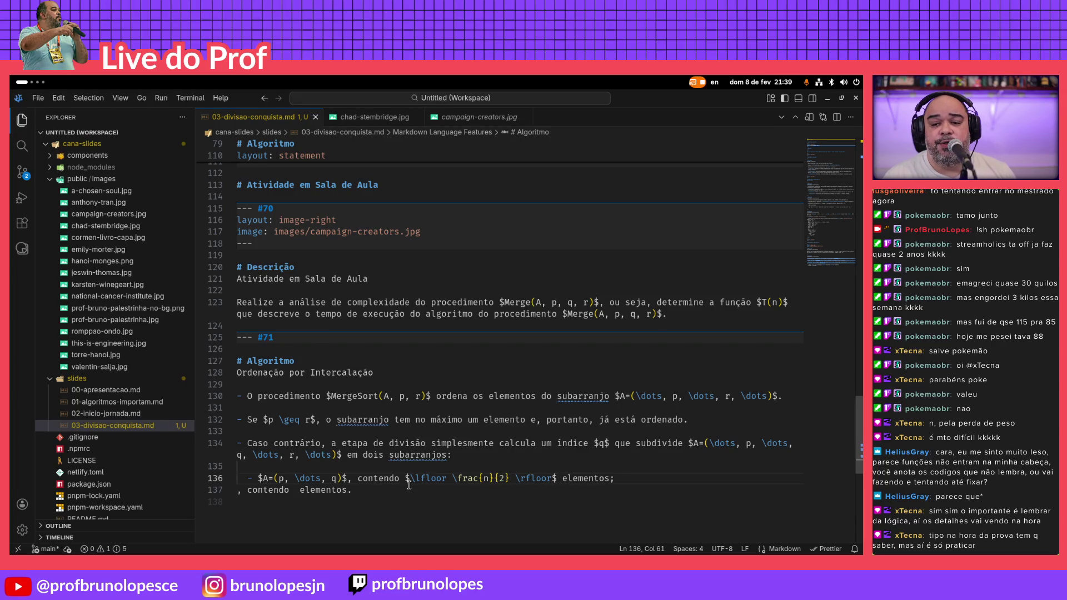
Compare with the Keynote slide and check the rendered ⌊n/2⌋ sub-bullet in the Slidev preview
key(alt+Tab)
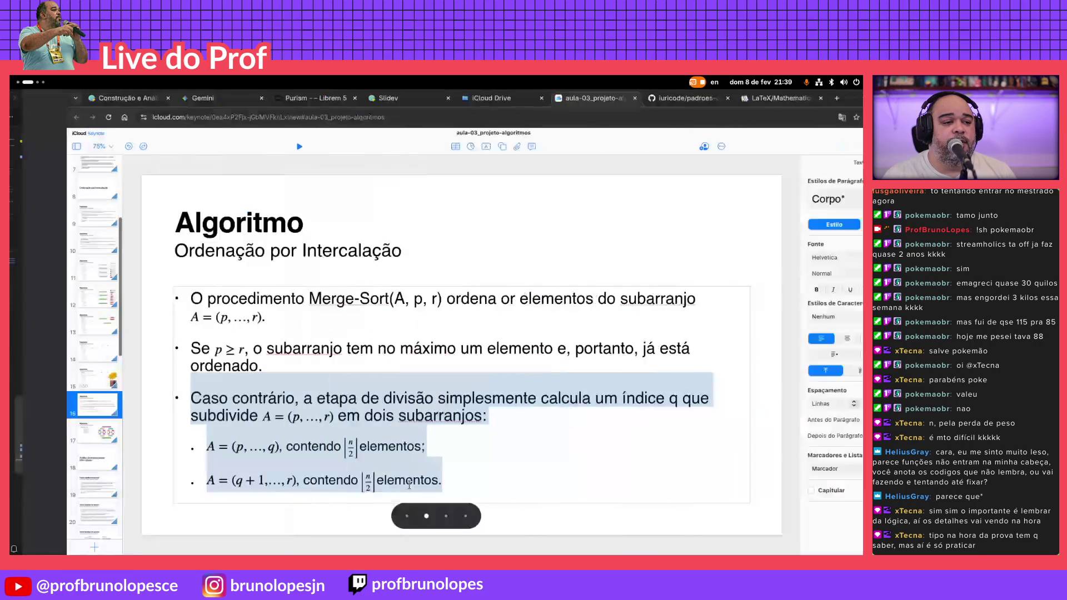
key(alt+Tab)
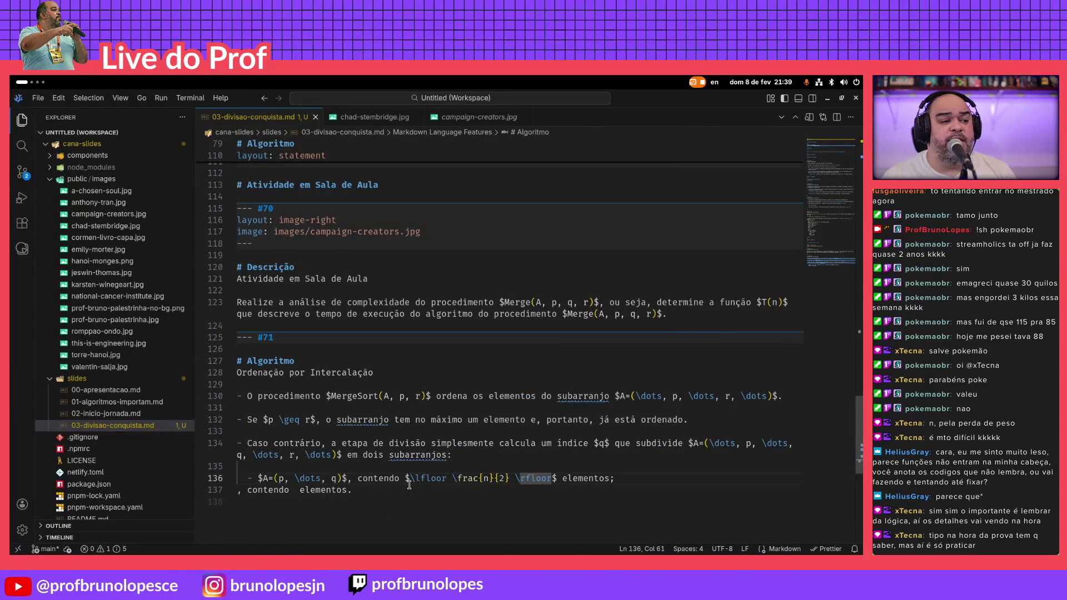
key(alt+Tab)
key(ctrl+1)
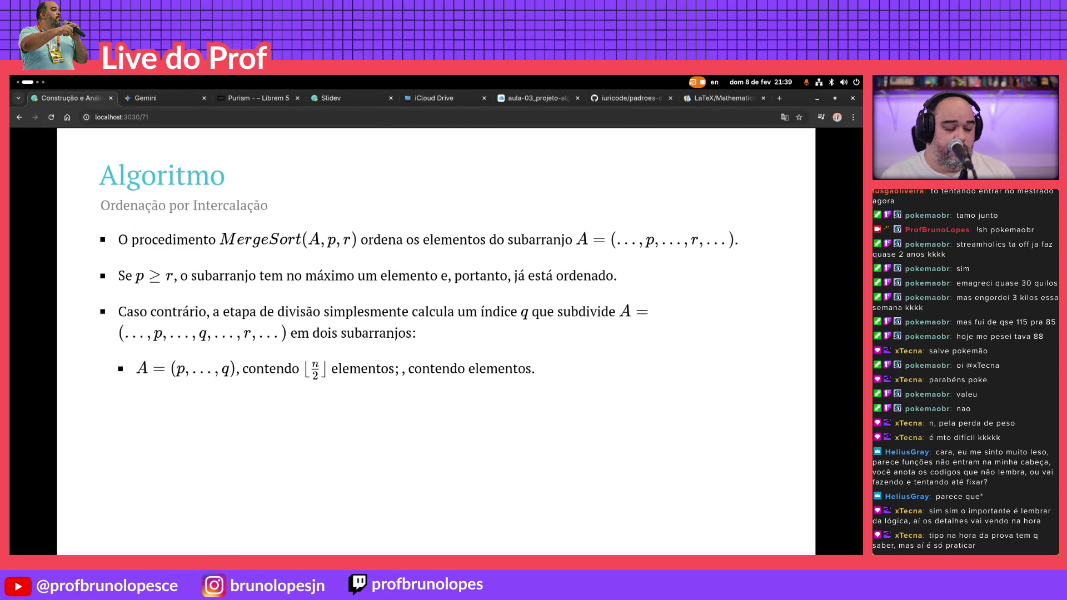
key(alt+Tab)
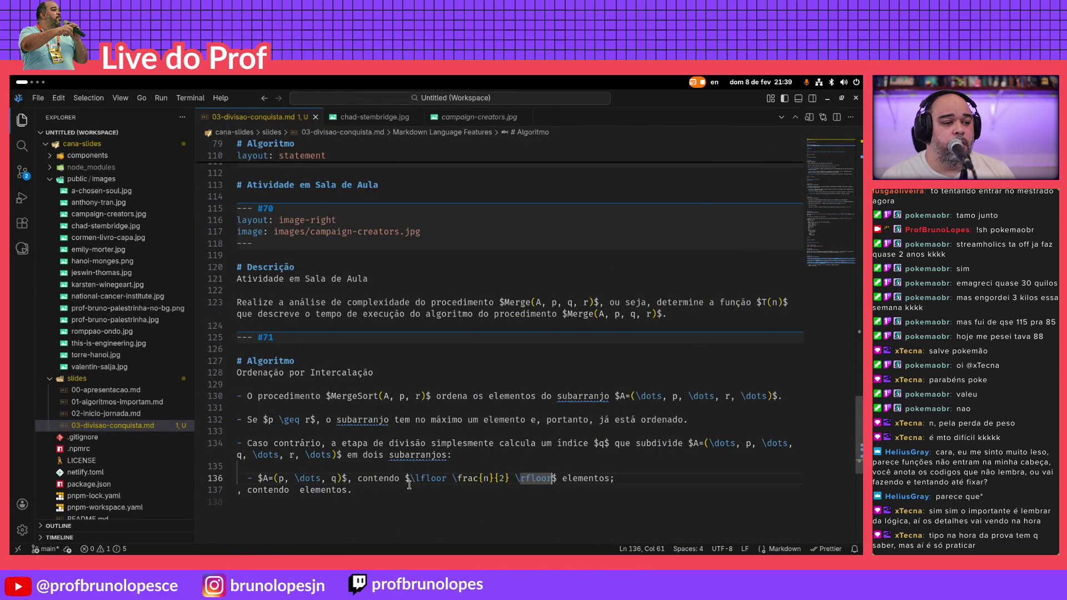
Create a second sub-bullet line and paste a copy of the first subarray formula into it
key(End)
key(Return)
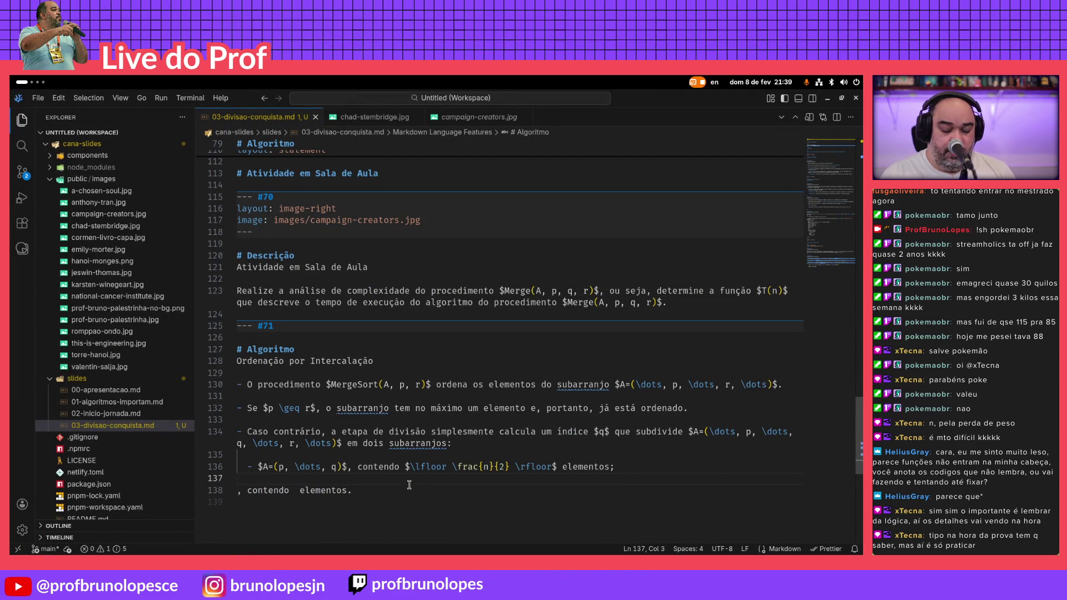
key(Return)
text(-)
key(Up)
key(Up)
key(shift+Right)
key(shift+Right)
key(shift+Right)
key(shift+Right)
key(shift+Right)
key(shift+Right)
key(shift+Right)
key(shift+Right)
key(ctrl+c)
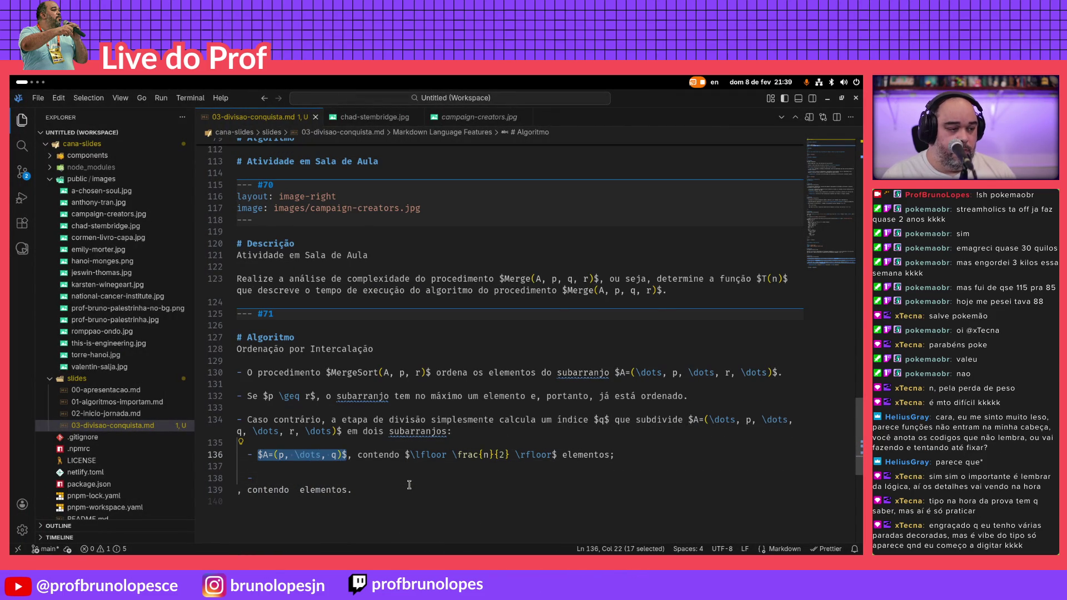
key(Down)
key(Down)
key(ctrl+v)
Edit the copied formula so its bounds read q + 1 … r
key(Left)
key(Left)
key(Left)
key(BackSpace)
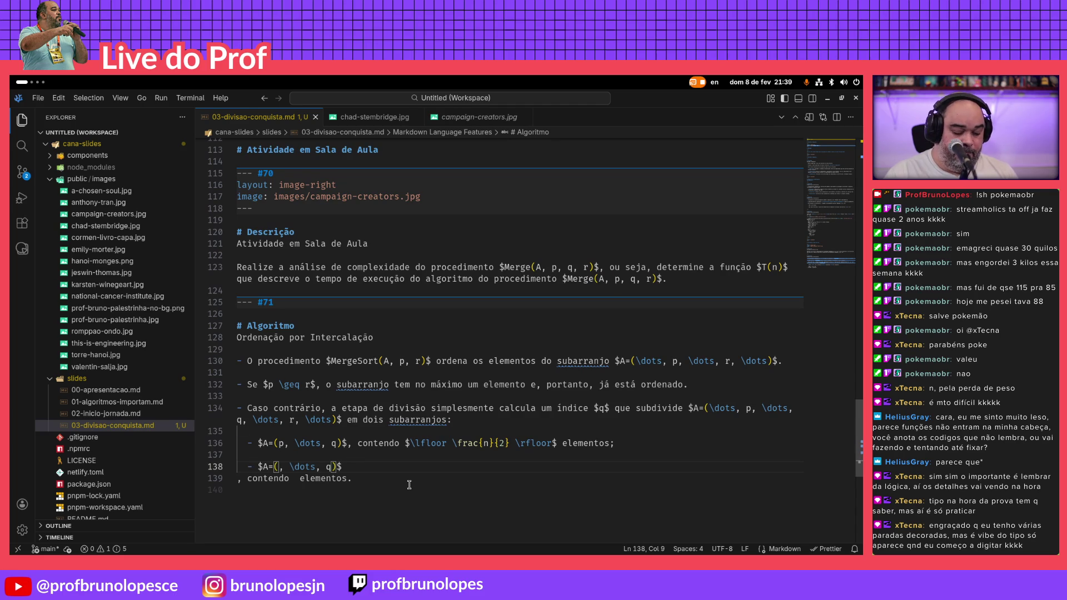
text(q+1)
key(BackSpace)
key(BackSpace)
text(+ 1)
key(Right)
key(Right)
key(Right)
key(BackSpace)
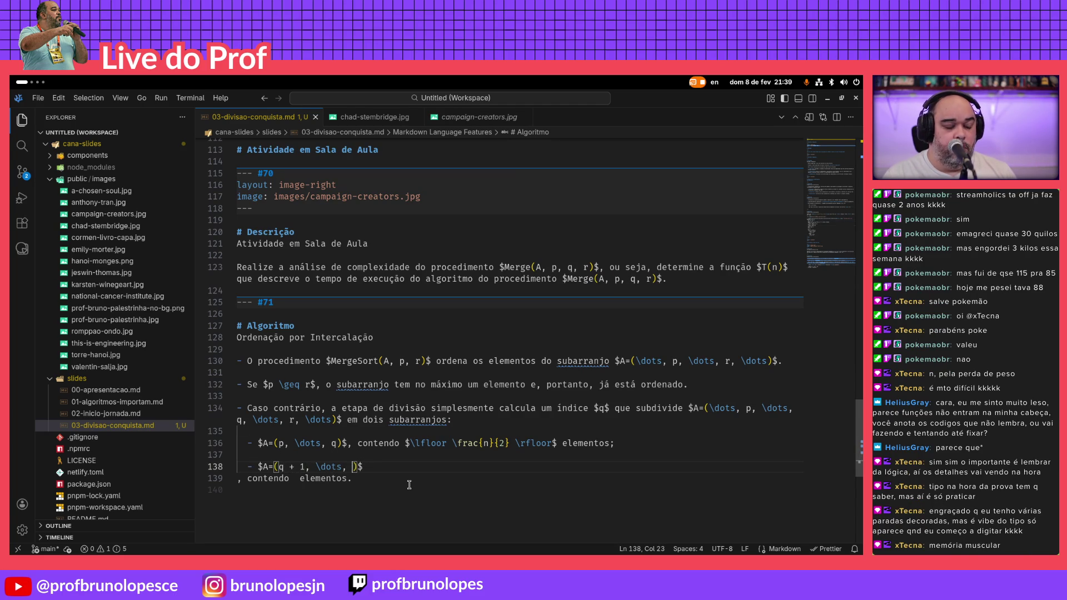
text(r)
Delete the leftover ', contendo elementos.' line and copy the ⌊n/2⌋ element-count clause onto the second sub-bullet
key(End)
key(shift+Down)
key(BackSpace)
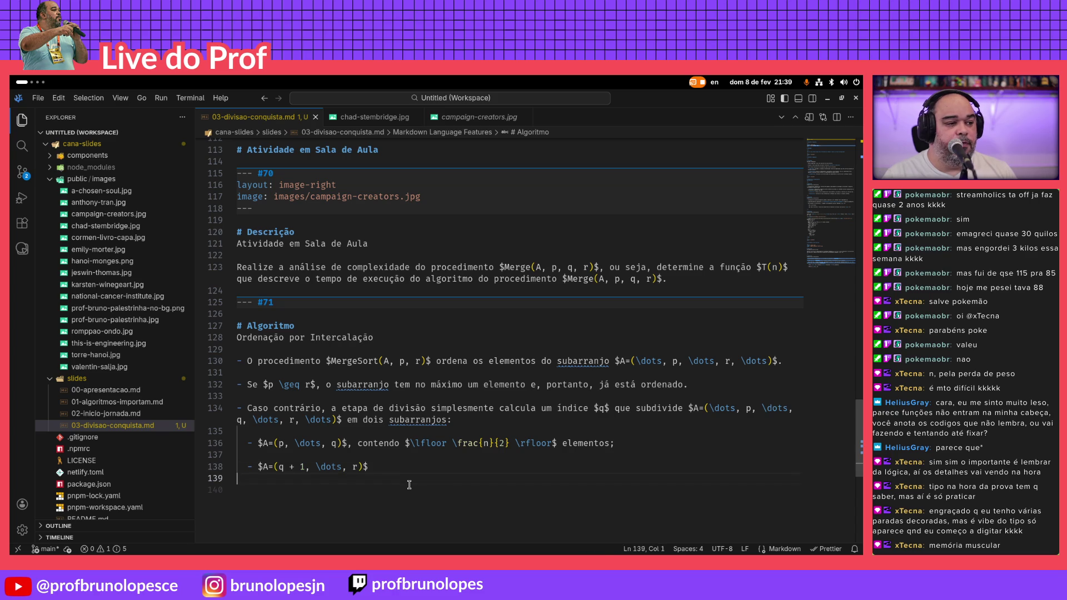
key(Up)
key(Up)
key(Left)
key(Left)
key(Left)
key(shift+End)
key(ctrl+c)
key(Down)
key(Down)
key(ctrl+v)
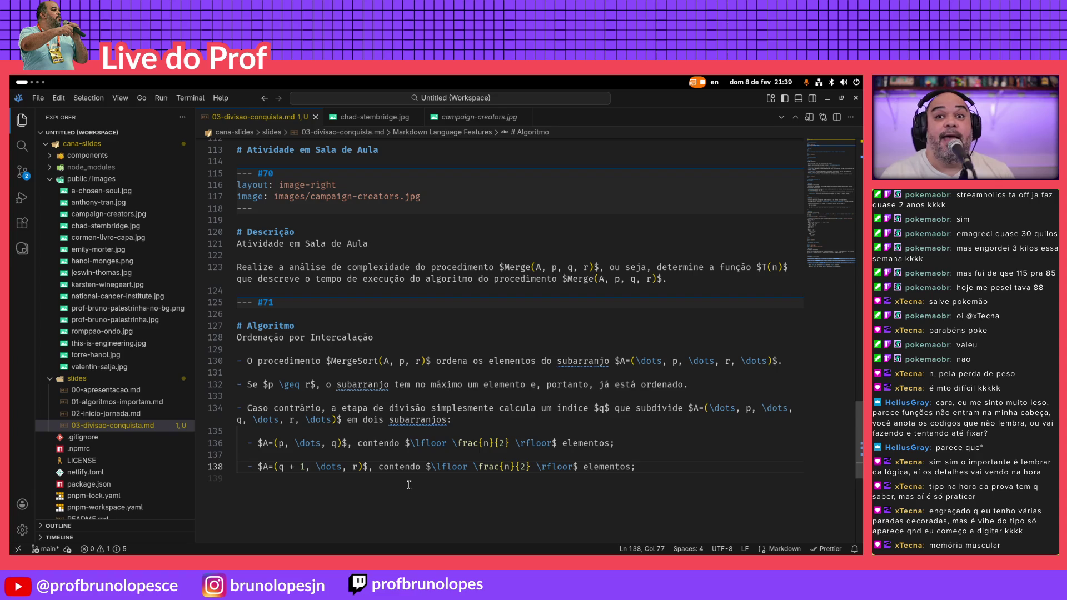
key(alt+Tab)
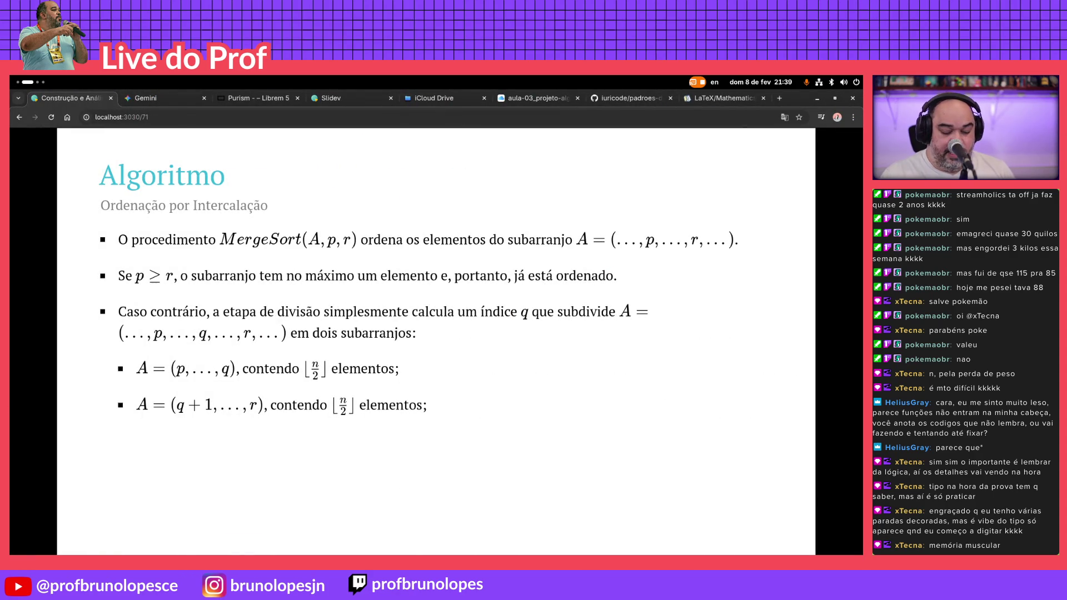
Compare the rendered slide 71 sub-bullets against the Keynote version and return to the source
key(ctrl+6)
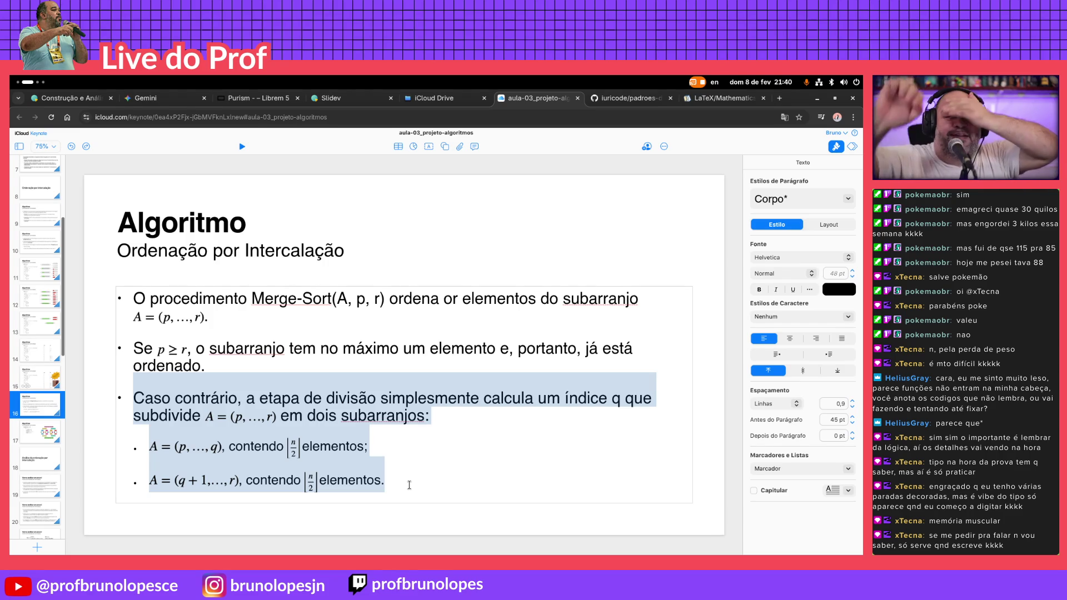
key(alt+Tab)
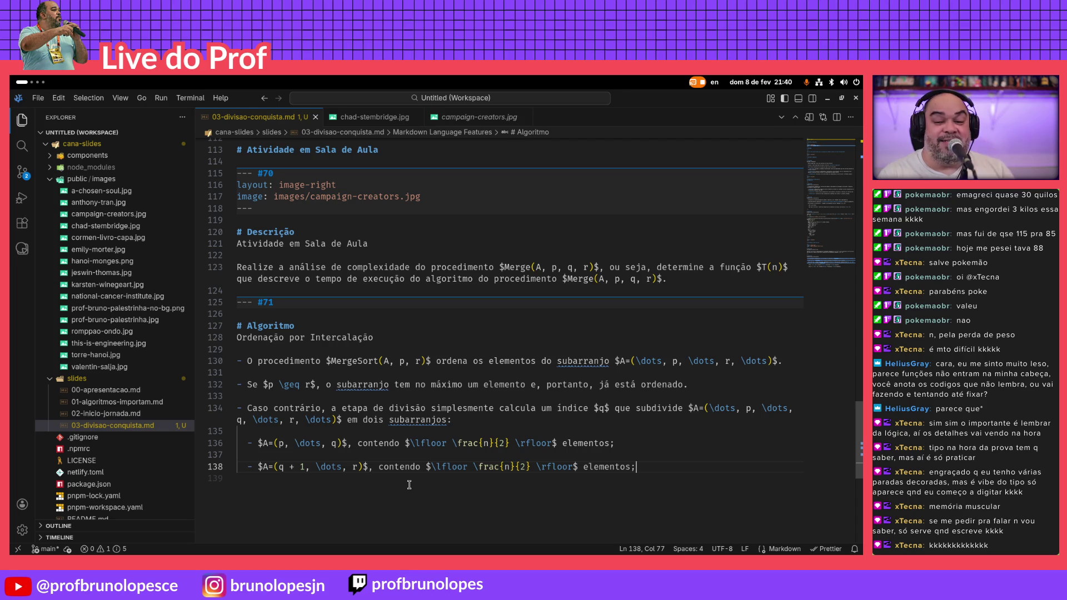
key(alt+Tab)
key(alt+Tab)
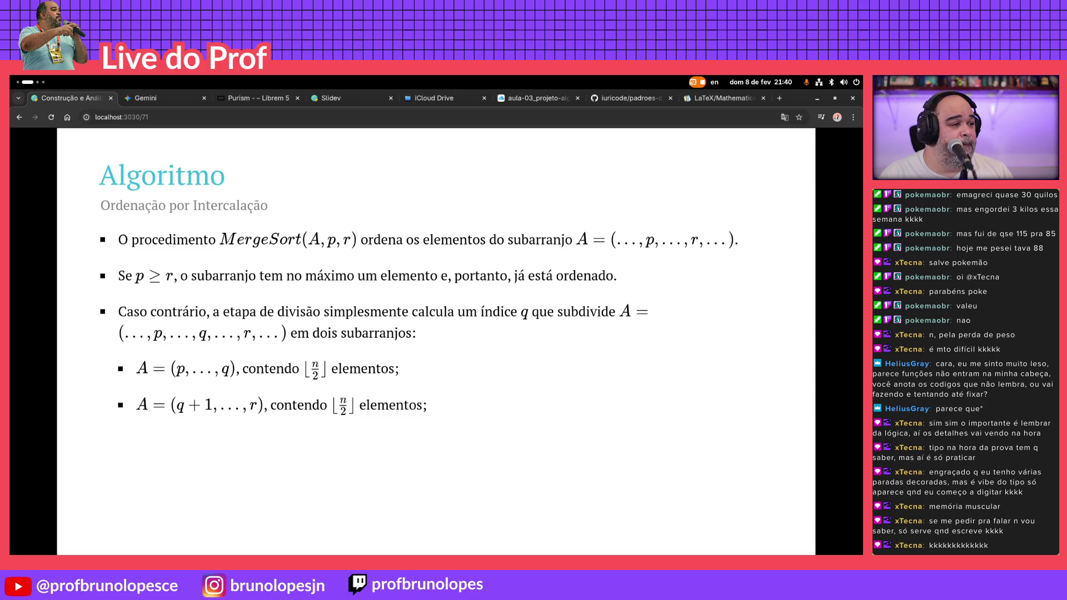
key(alt+Tab)
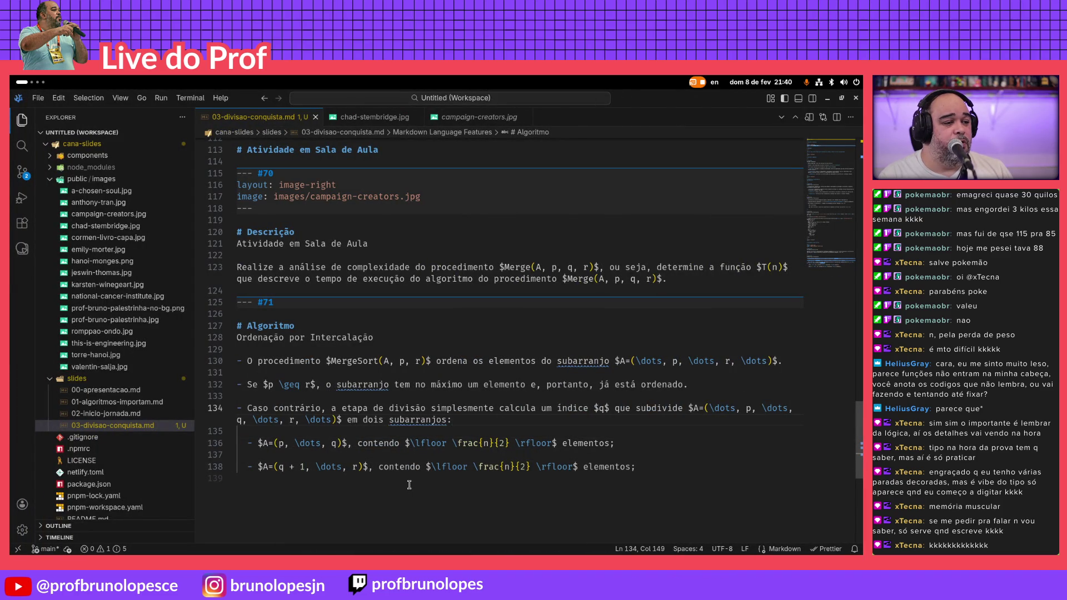
Add \dots, before p and , \dots after q in the first subarray on line 136
key(Left)
key(Down)
key(Down)
key(ctrl+Left)
key(ctrl+Left)
key(ctrl+Left)
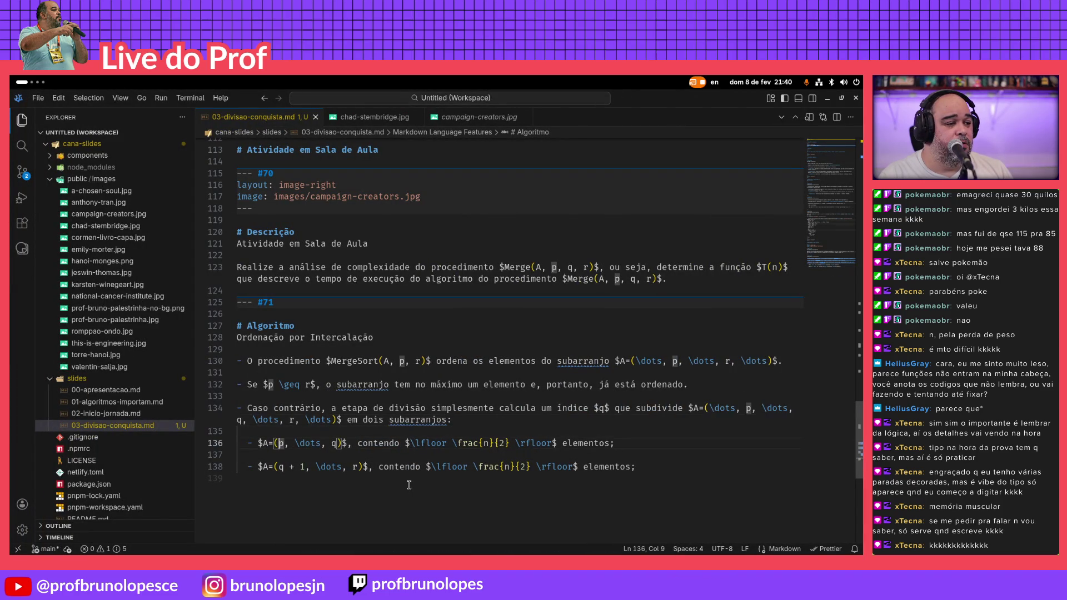
text(\dots,)
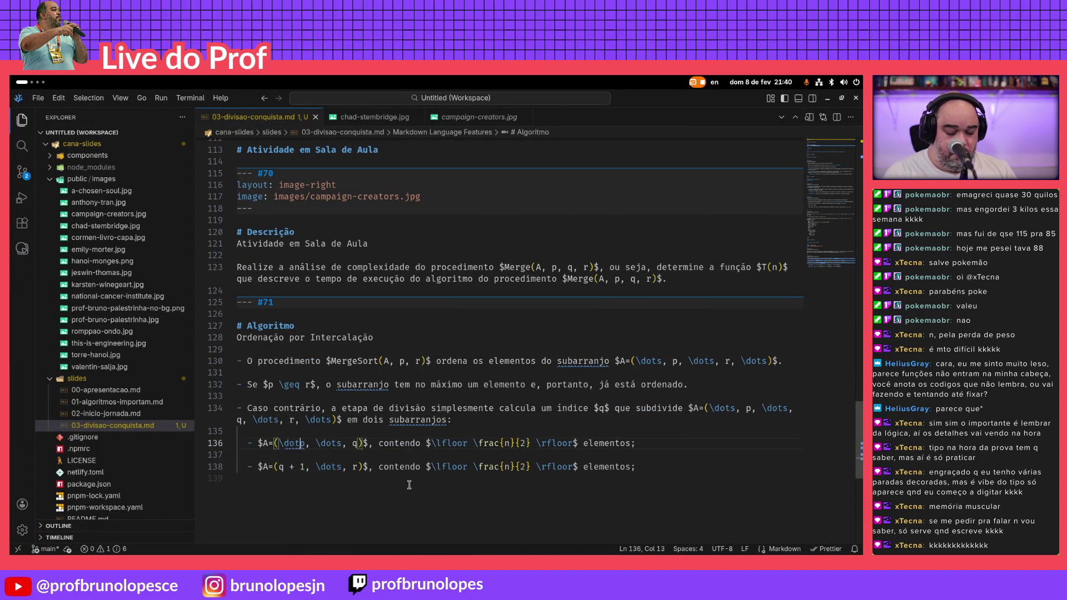
key(ctrl+Right)
key(ctrl+Right)
key(ctrl+Right)
text(, )
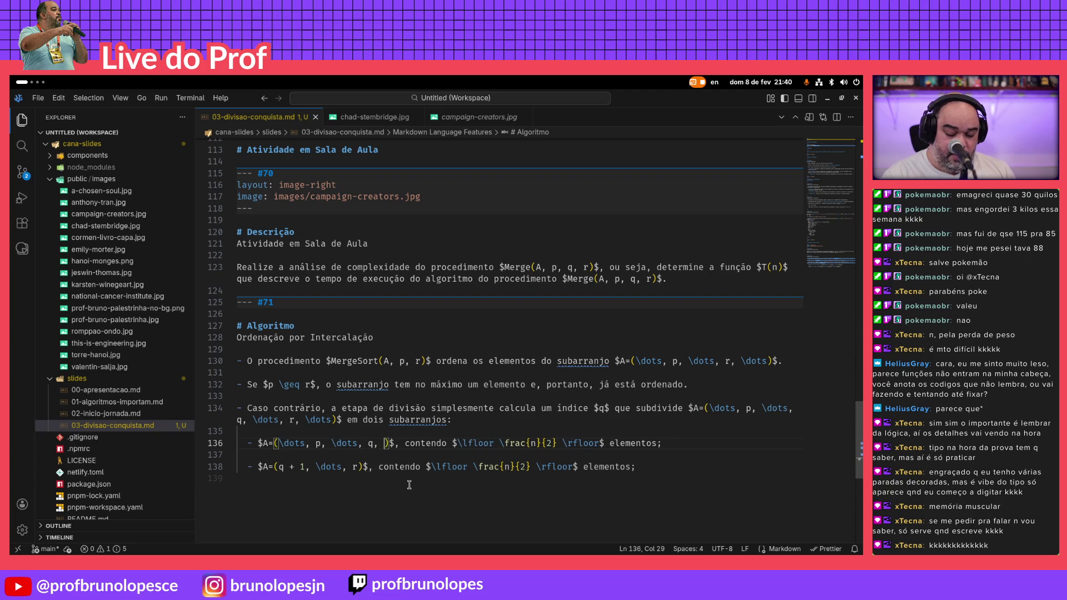
text(\dots)
Add surrounding ellipses around q + 1 … r on line 138, fixing the \dos typo, and check the render
key(Down)
key(Down)
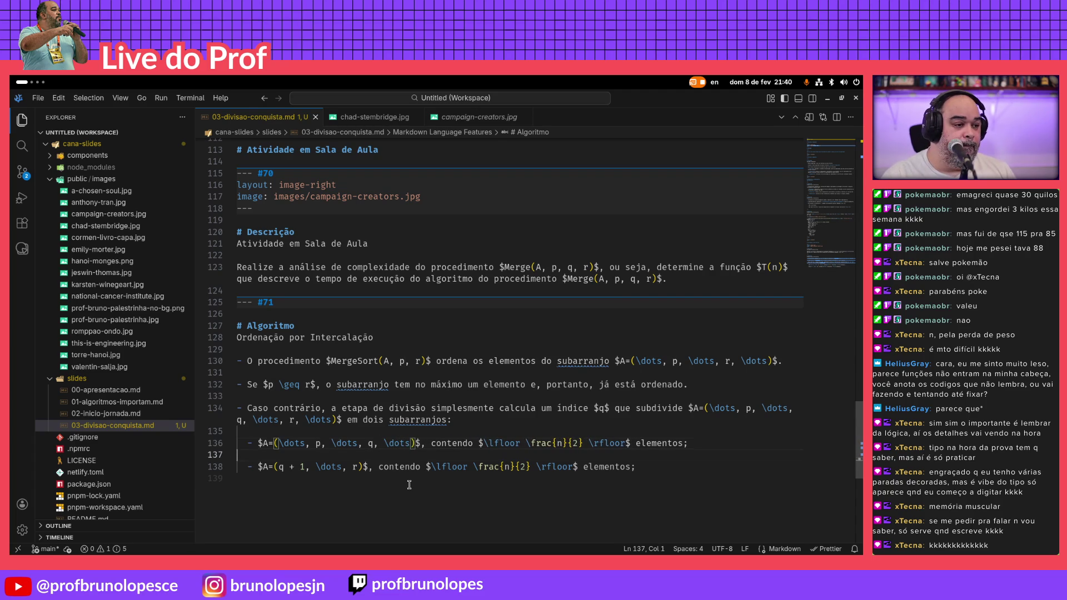
key(Left)
key(Left)
key(Left)
key(Left)
key(Left)
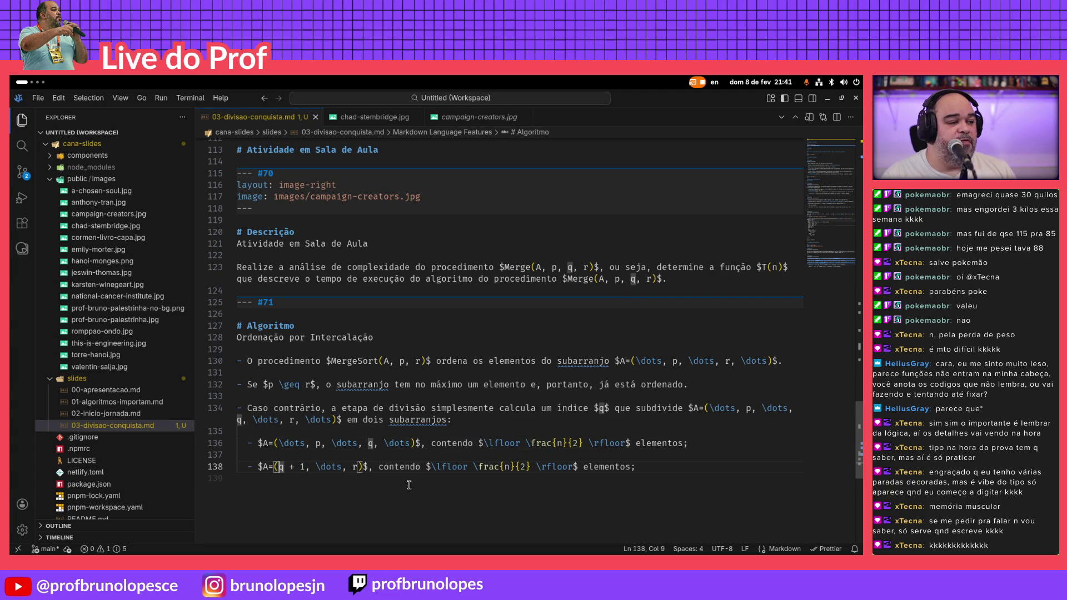
key(Delete)
text(\dots)
key(Delete)
text(s,)
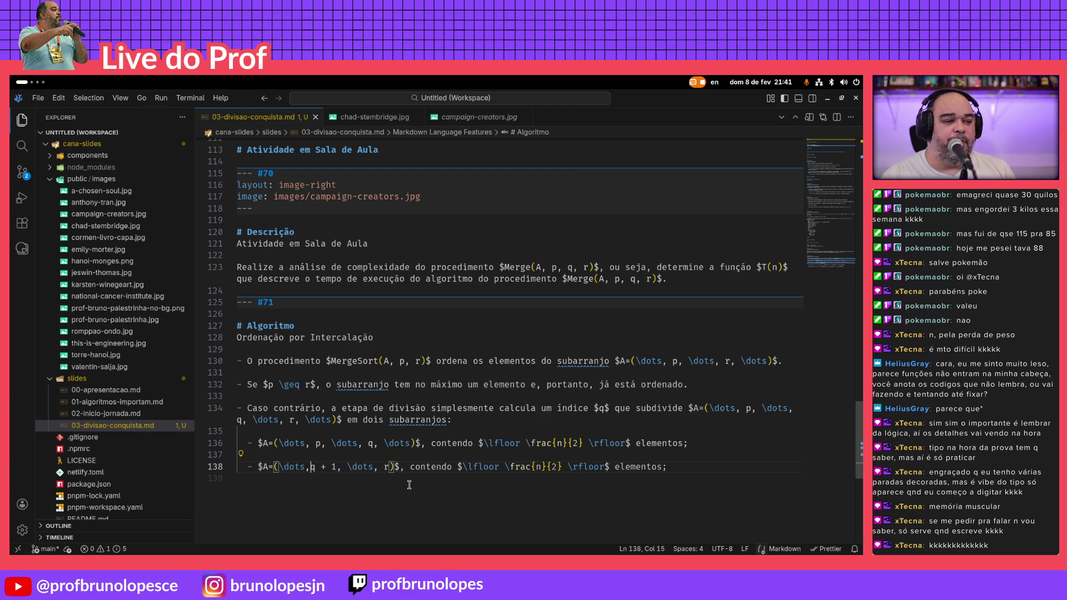
key(Right)
text(, \dots)
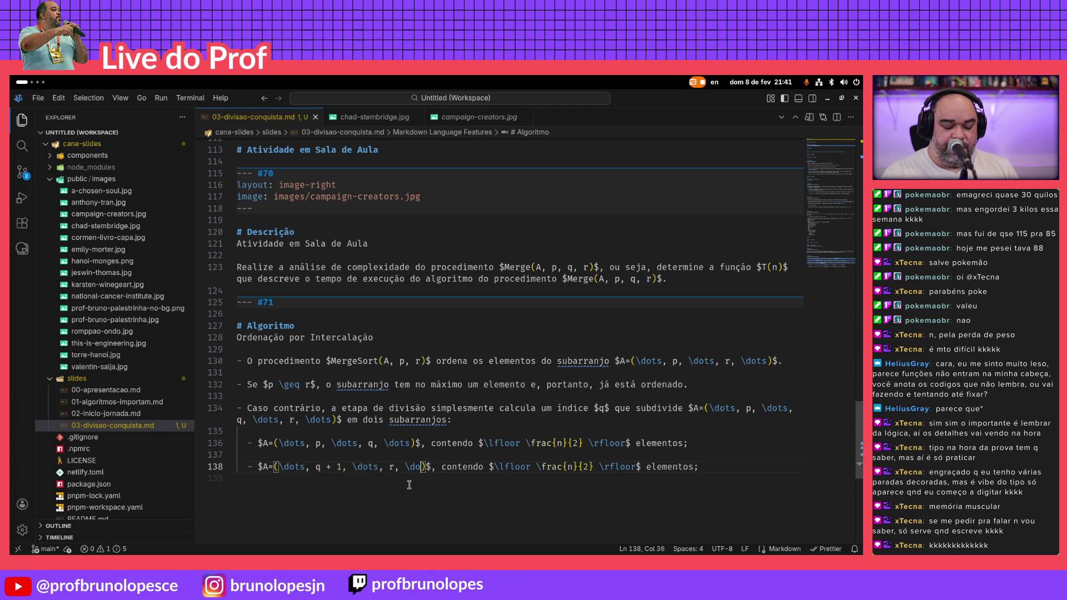
key(Left)
text(t)
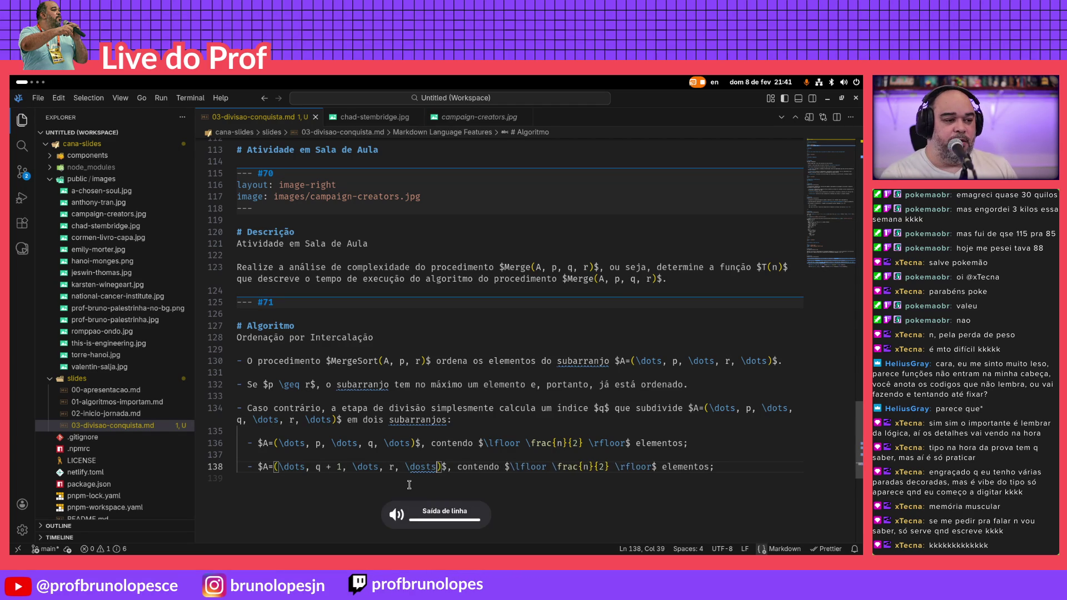
key(Left)
key(Right)
key(Right)
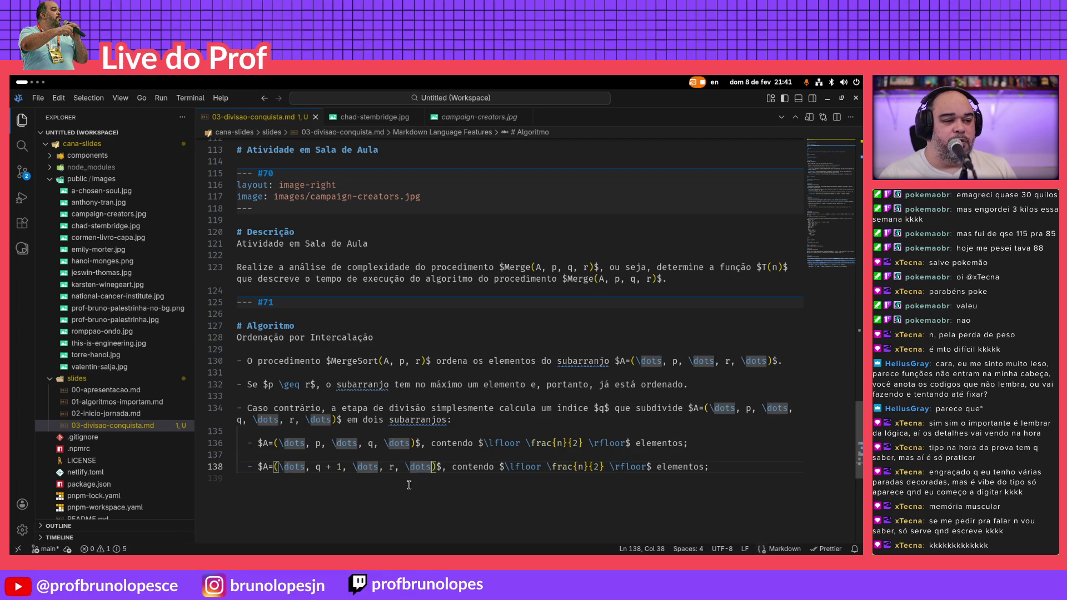
key(alt+Tab)
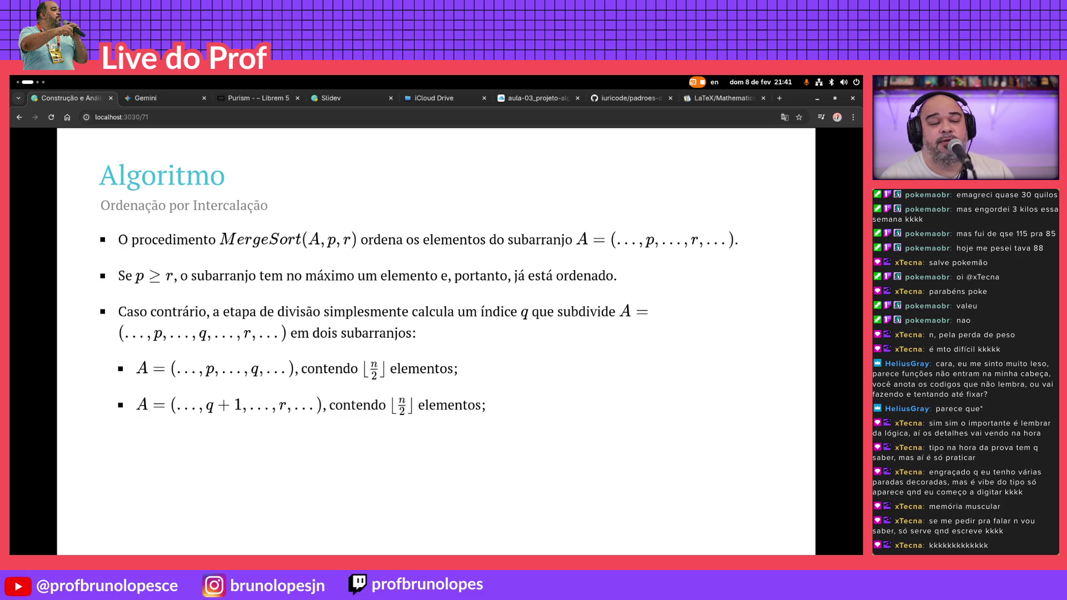
Preview the slide, then view Keynote's slide 17 with the MergeSort pseudocode
key(alt+Tab)
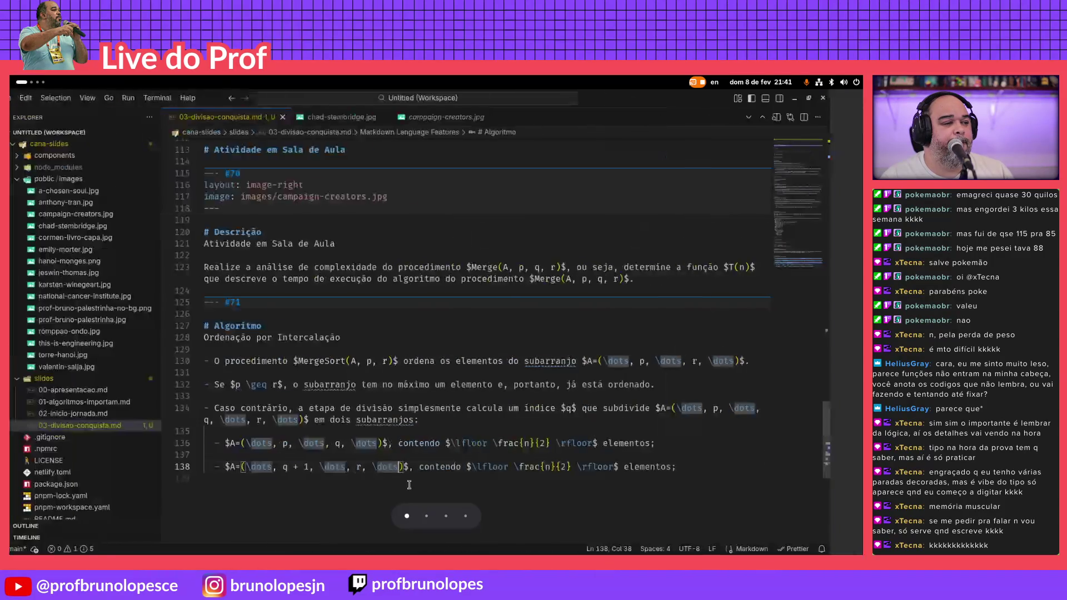
click(408, 484)
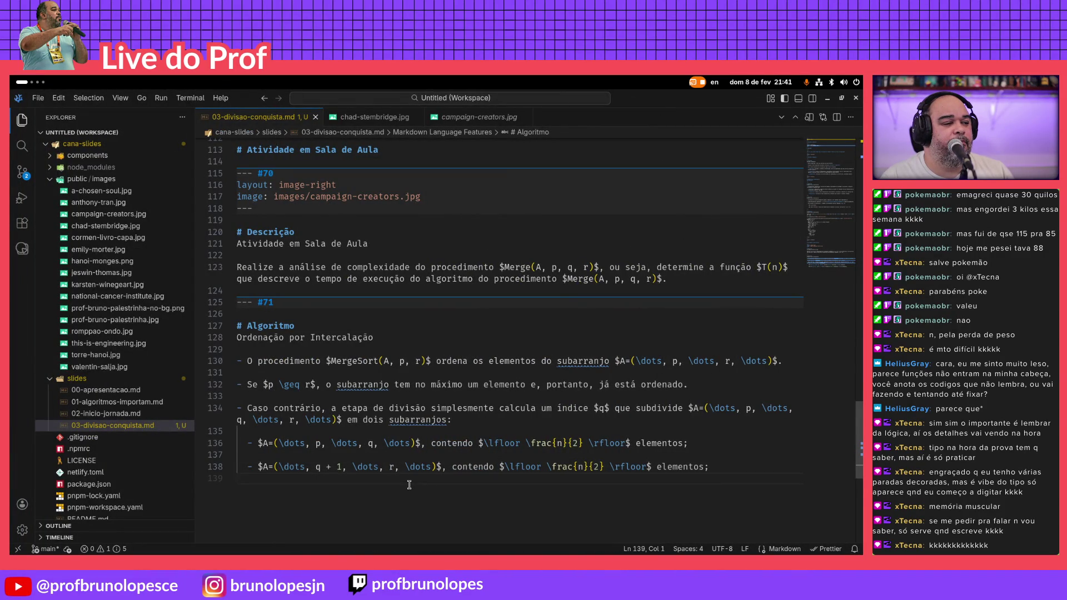
key(alt+Tab)
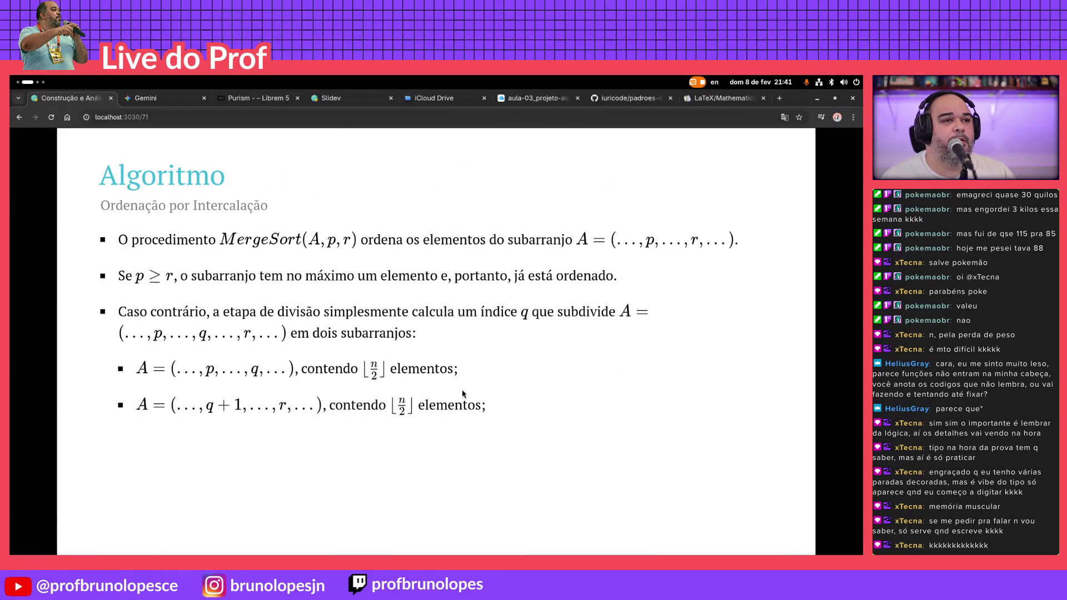
key(ctrl+6)
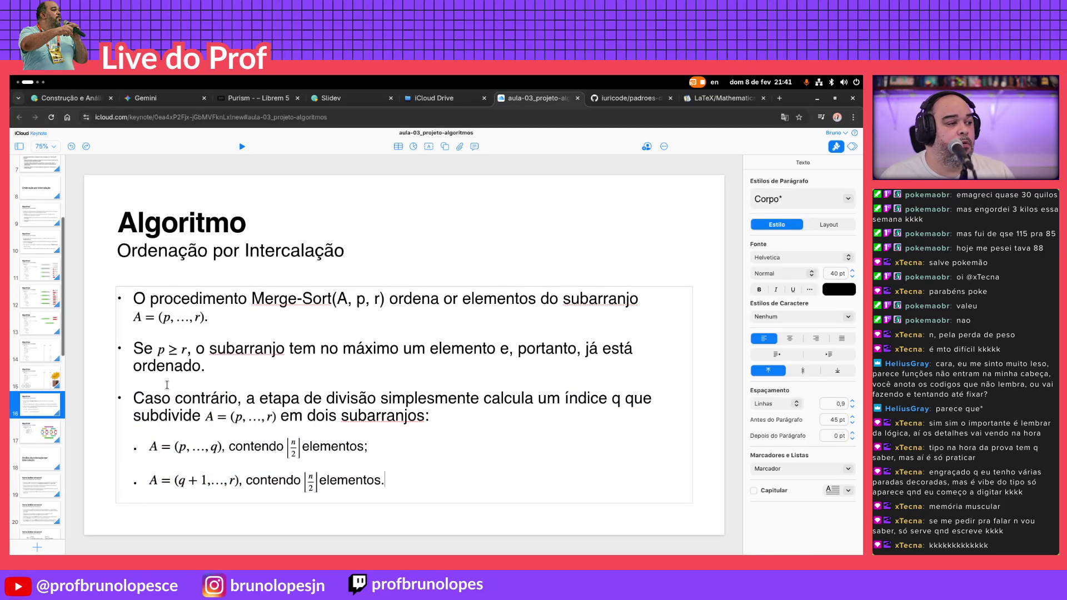
click(39, 442)
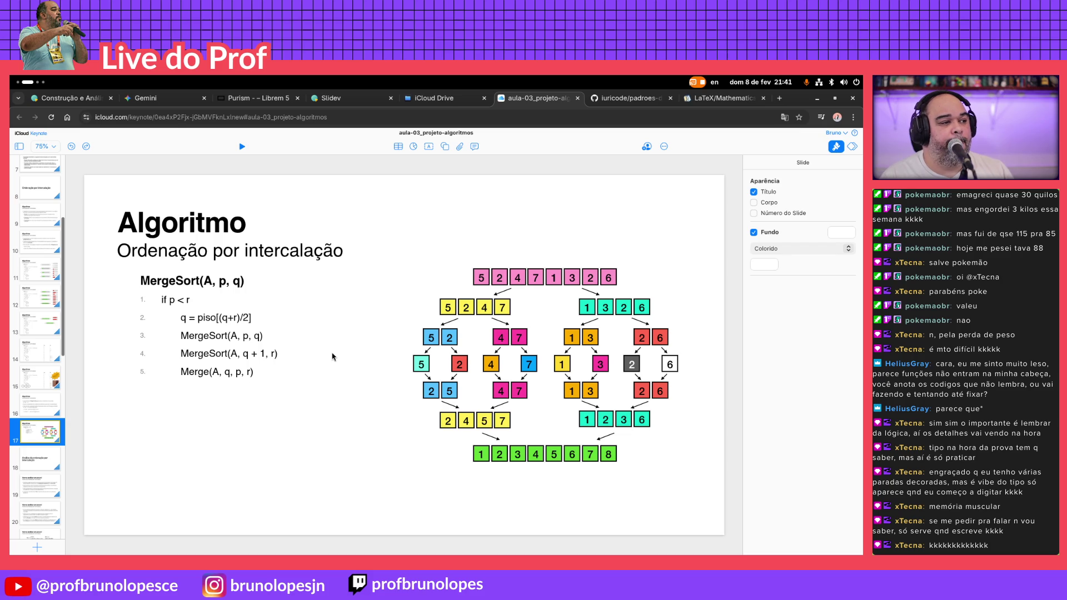
Return to the source and move up to slide #68's Merge(A, p, q, r) pseudocode block
key(alt+Tab)
key(Up)
key(Up)
key(Up)
key(Up)
key(Up)
key(Up)
key(Up)
key(Up)
key(Up)
key(Up)
key(Up)
key(Up)
key(Up)
key(Up)
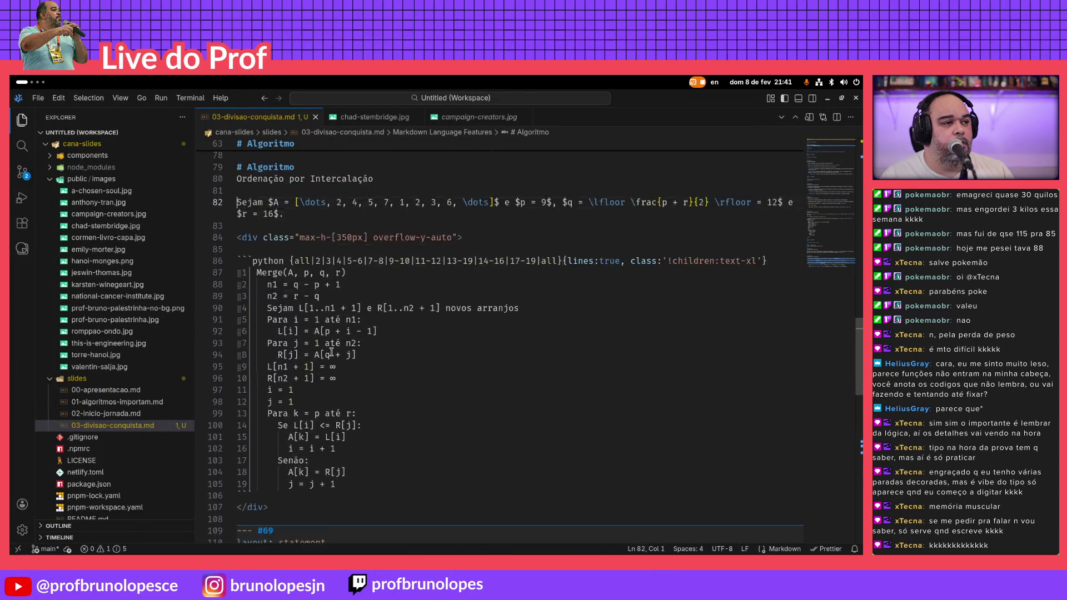
key(Up)
key(Up)
key(Up)
key(Down)
key(Down)
key(Down)
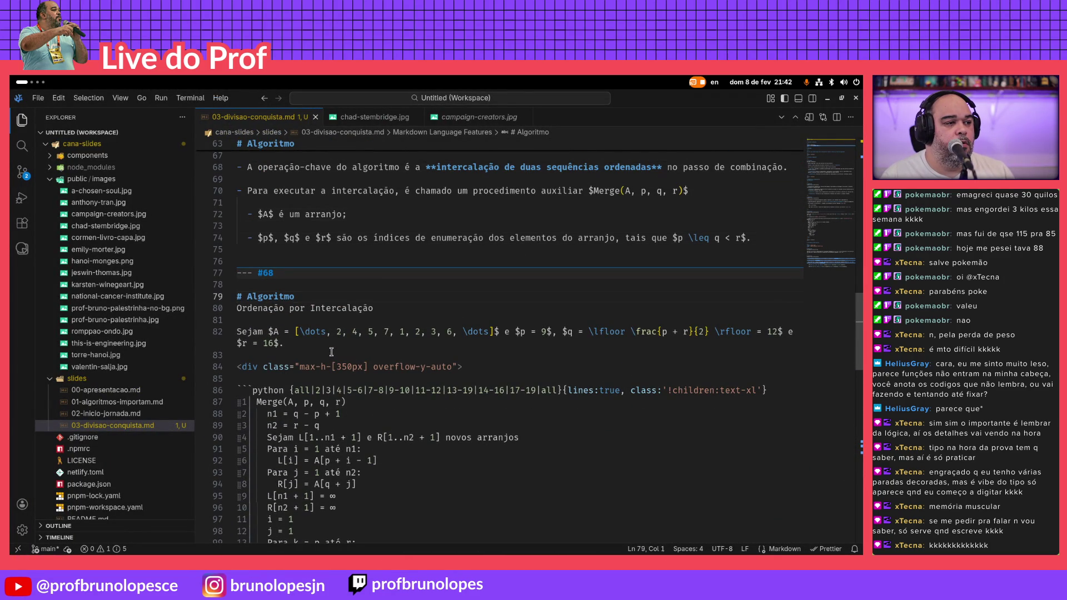
key(Down)
key(Down)
key(Down)
key(Down)
key(Down)
key(End)
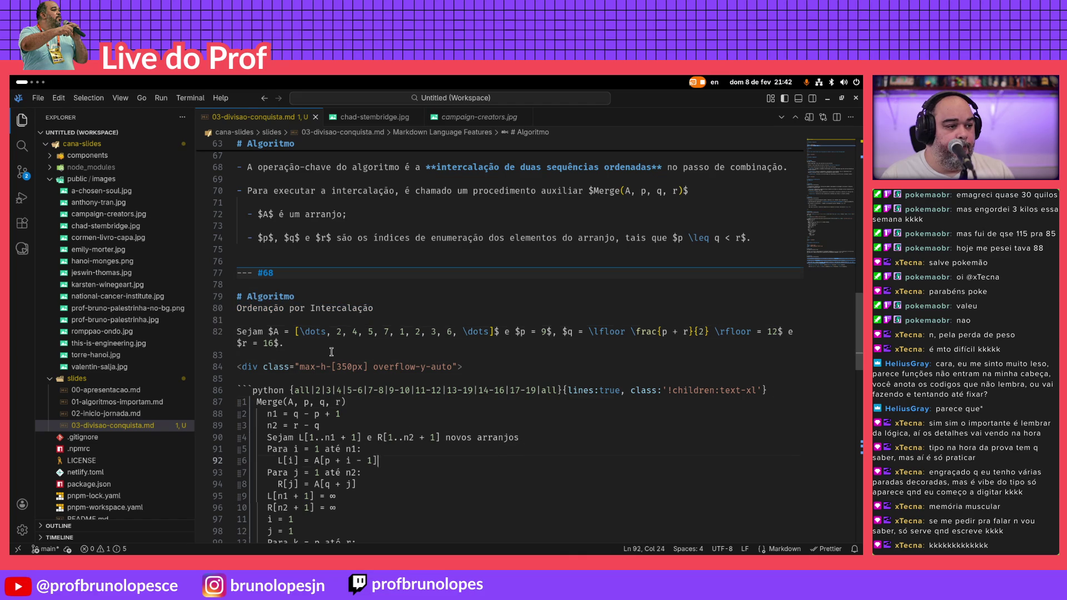
key(Down)
key(Down)
key(Down)
key(Down)
key(Down)
key(Down)
key(Down)
key(Down)
key(Down)
key(Down)
key(Down)
key(Down)
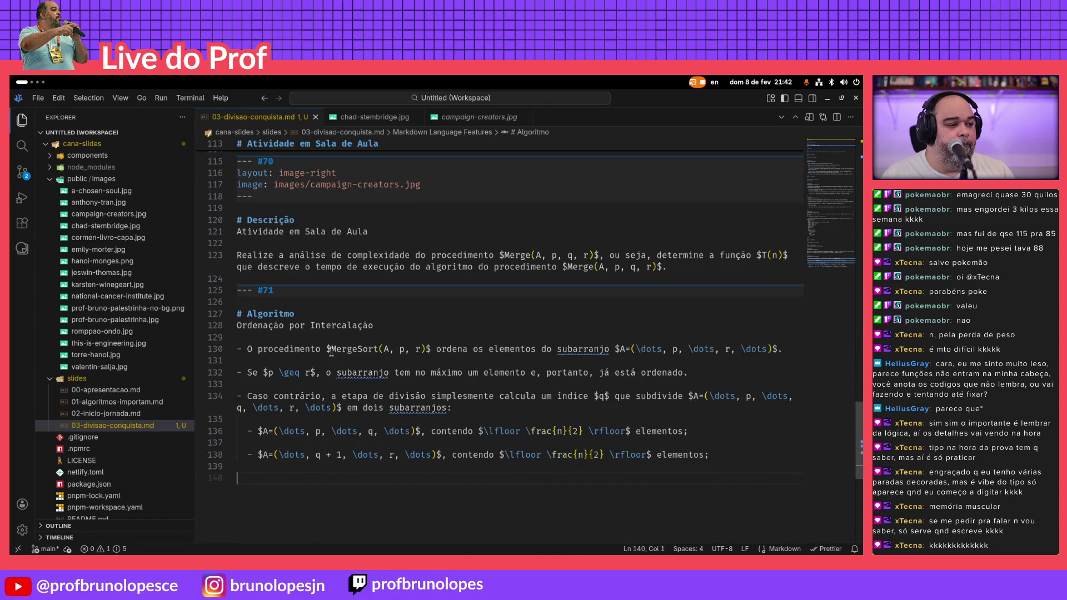
text(-)
Add slide #72 with the 'Algoritmo' heading and 'Ordenação por Intercalação' subtitle, followed by blank lines
key(Return)
key(Up)
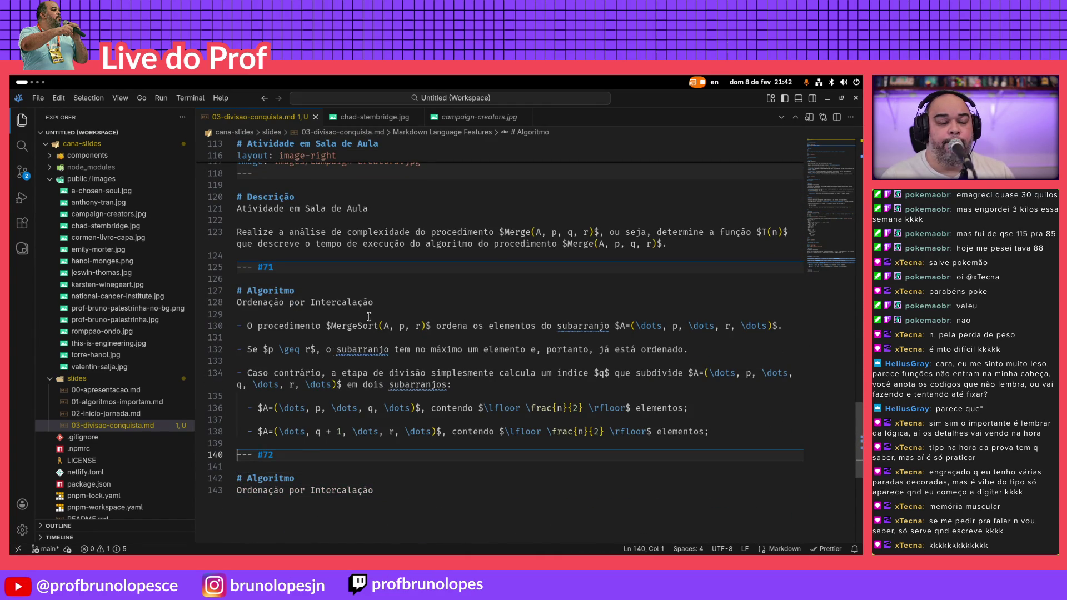
scroll(367, 308, up, 3)
scroll(368, 307, up, 5)
scroll(367, 308, up, 3)
scroll(368, 307, up, 1)
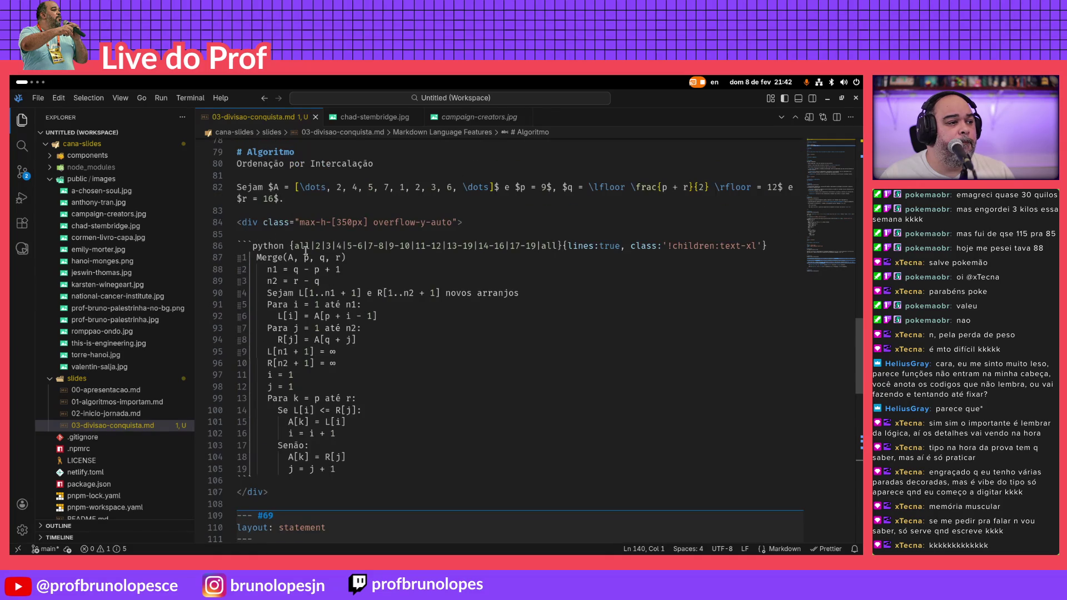
scroll(279, 266, down, 5)
scroll(291, 270, down, 8)
scroll(294, 271, down, 5)
click(338, 372)
key(Return)
key(Return)
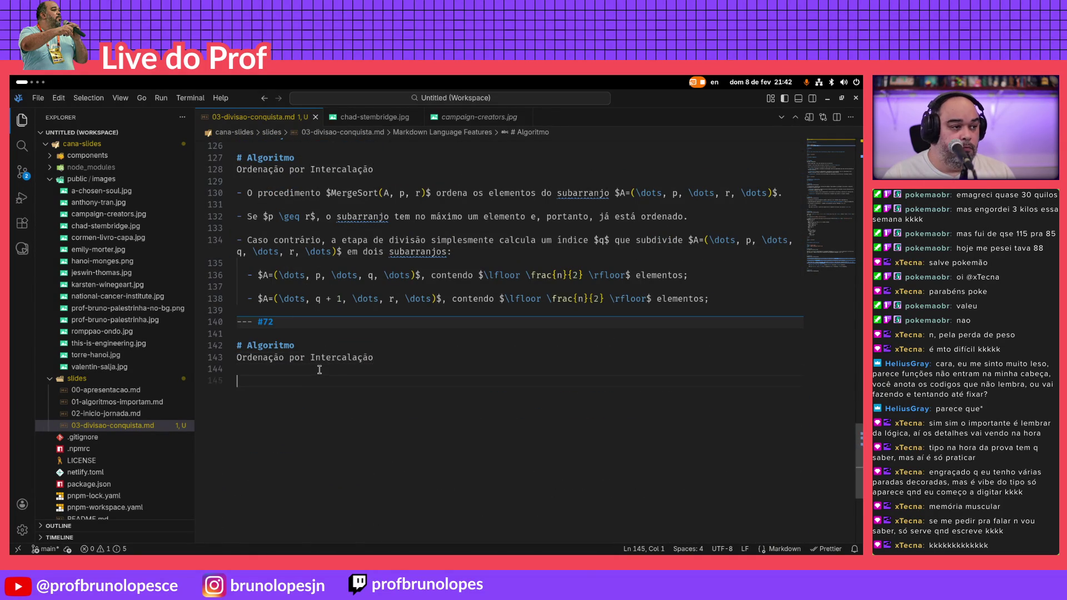
text(```python)
Add a python code fence and write the MergeSort(A, p, r) header, checking the Keynote slide
key(Return)
text(``)
key(Up)
key(End)
key(Return)
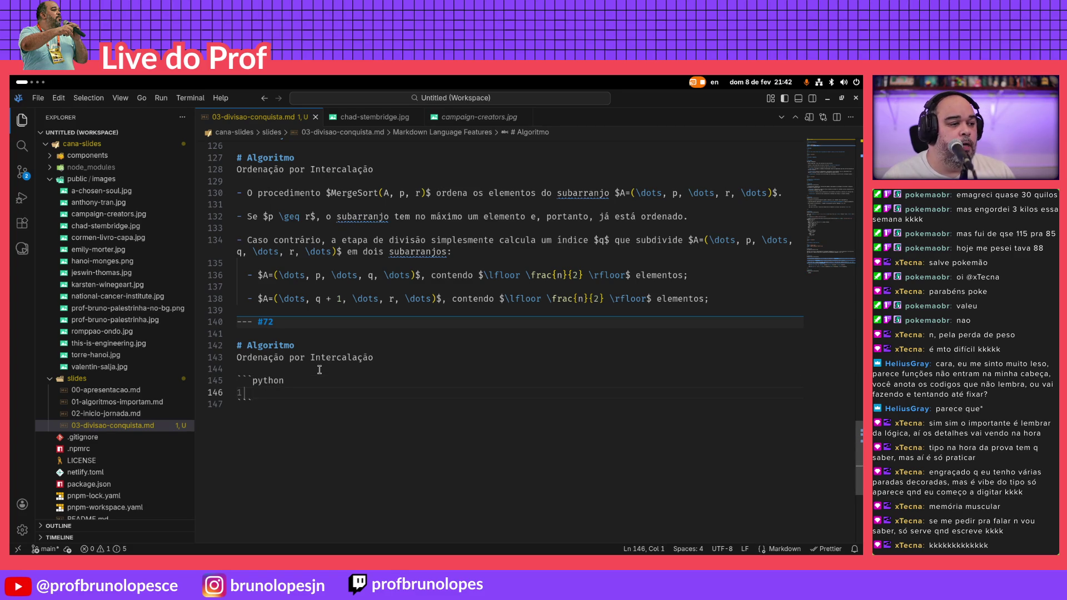
text(Merge)
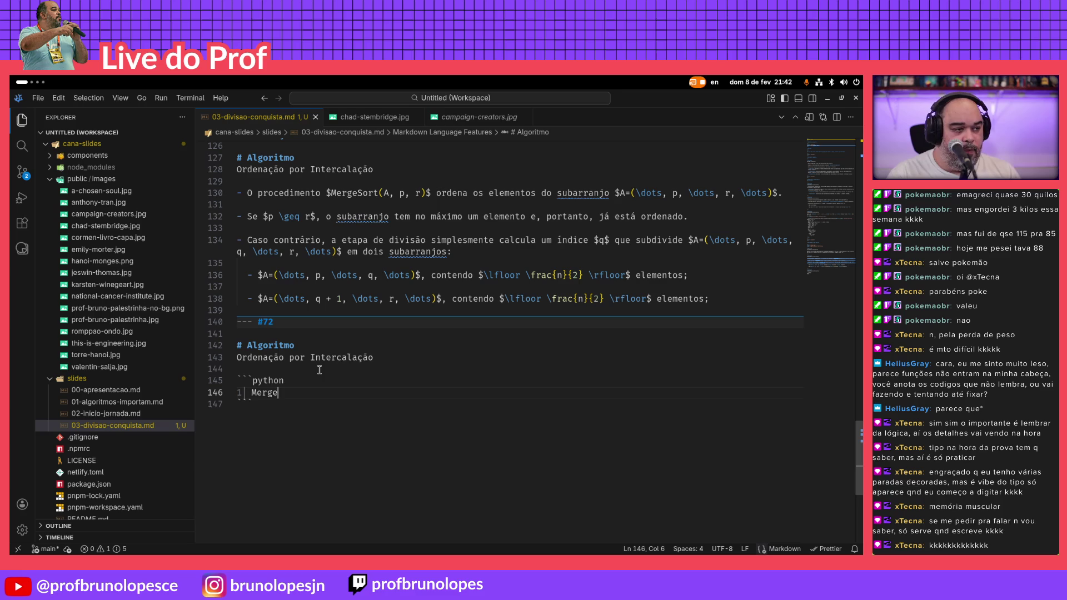
text(Sort)
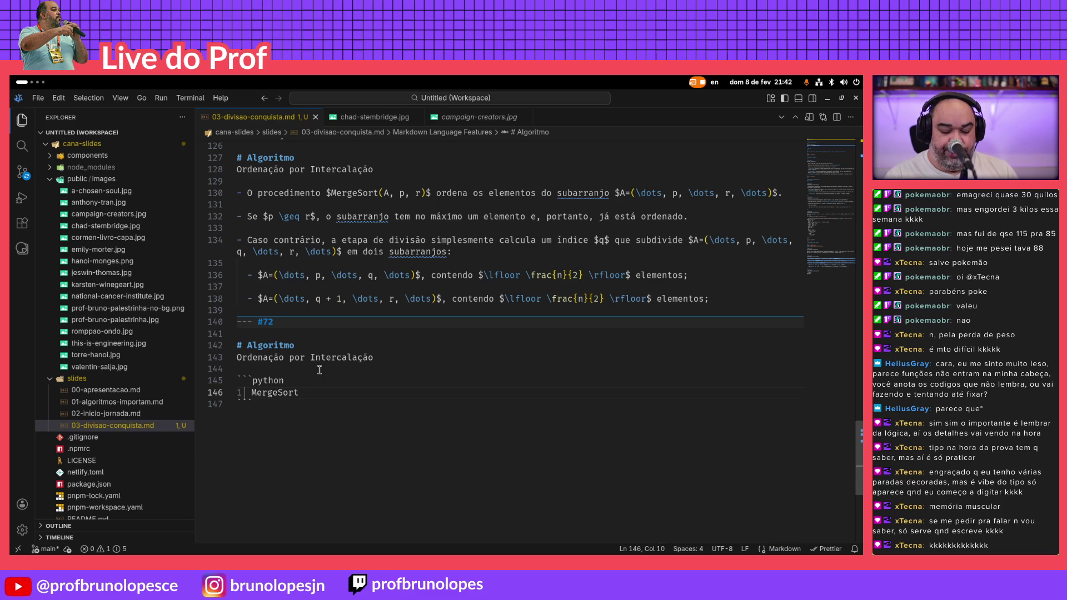
text((A, p, q)
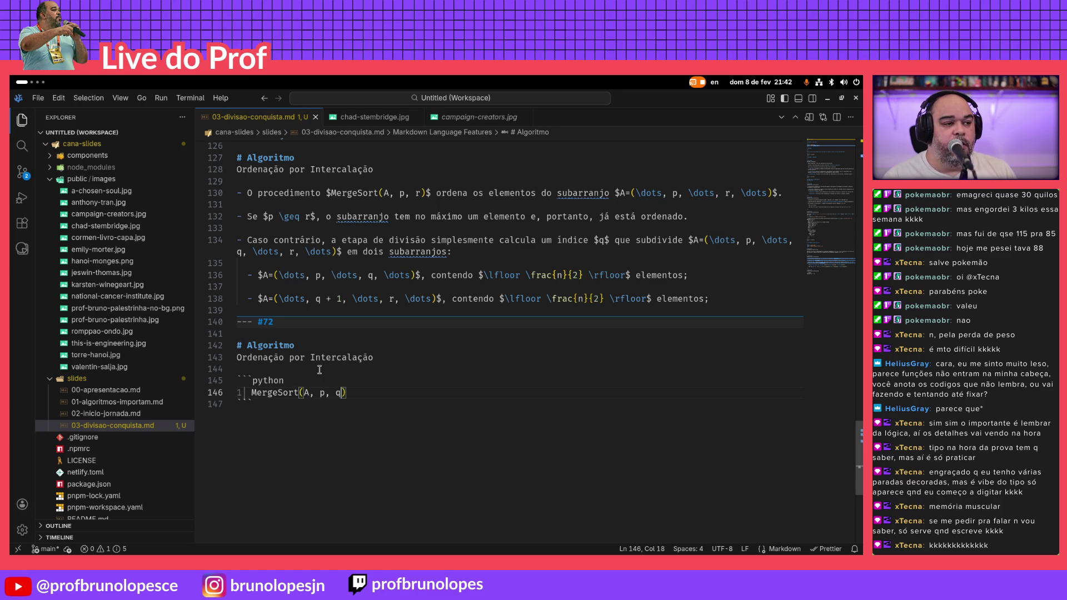
key(alt+Tab)
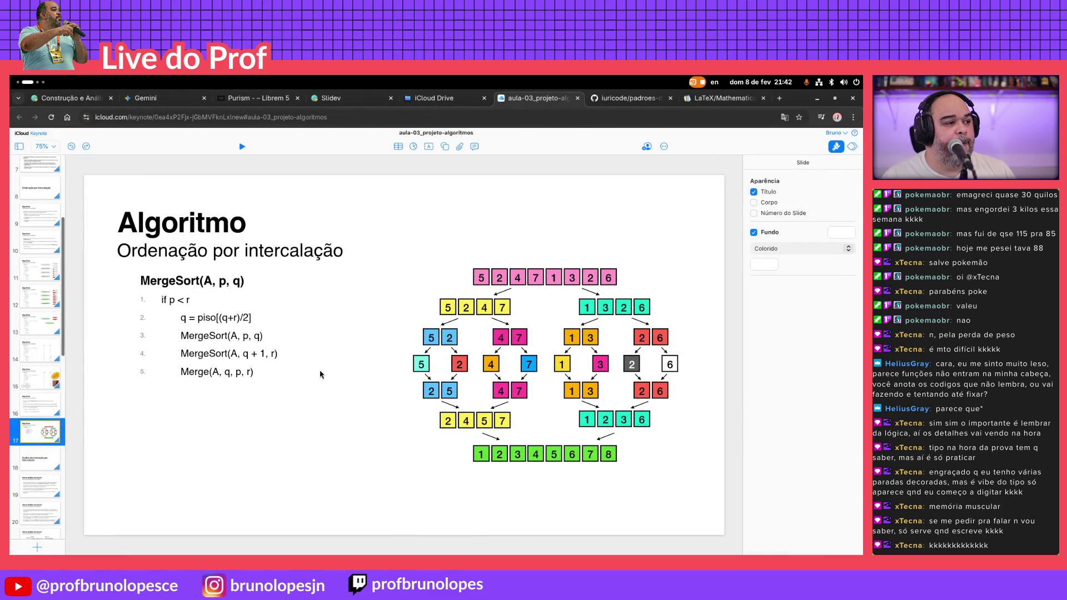
key(alt+Tab)
text(q))
Write the condition 'Se p <= r', drop q from the header, and start an indented line for the midpoint
key(Return)
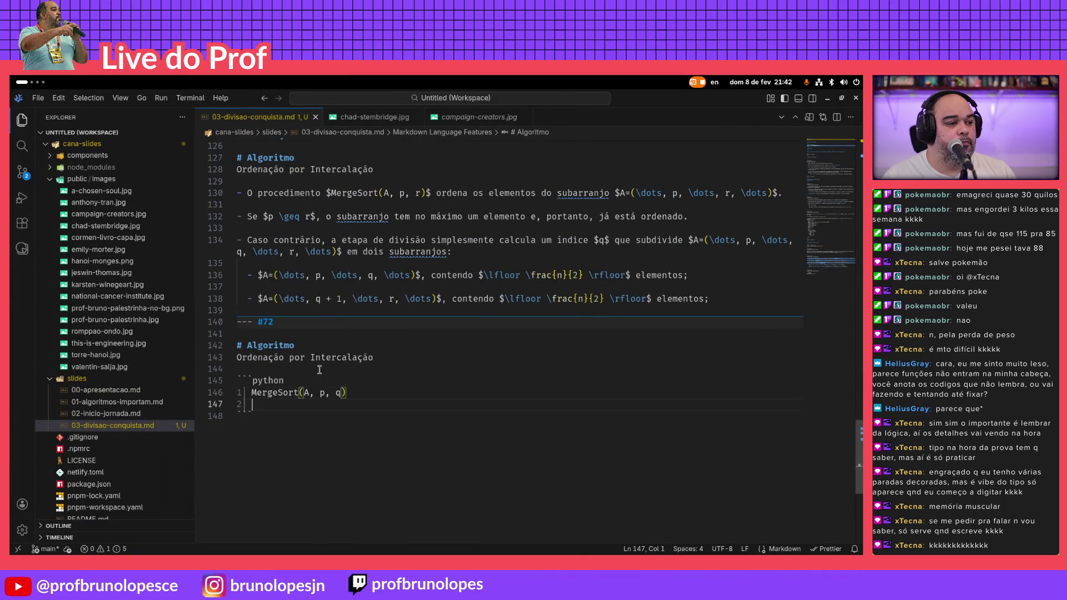
text(if)
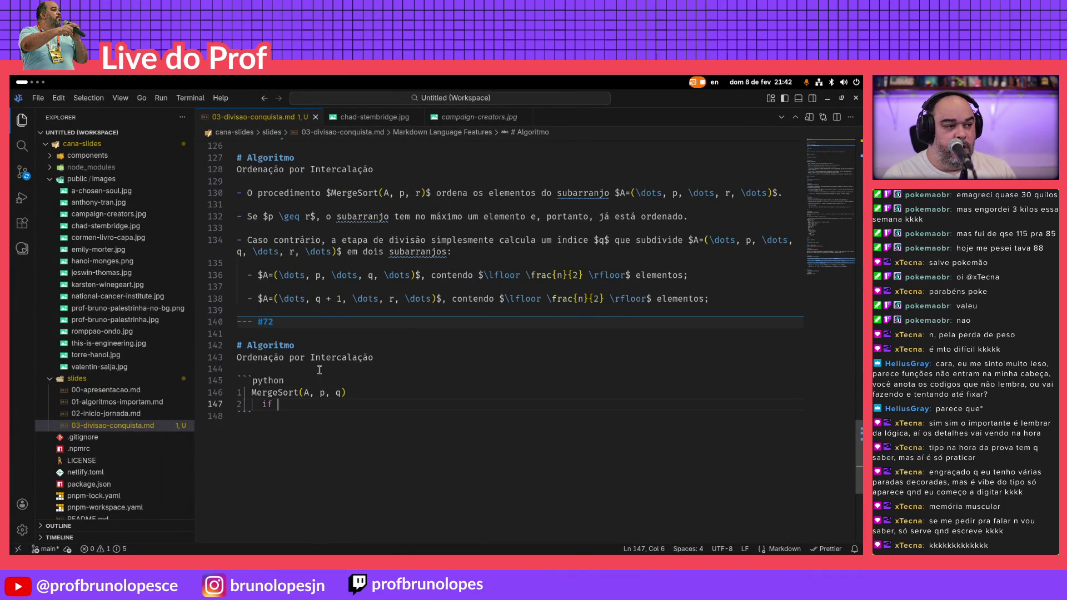
key(BackSpace)
key(BackSpace)
key(BackSpace)
text(Se p )
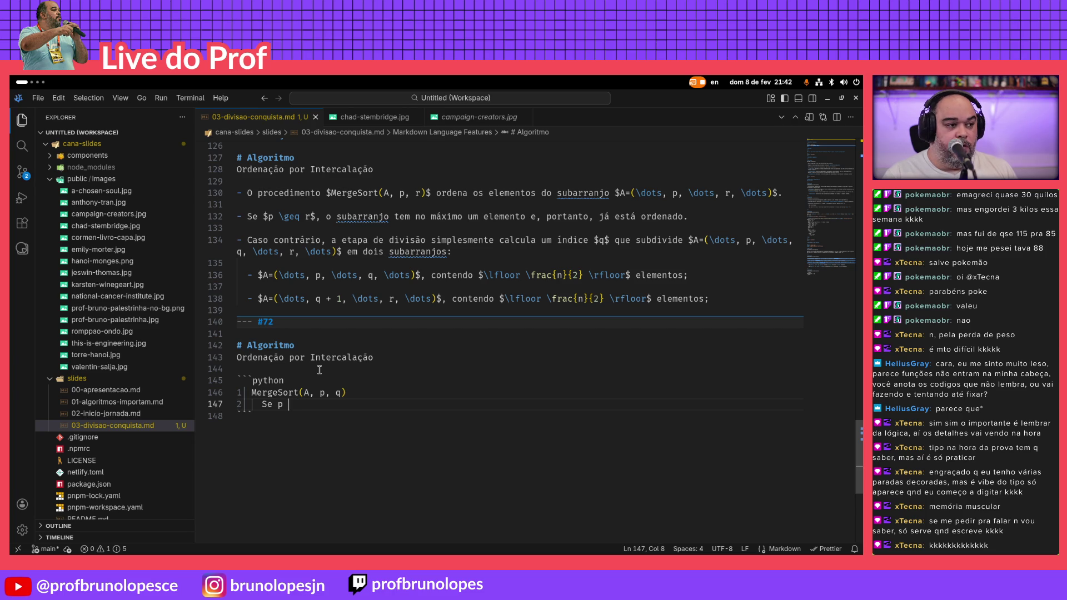
text(<=)
key(alt+Tab)
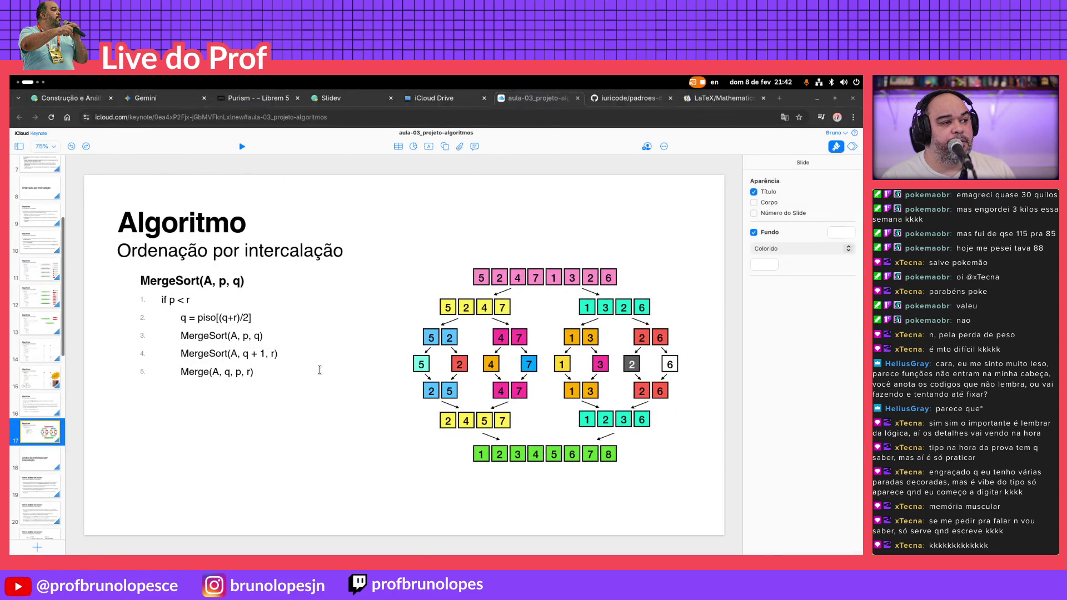
key(alt+Tab)
text(r)
key(Down)
key(End)
key(Return)
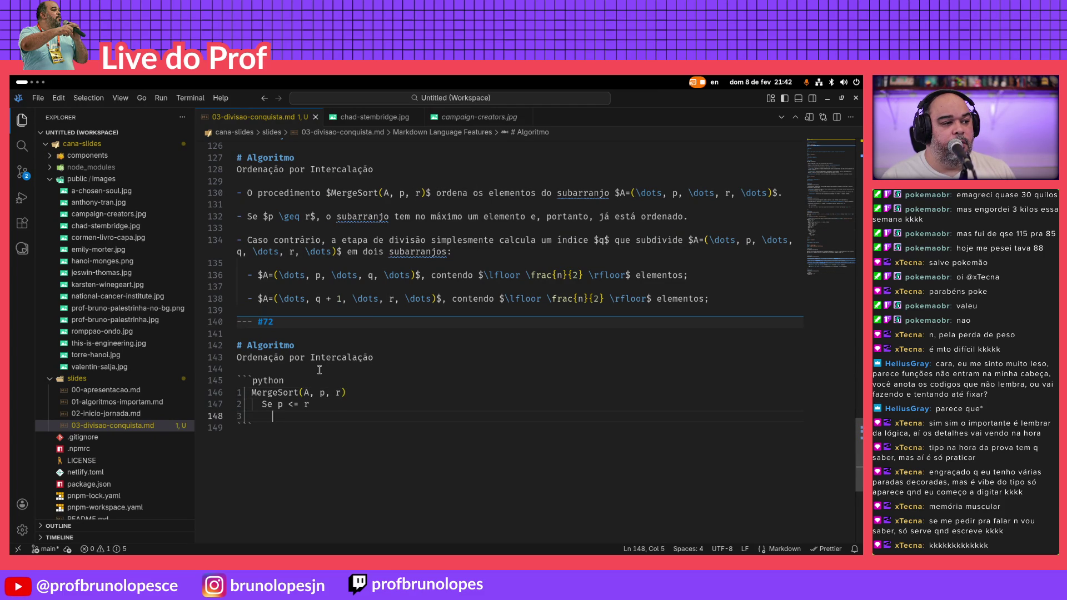
Add the line 'q = Piso((p + r) / 2)' to the pseudocode, fixing its parentheses
key(alt+Tab)
key(alt+Tab)
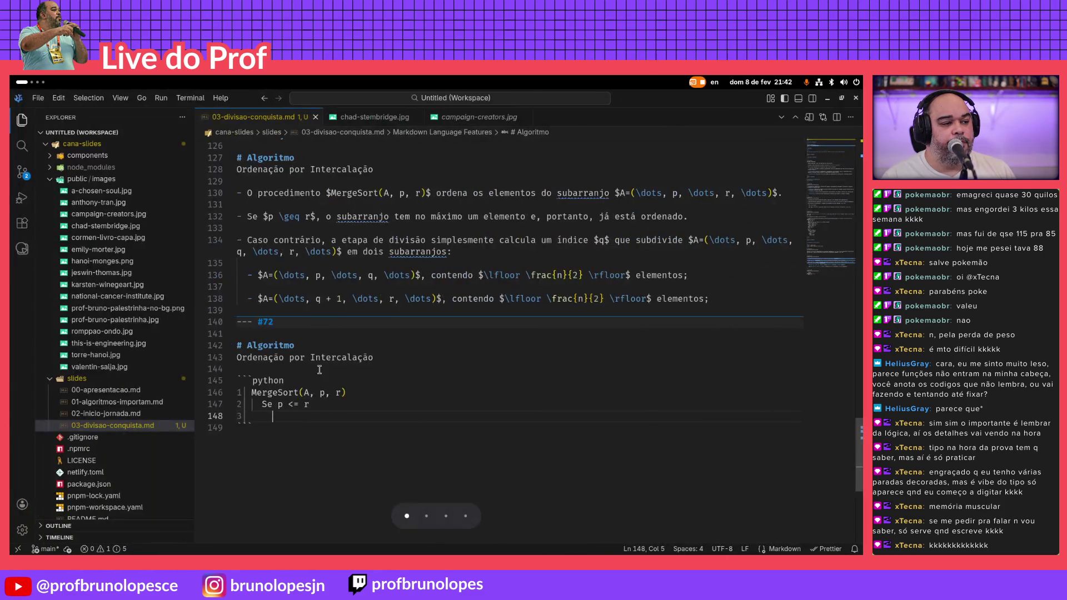
text(q =)
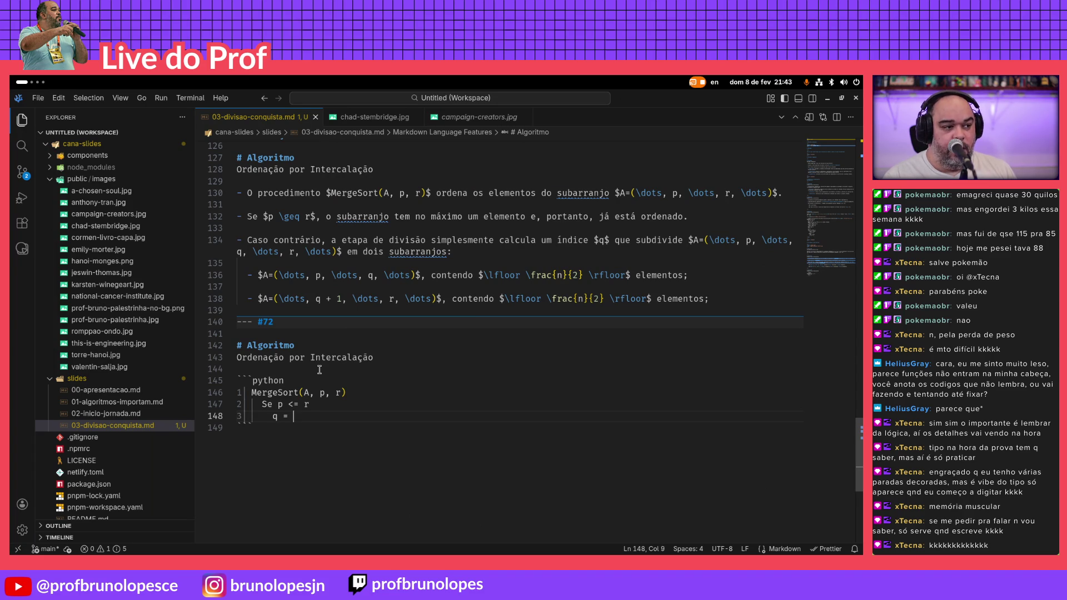
key(super+Page_Down)
key(super+Page_Up)
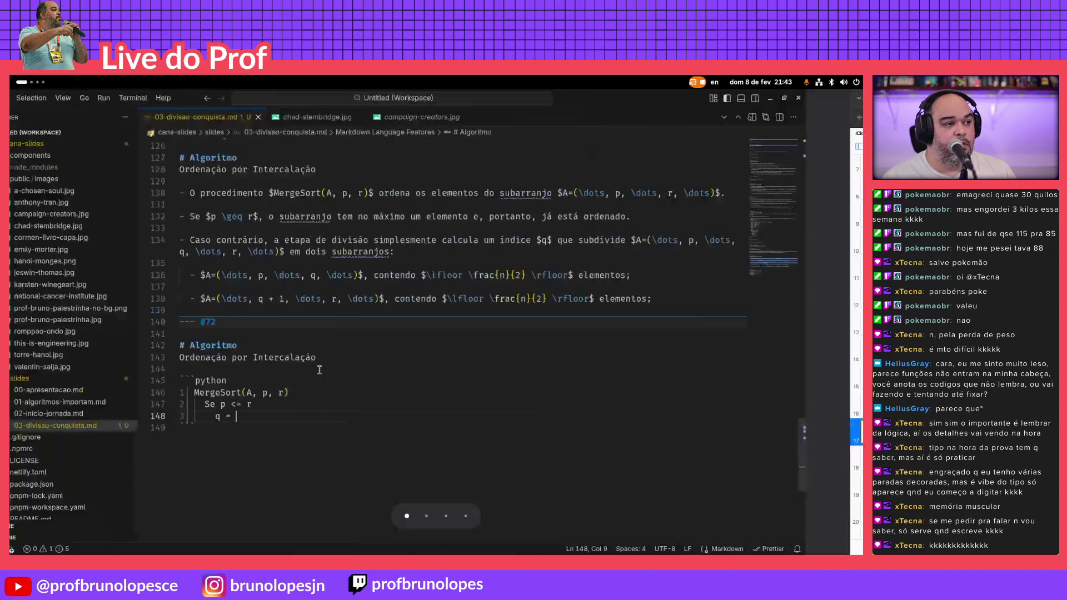
text(Piso()
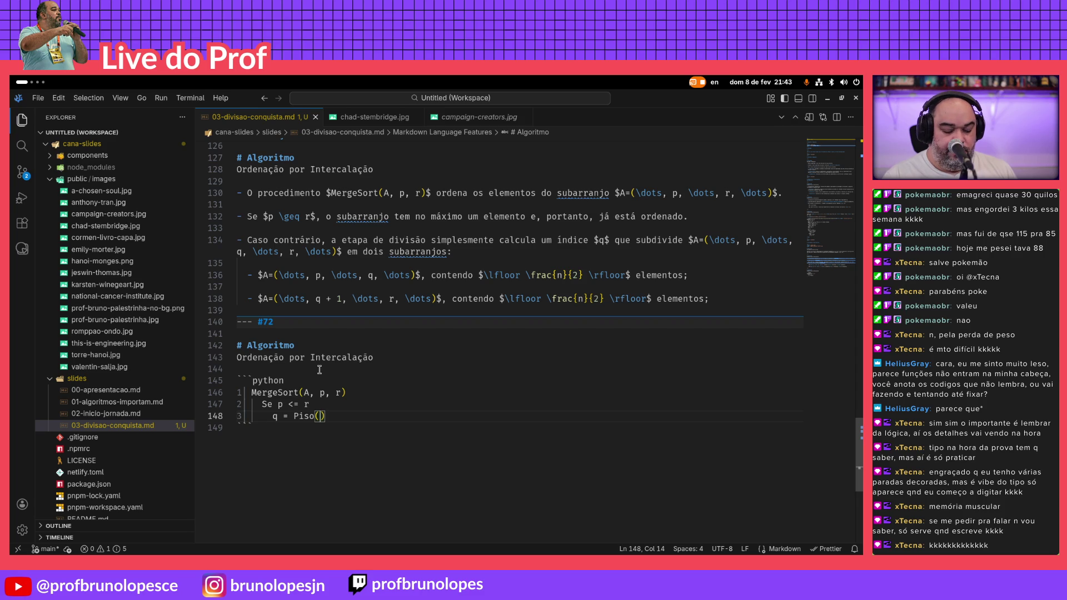
text(p + )
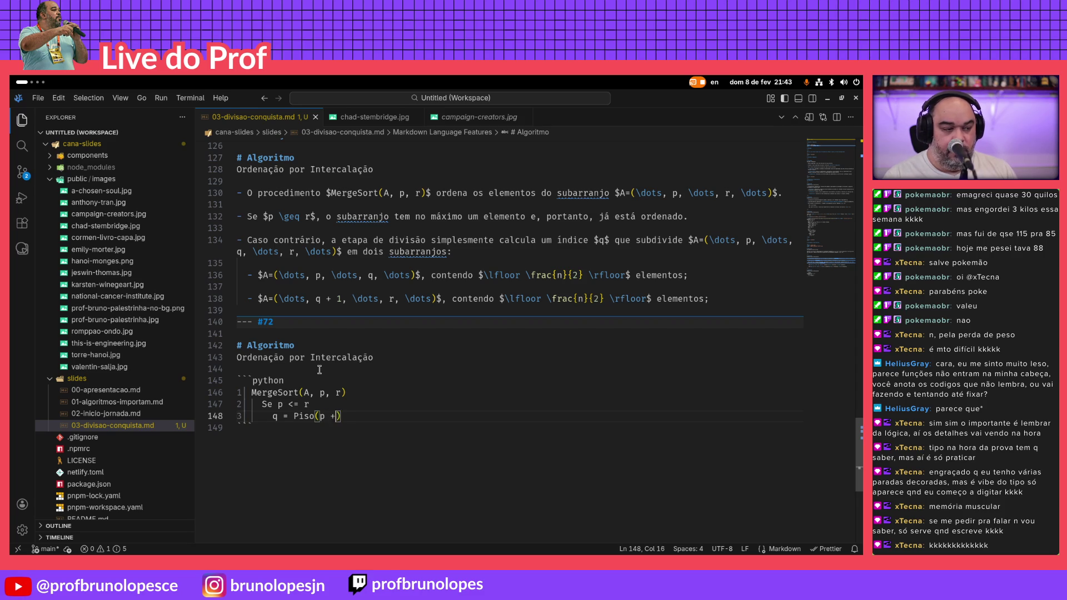
text(r / 2)
key(Left)
key(Left)
key(Left)
key(Left)
key(Left)
key(Left)
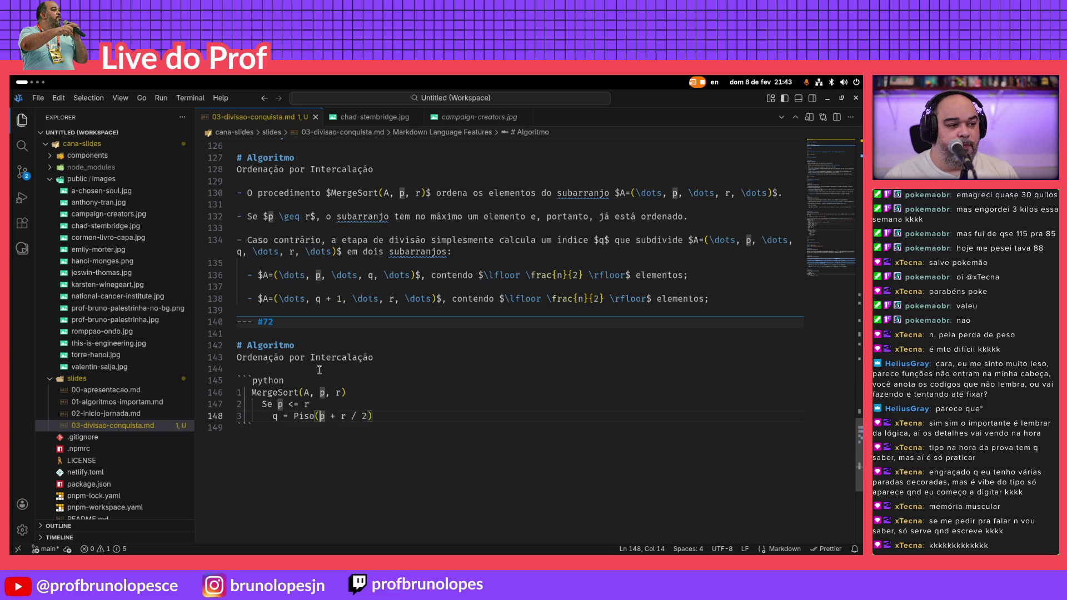
key(Left)
key(Right)
key(Right)
key(Right)
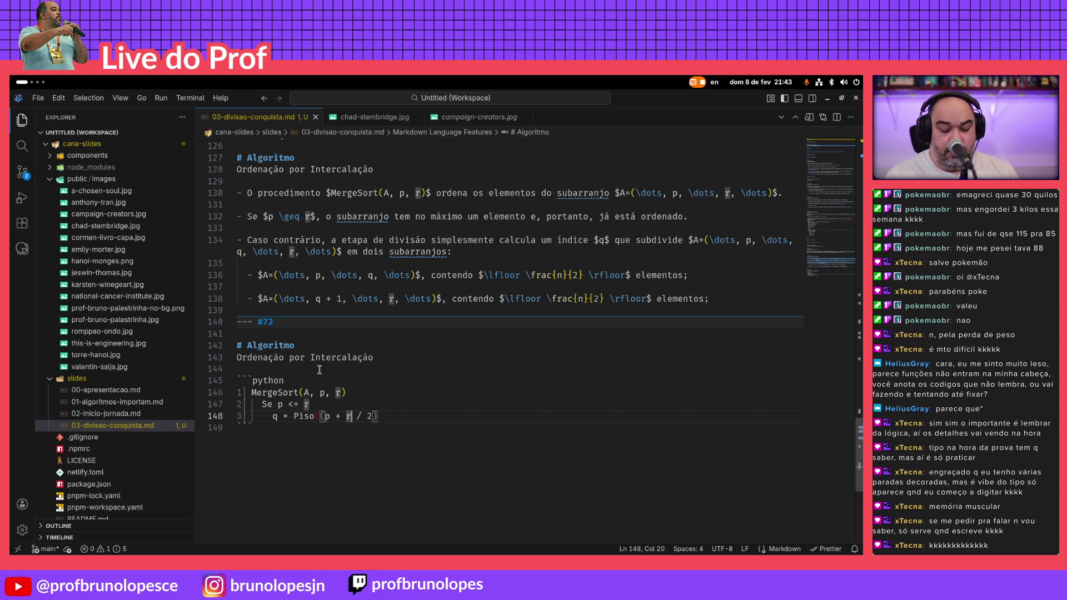
text())
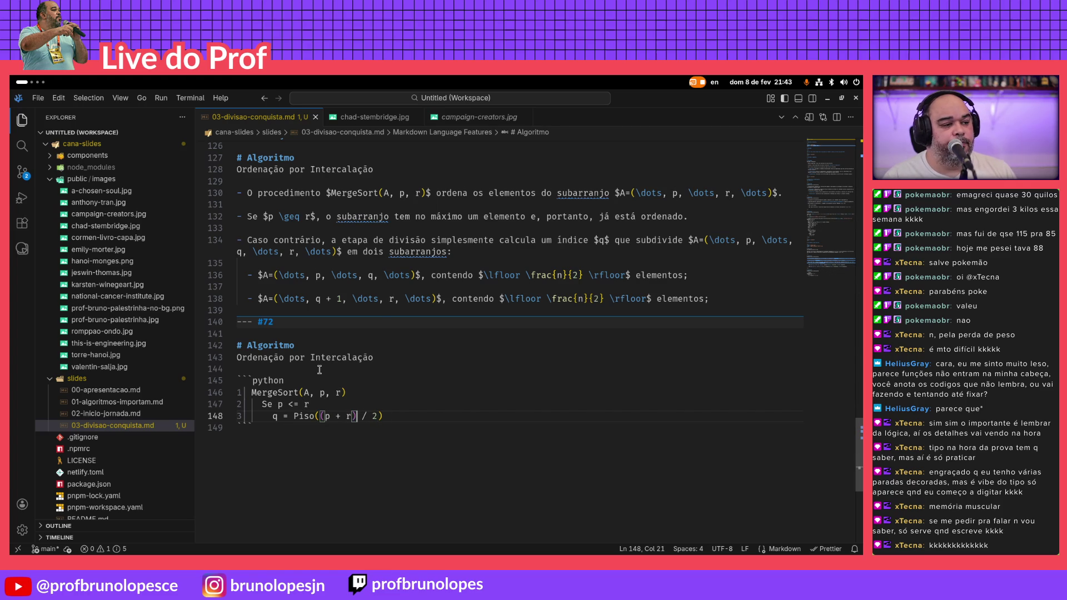
Begin the recursive 'MergeSort(' call on the next line after checking the Keynote slide
key(alt+Tab)
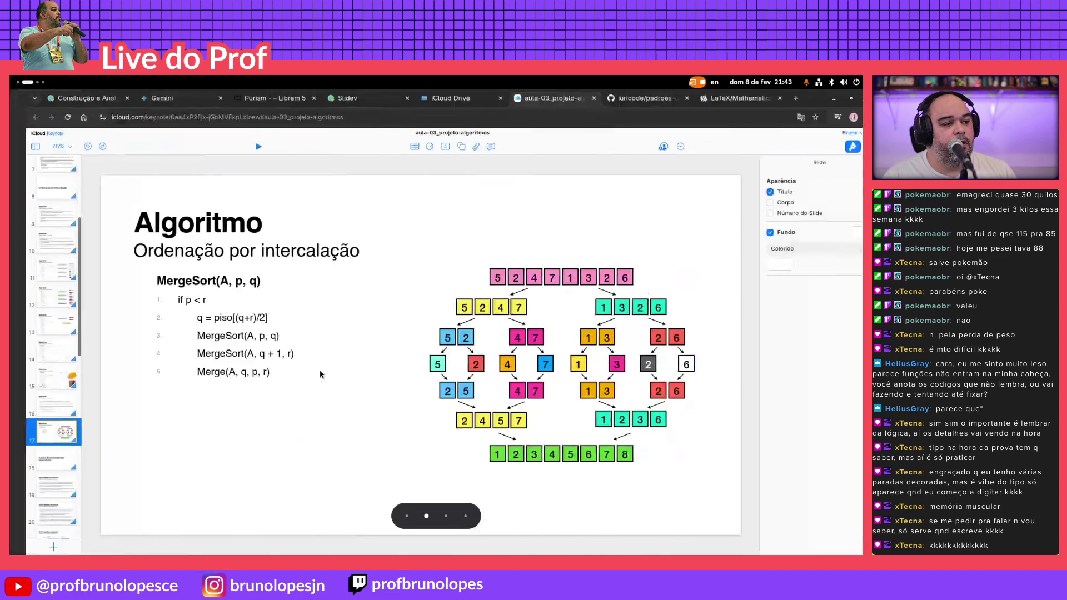
key(alt+Tab)
text(Merge)
key(BackSpace)
key(BackSpace)
key(BackSpace)
key(BackSpace)
text(ergeSort()
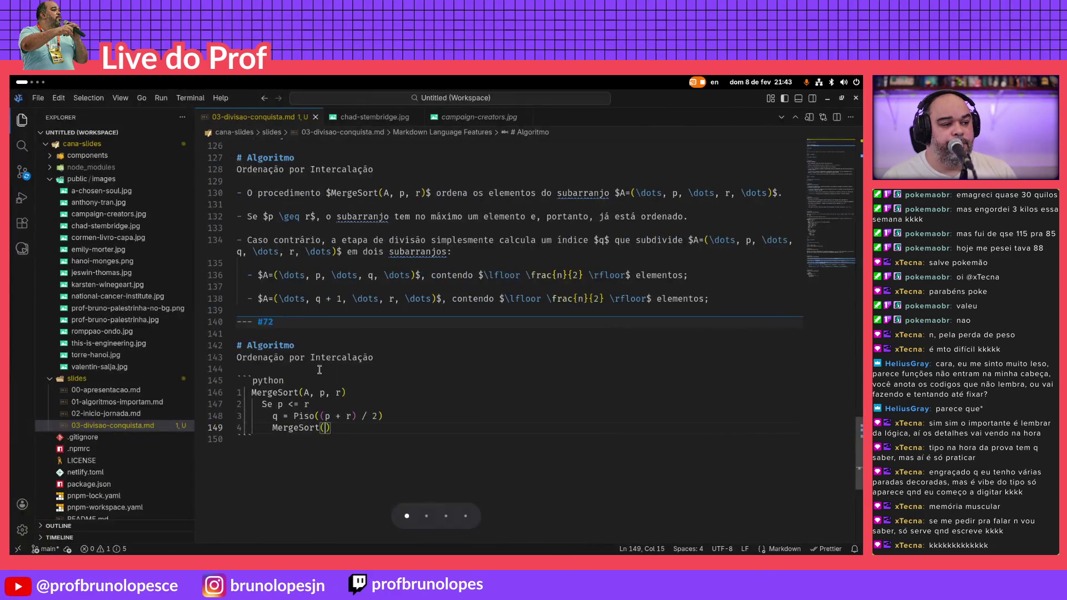
text(A, p, )
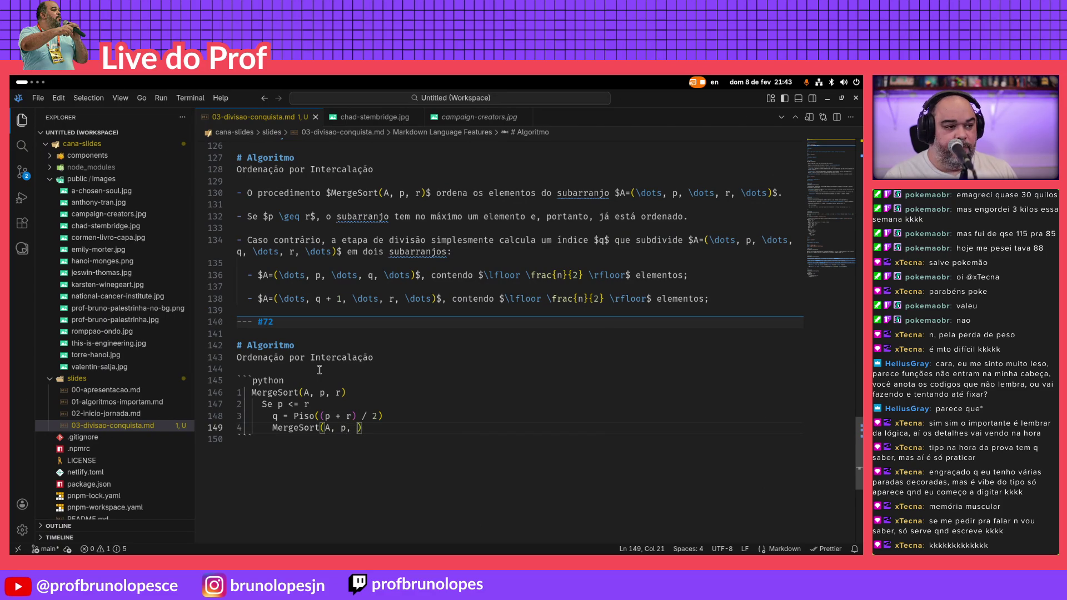
text(q)
Finish 'MergeSort(A, p, q)' and duplicate it into 'MergeSort(A, q + 1, r)'
key(Return)
key(Up)
key(shift+End)
key(shift+alt+Down)
key(Right)
key(Left)
key(Left)
key(Left)
key(Left)
key(BackSpace)
text(q + 1)
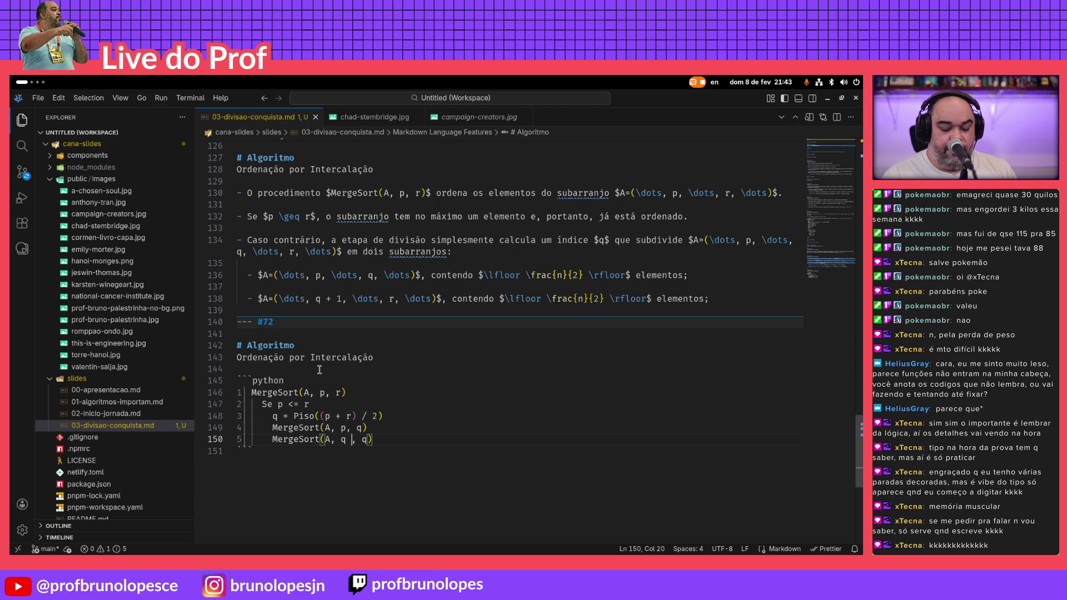
key(Right)
key(Right)
key(Right)
key(BackSpace)
text(r)
Add 'Merge(A, p, q, r)' and close the code block with a ``` fence
key(End)
key(Return)
key(super+Page_Down)
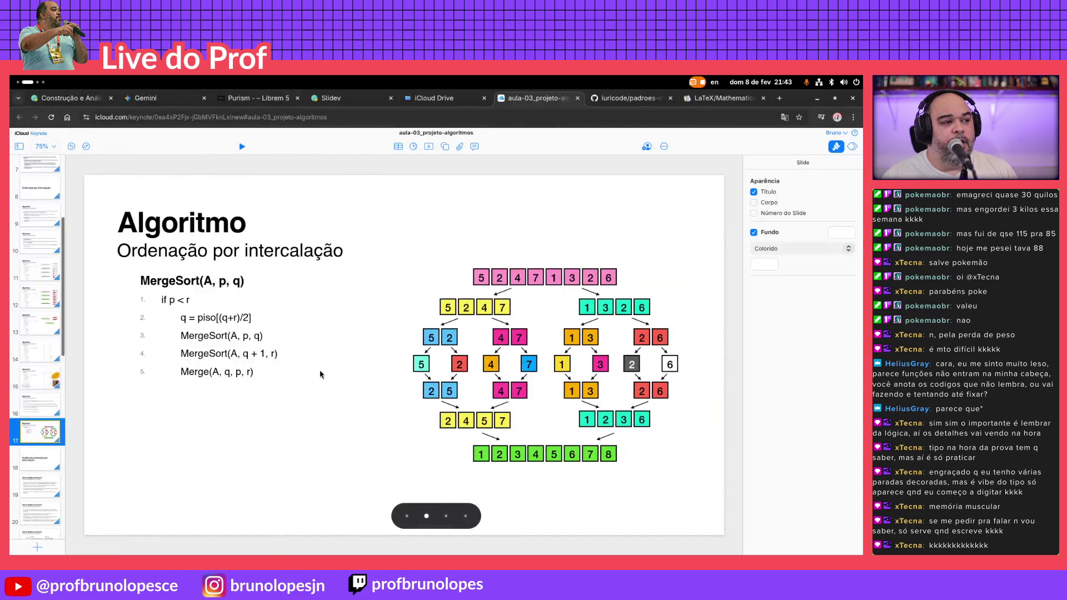
key(super+Page_Up)
text(Merge(A, p, q, r)
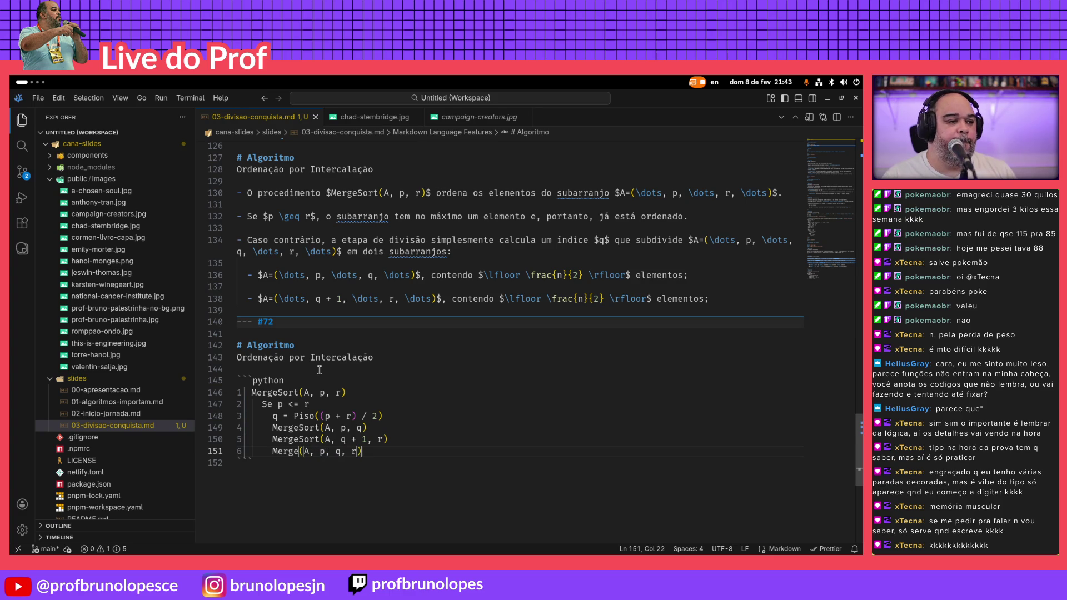
key(alt+Tab)
key(alt+Tab)
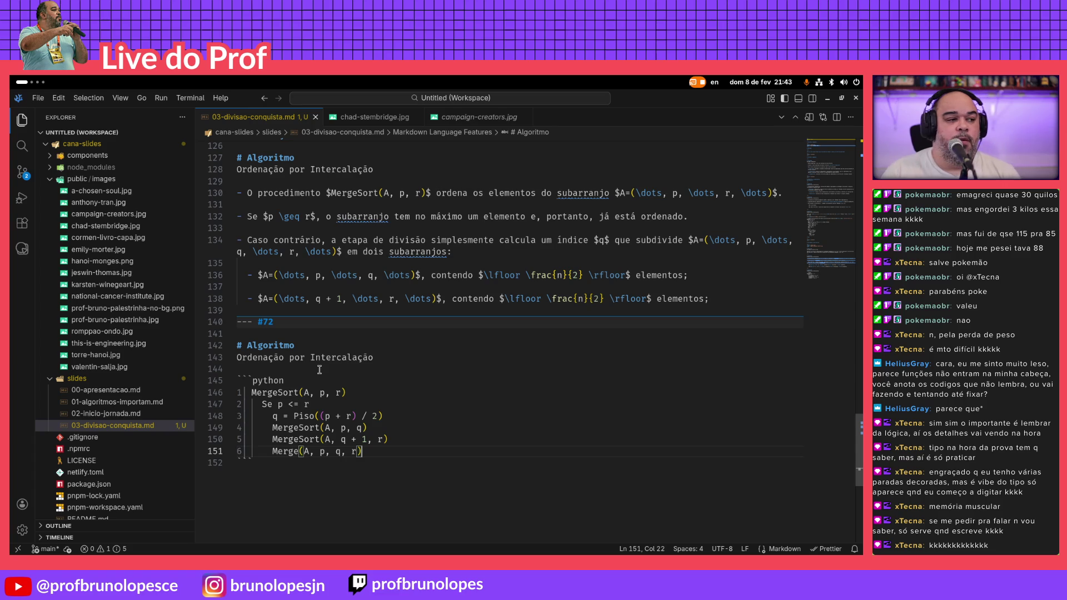
key(Down)
text(```)
key(Up)
key(Up)
key(Up)
key(Up)
key(Up)
key(Up)
key(Up)
key(End)
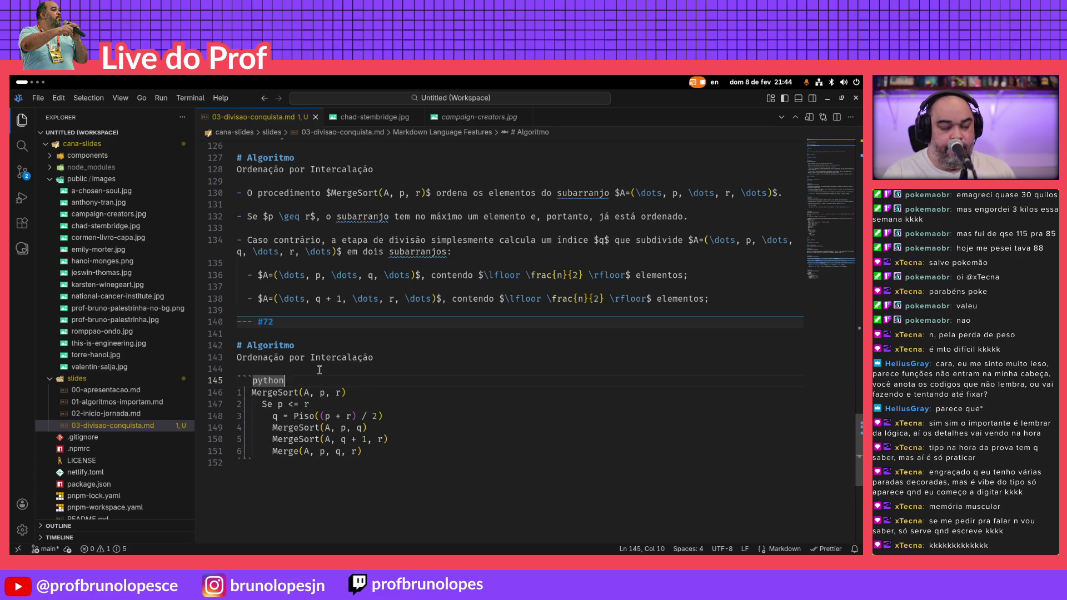
scroll(506, 353, up, 4)
scroll(505, 352, up, 5)
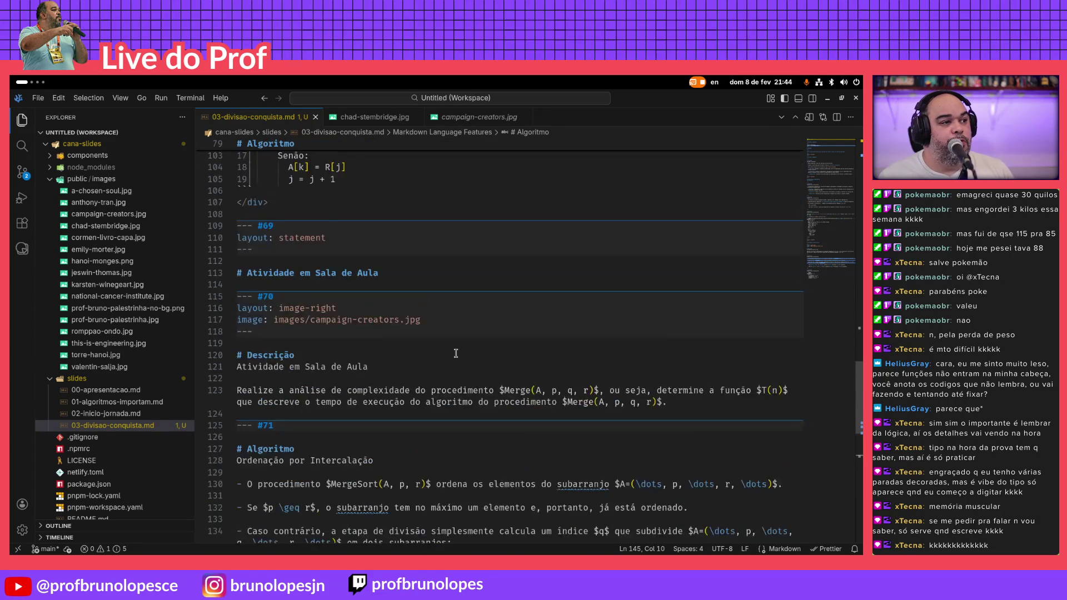
scroll(452, 354, up, 6)
scroll(452, 353, up, 2)
Copy slide #68's {…}{lines:true, class:'!children:text-xl'} fence options onto slide #72's ```python line
click(288, 314)
key(shift+End)
key(ctrl+c)
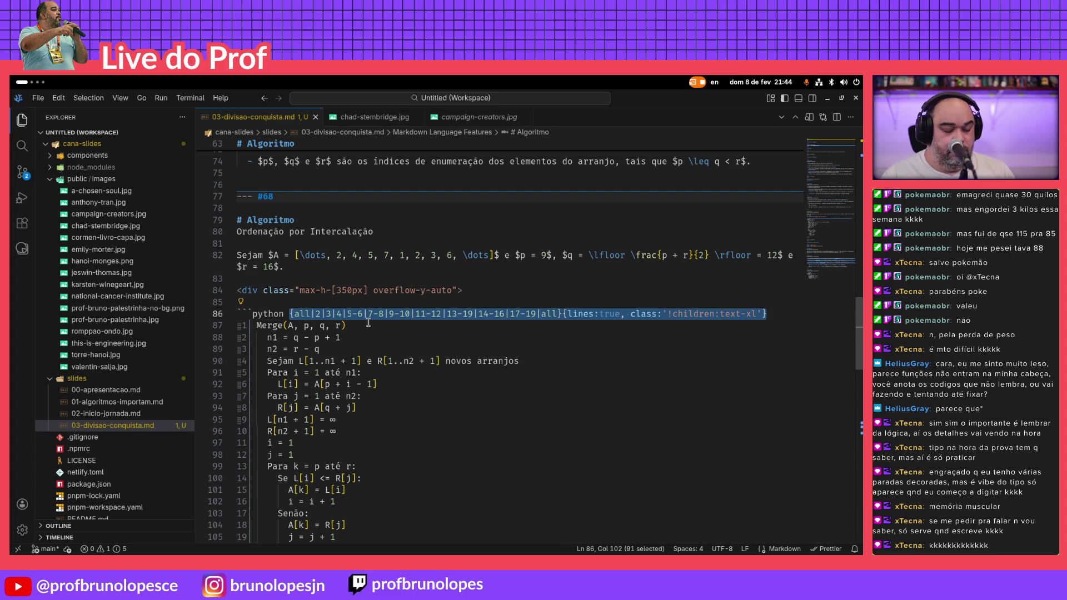
key(Down)
key(Down)
key(Down)
key(Down)
key(Down)
key(Down)
key(Down)
key(Down)
key(Down)
key(Down)
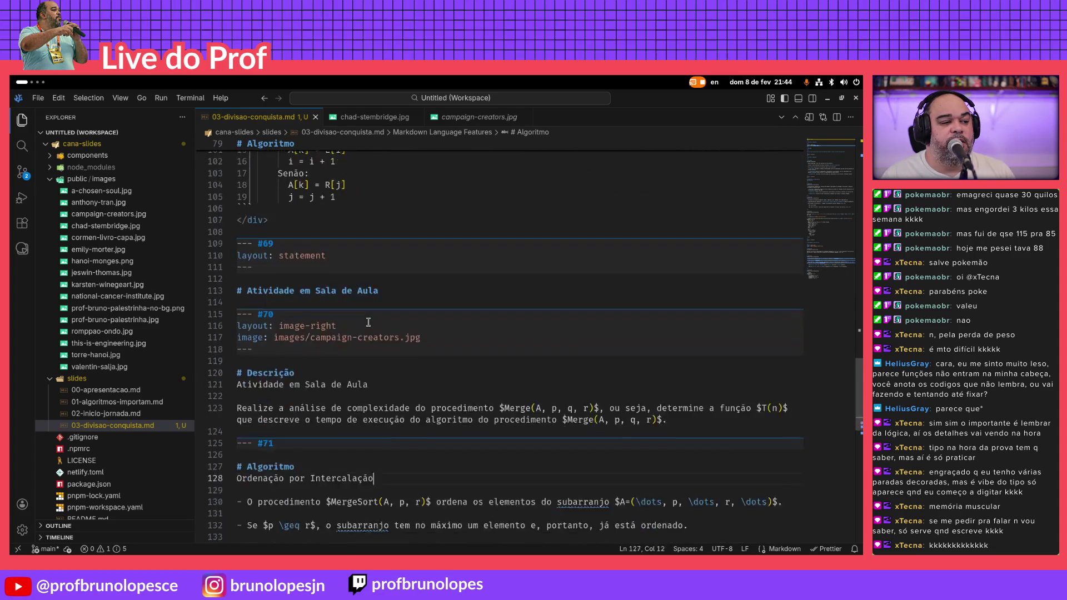
key(Down)
key(Down)
key(Down)
key(Down)
key(Down)
key(Down)
key(Up)
key(End)
key(ctrl+v)
Trim the pasted highlight step list down to just 'all'
key(Home)
key(ctrl+Right)
key(ctrl+Right)
key(shift+End)
key(shift+Left)
key(shift+Left)
key(shift+Left)
key(shift+Left)
key(shift+Left)
key(shift+Left)
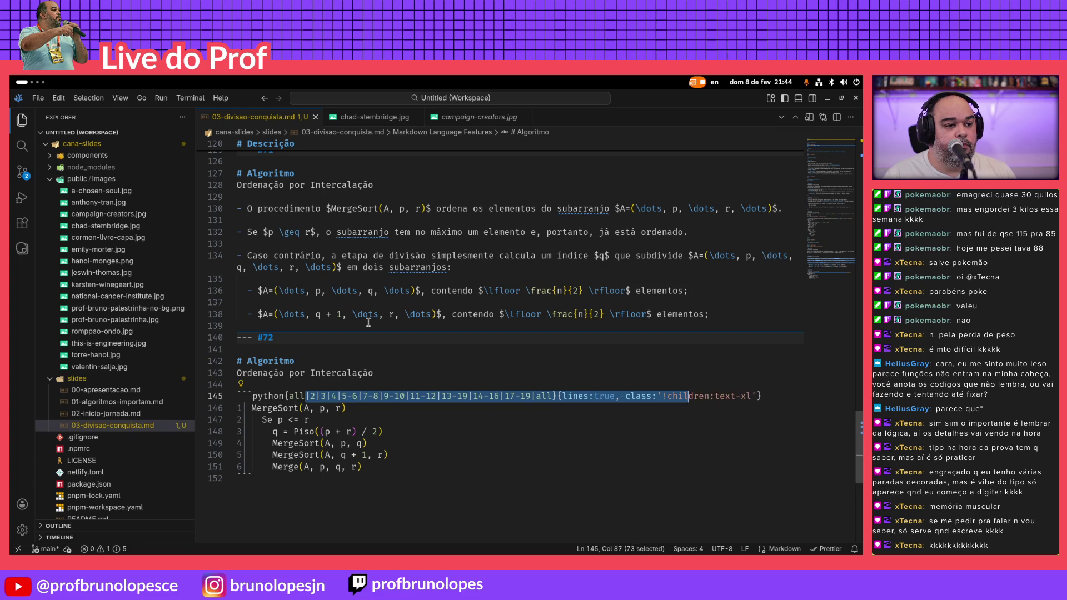
key(shift+Left)
key(shift+Left)
key(shift+Left)
key(shift+Left)
key(shift+Left)
key(shift+Left)
key(BackSpace)
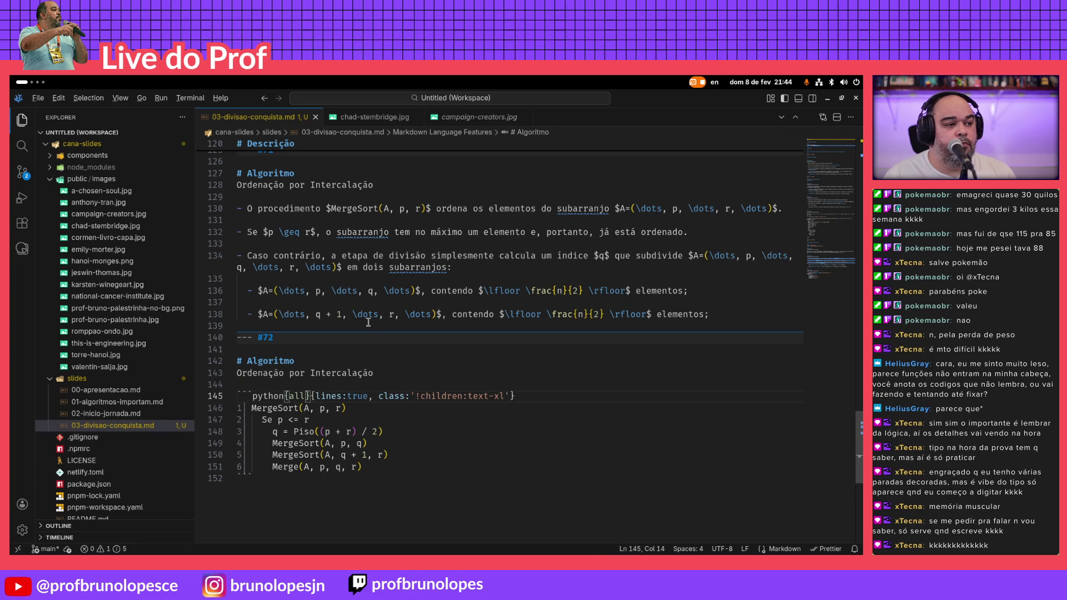
Preview slide 72 in Slidev, then set the fence highlight steps to {all|2|3|4-5|6|all}
key(alt+Tab)
key(ctrl+1)
key(Right)
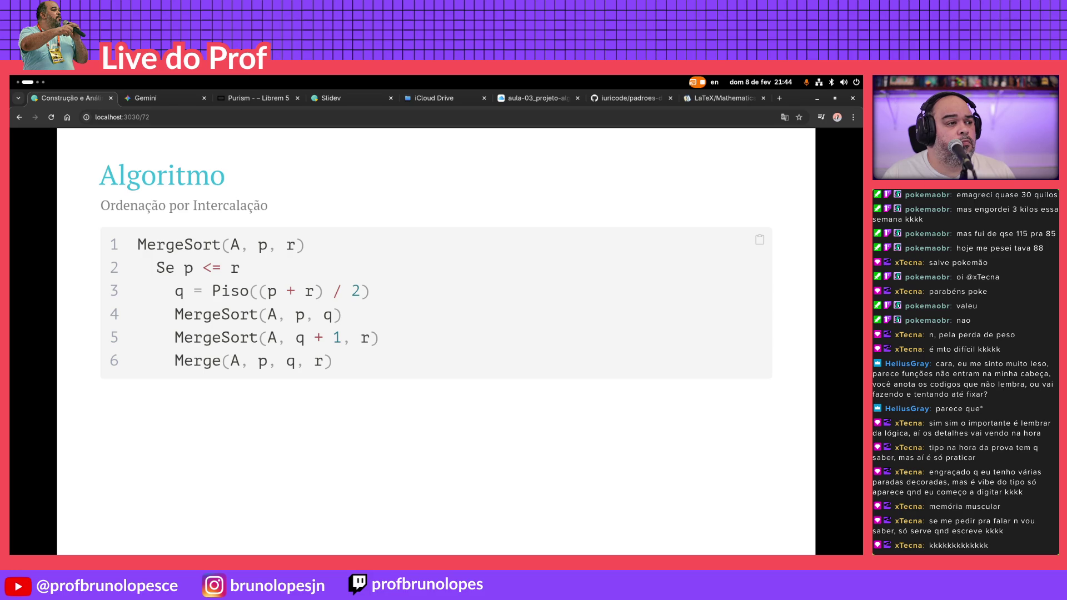
key(alt+Tab)
key(Right)
key(Right)
key(Right)
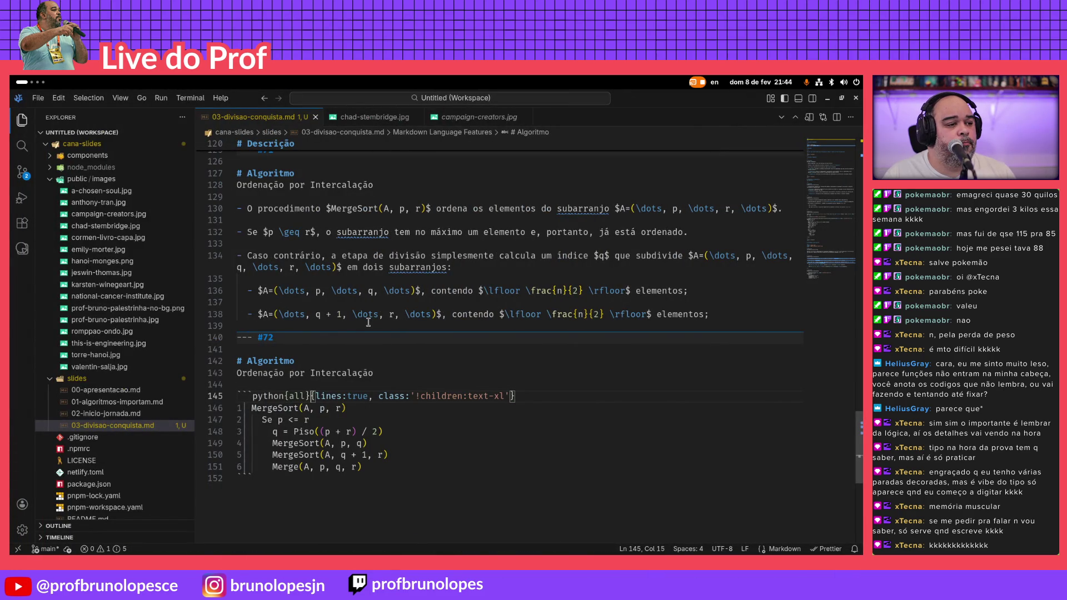
key(Left)
key(Left)
key(Left)
text(| )
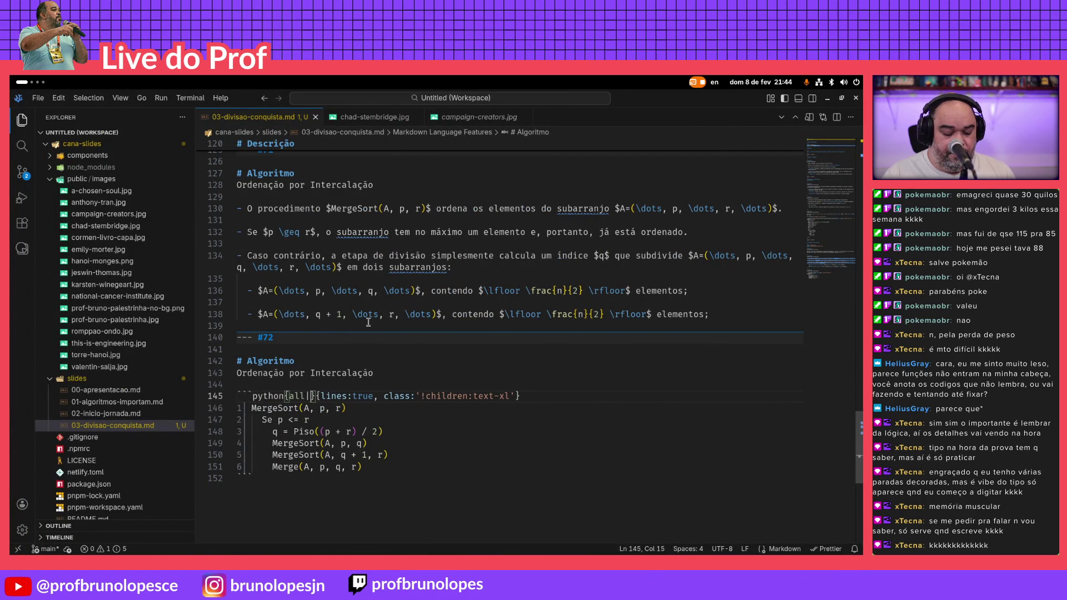
text(2)
key(BackSpace)
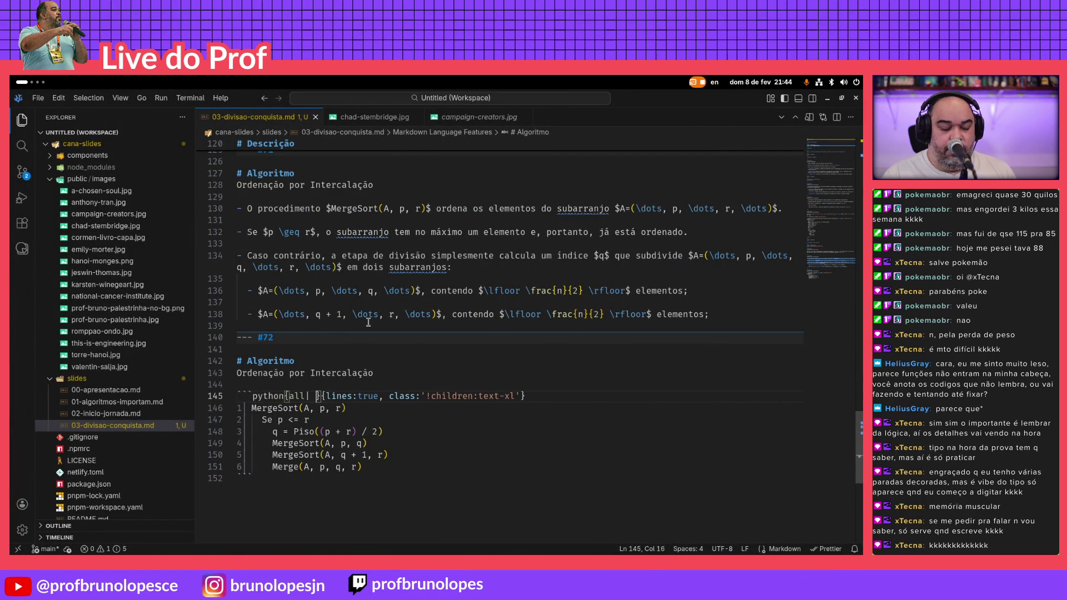
text(|)
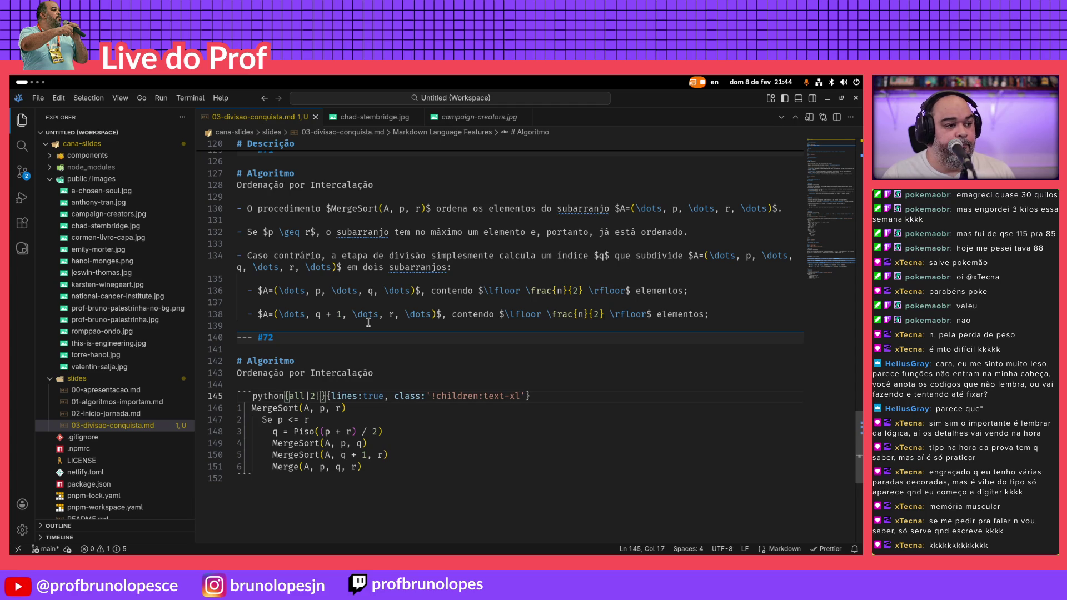
text(3)
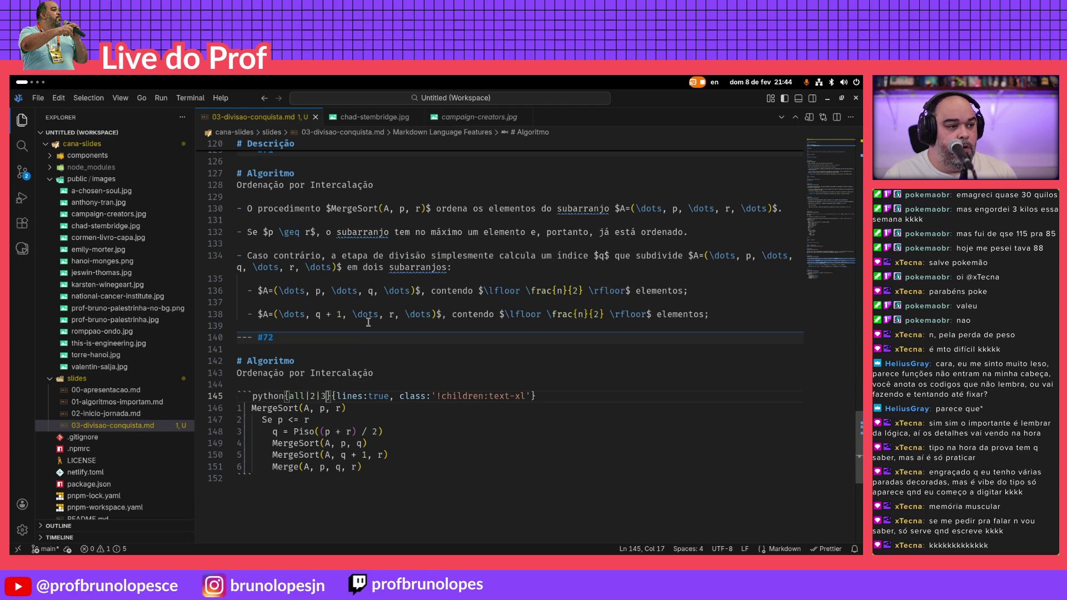
text(|4-5|)
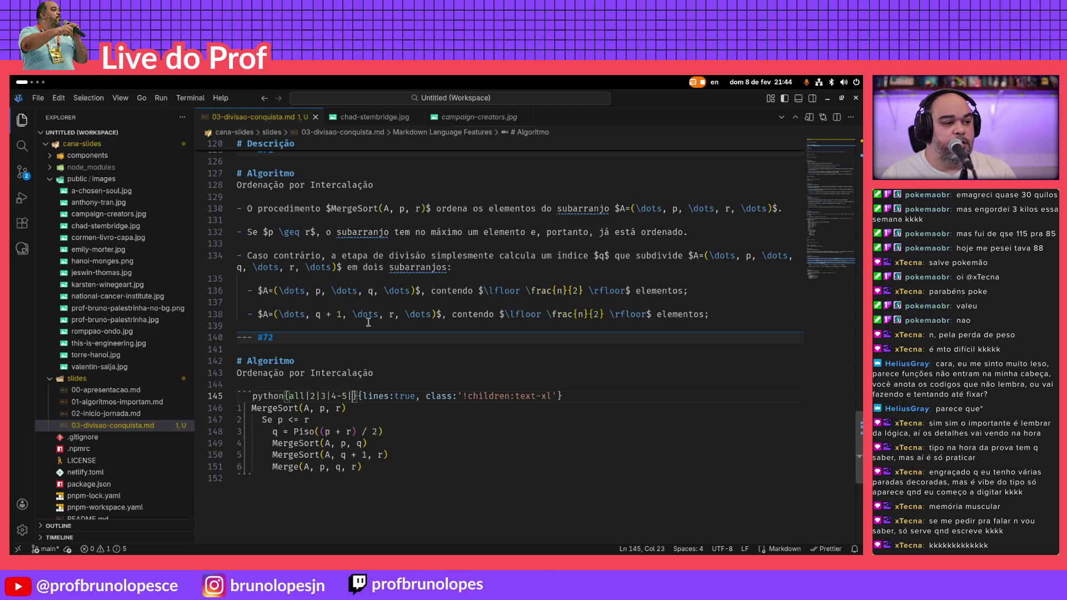
text(6|all)
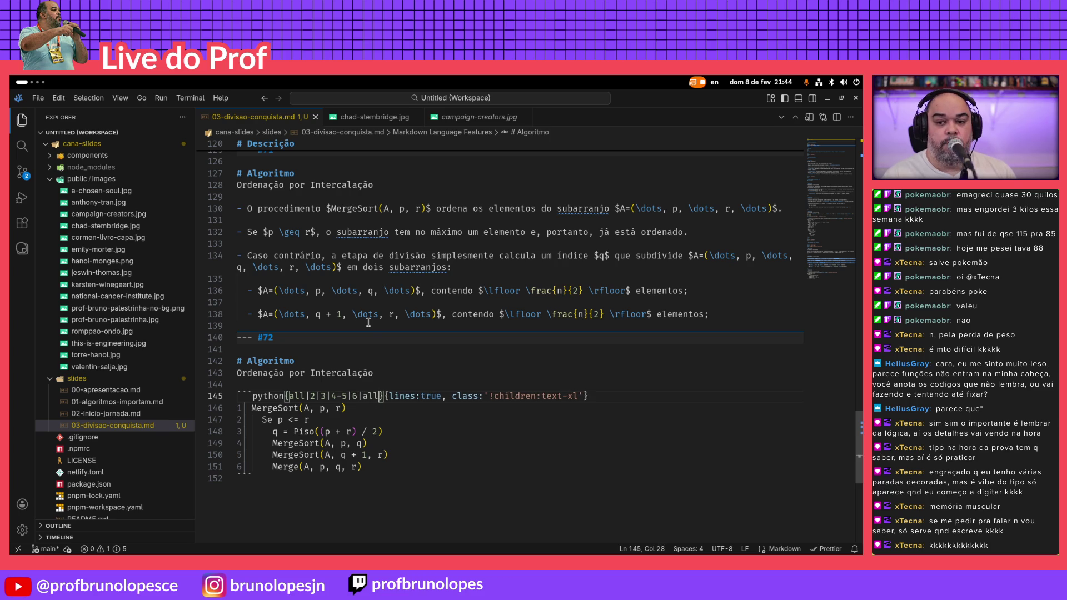
Step through the rendered highlights on lines 2, 3, 4-5 and 6 in the browser
key(alt+Tab)
key(Right)
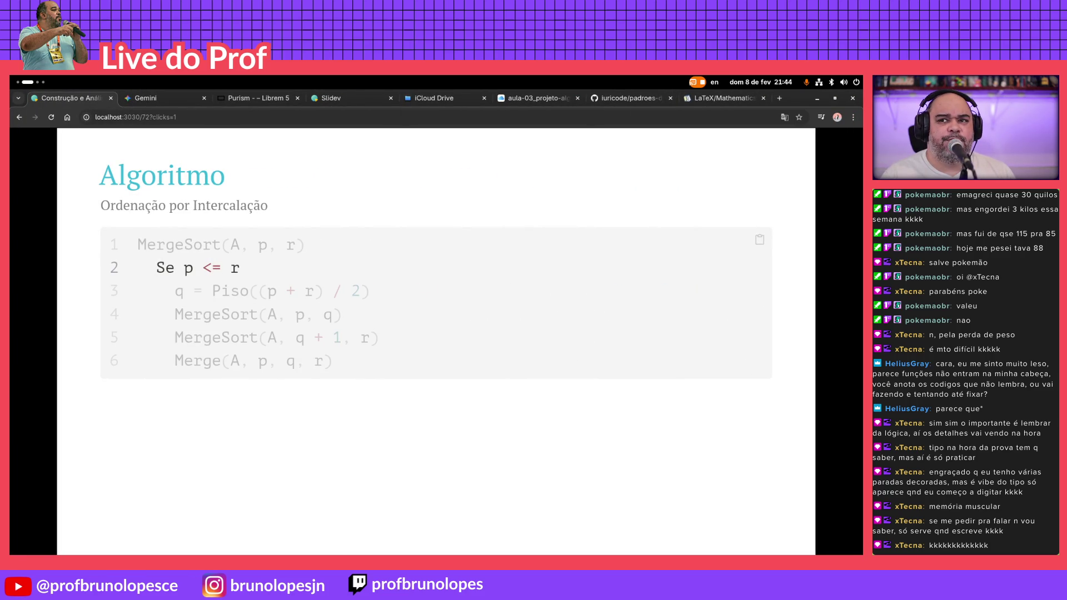
key(Right)
key(Right)
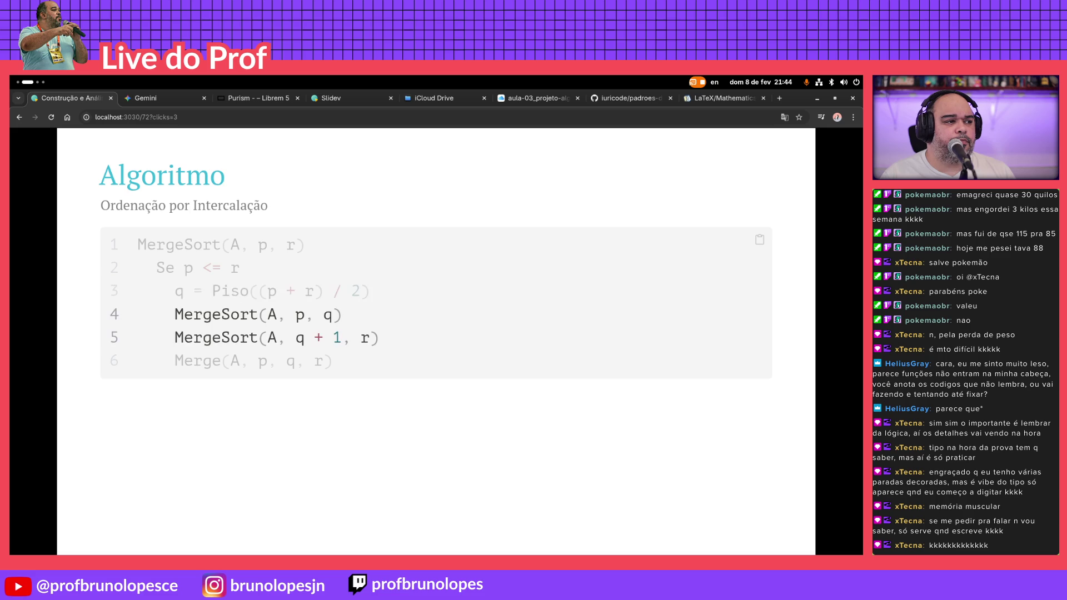
key(Right)
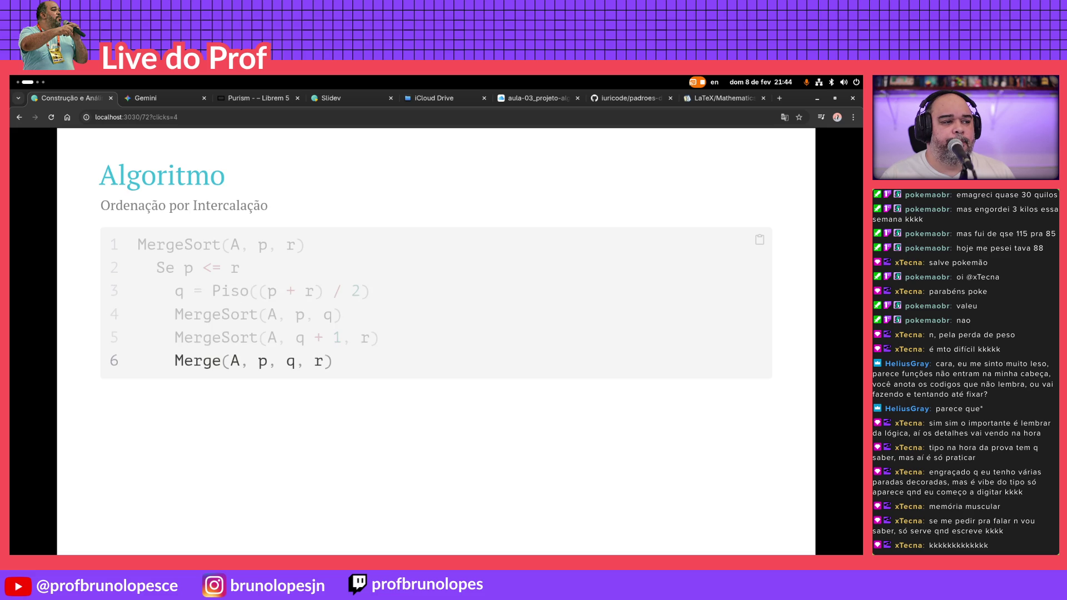
key(Right)
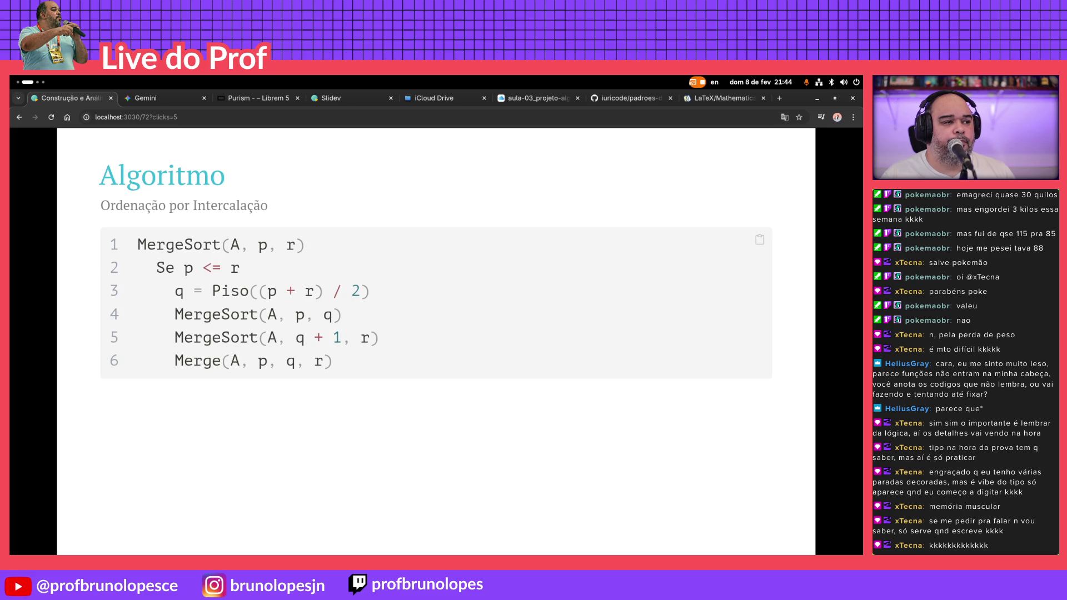
Add blank lines below the code block and bring up the Keynote deck for comparison
key(alt+Tab)
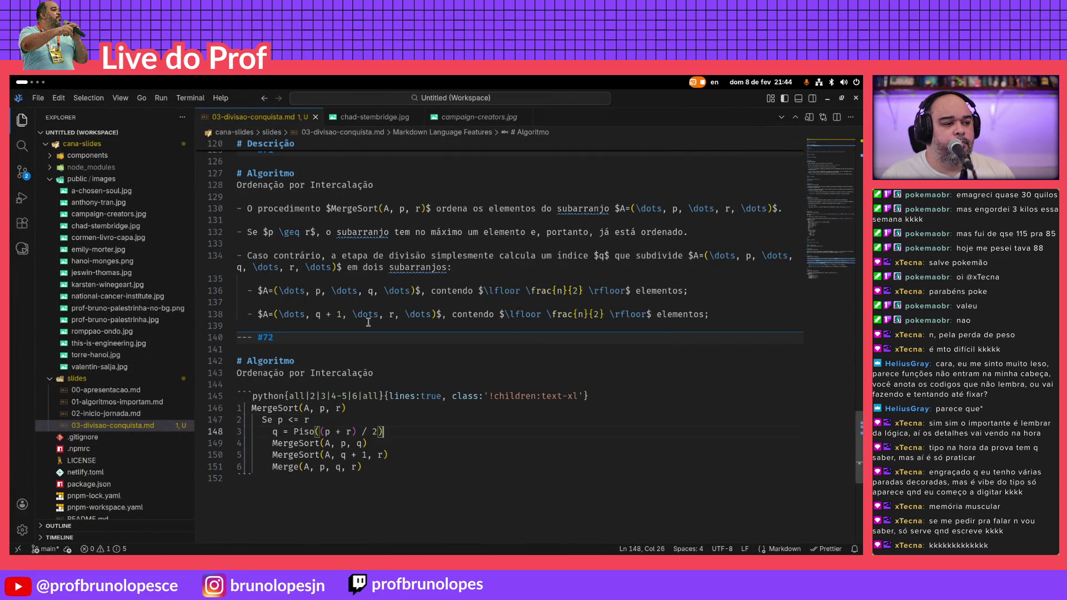
key(Return)
key(Up)
key(Down)
key(Down)
key(Return)
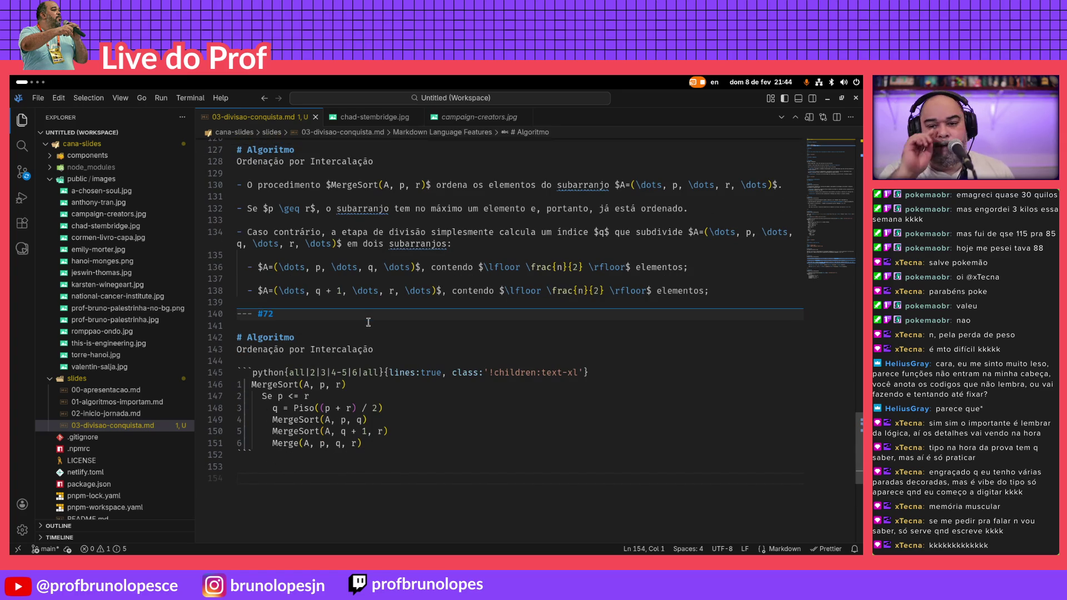
key(alt+Tab)
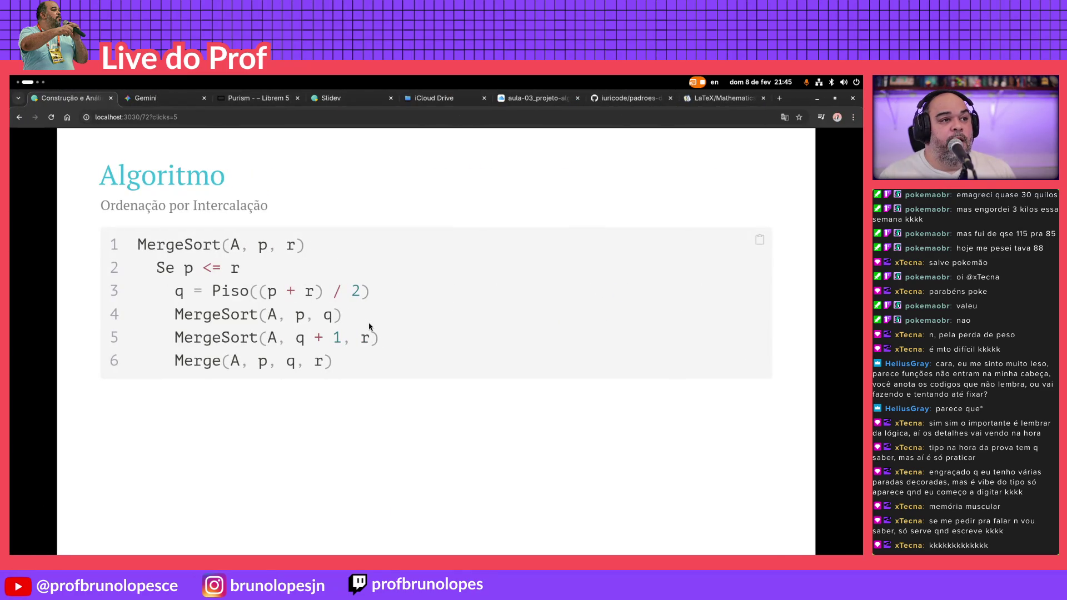
click(534, 98)
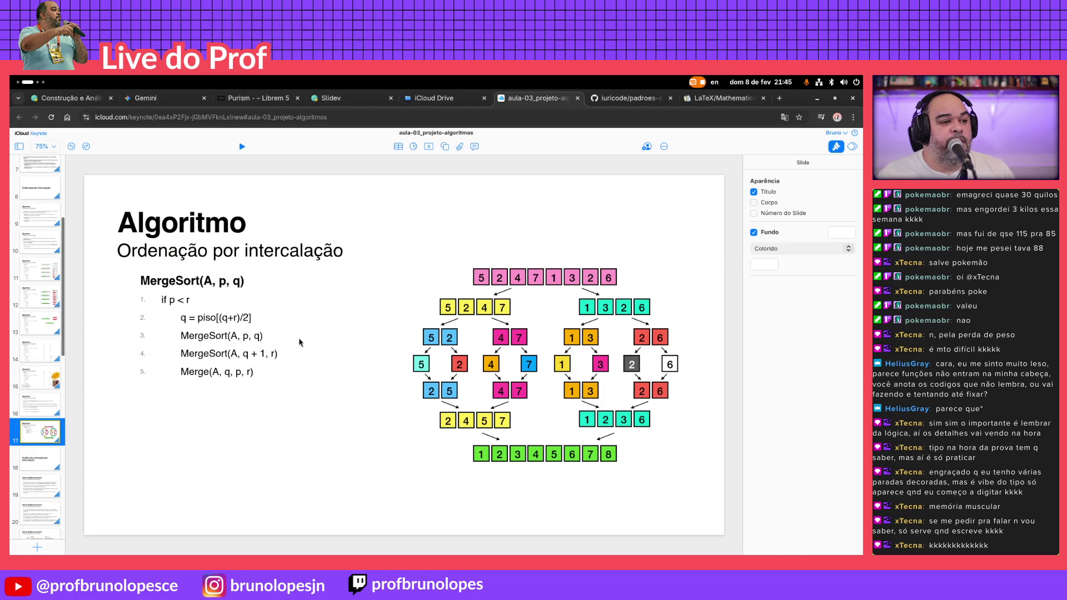
Inspect a box in Keynote's MergeSort diagram, then start a new browser tab
click(588, 336)
click(406, 472)
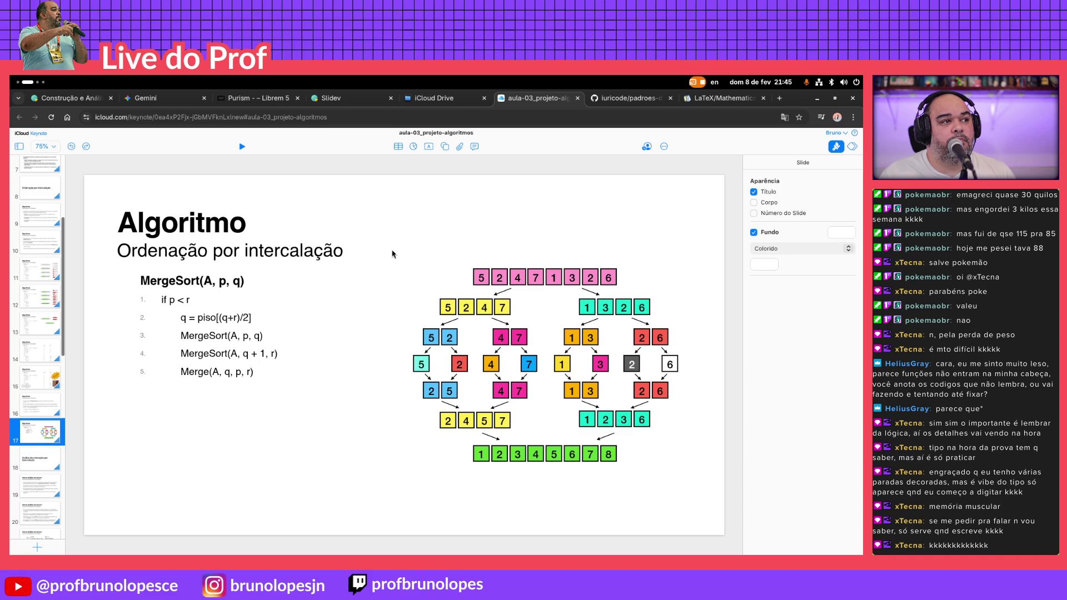
click(780, 99)
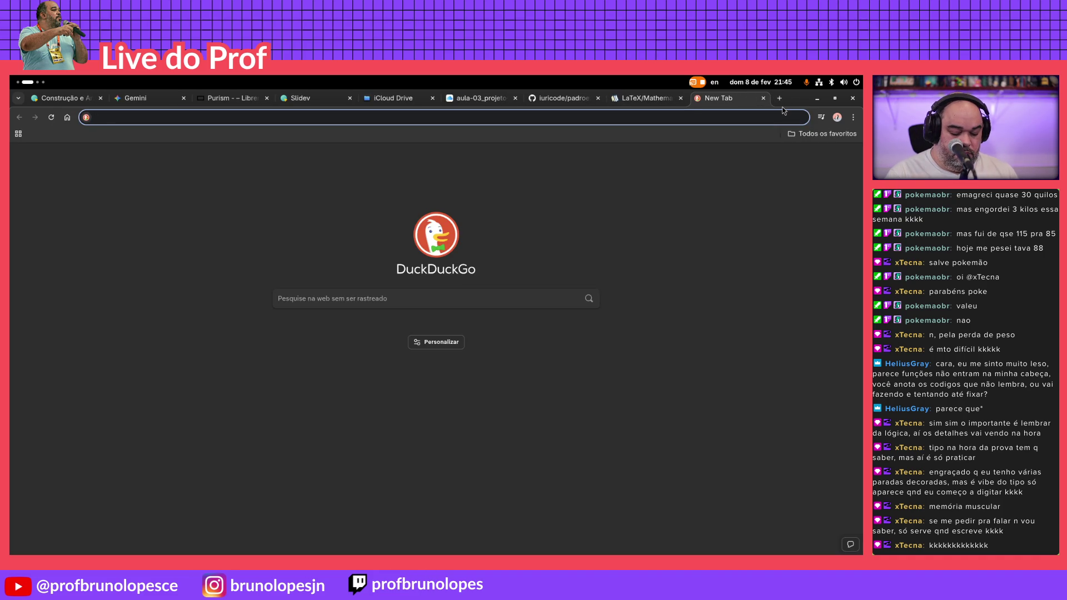
text(canva)
Search DuckDuckGo for 'canva' and load canva.com's templates home page
key(Return)
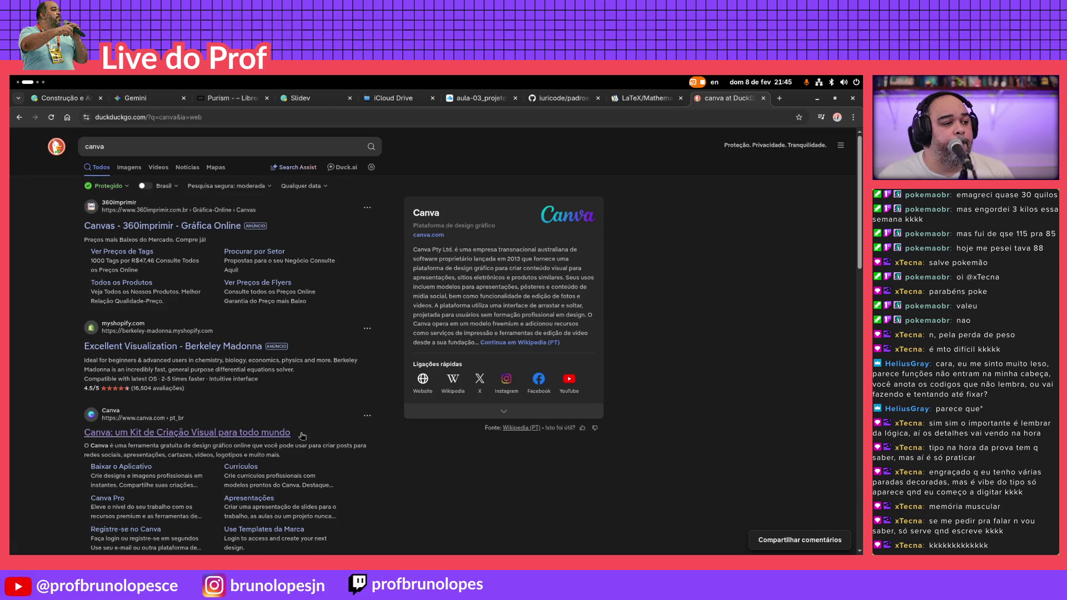
click(268, 434)
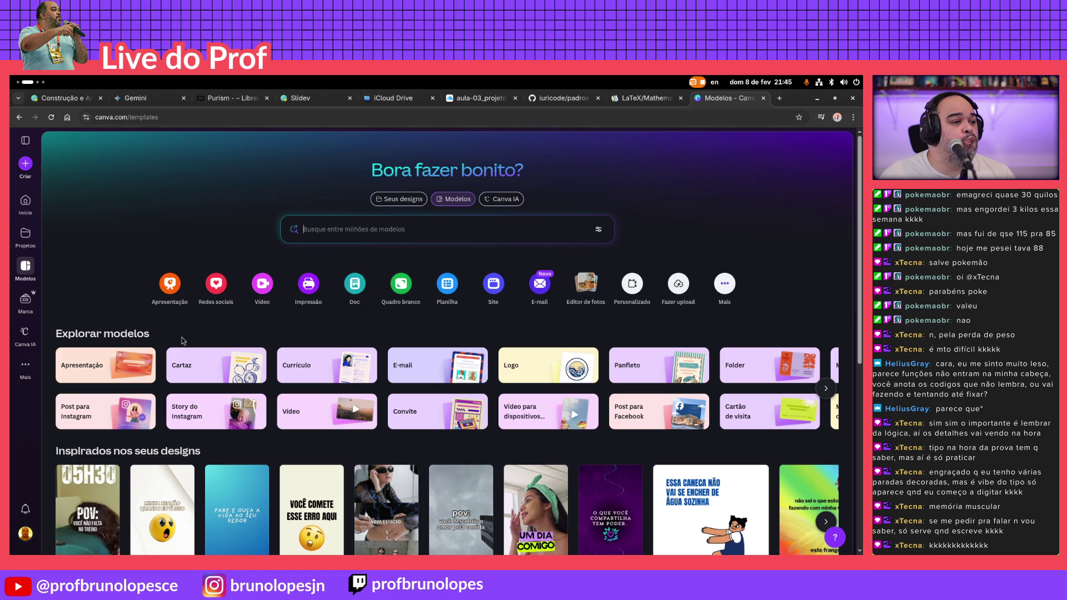
Create a blank Canva whiteboard, show its drawing toolbar and pick the freehand pen
click(400, 289)
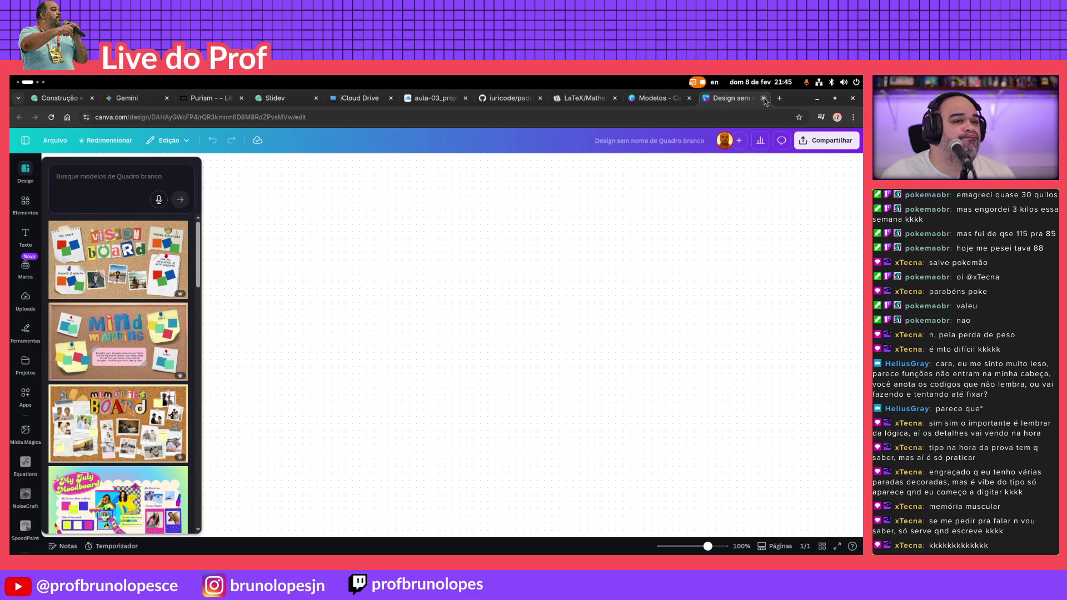
click(404, 331)
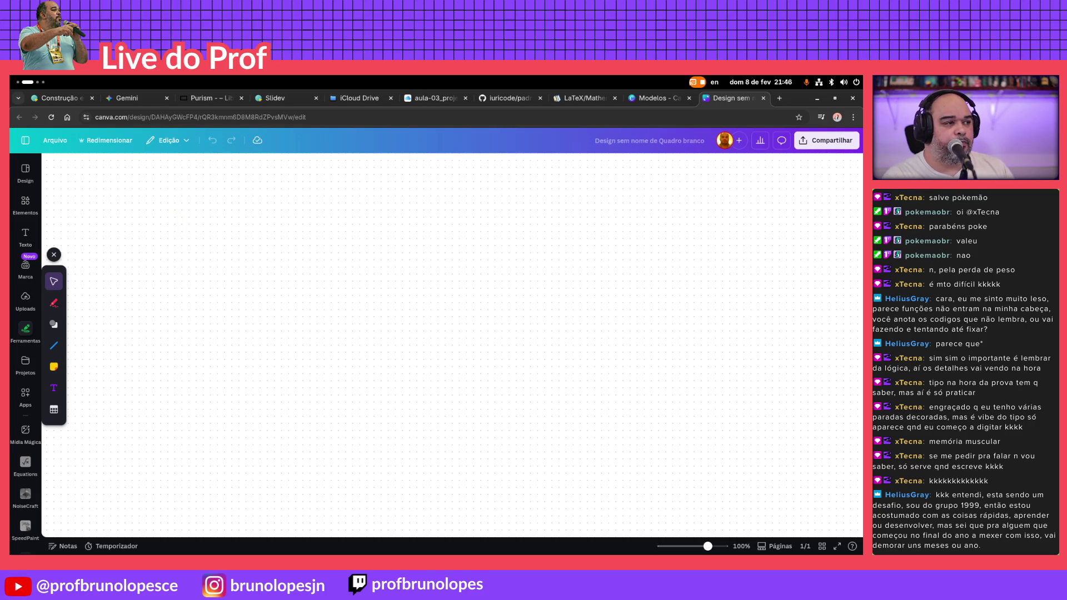
key(d)
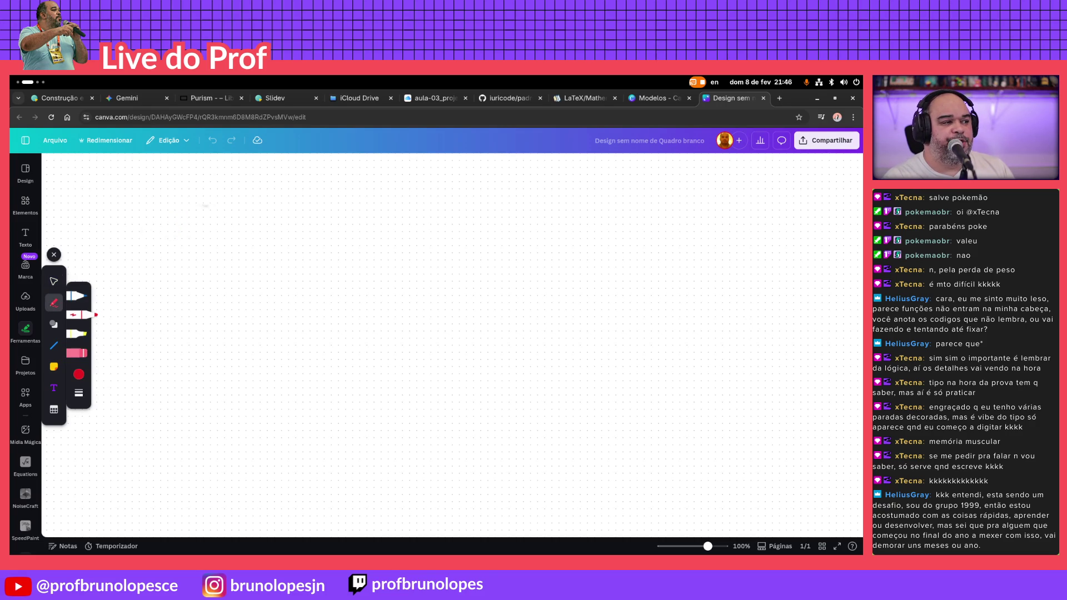
Thin the red pen, then handwrite and underline a signature on the whiteboard
drag(203, 205, 216, 261)
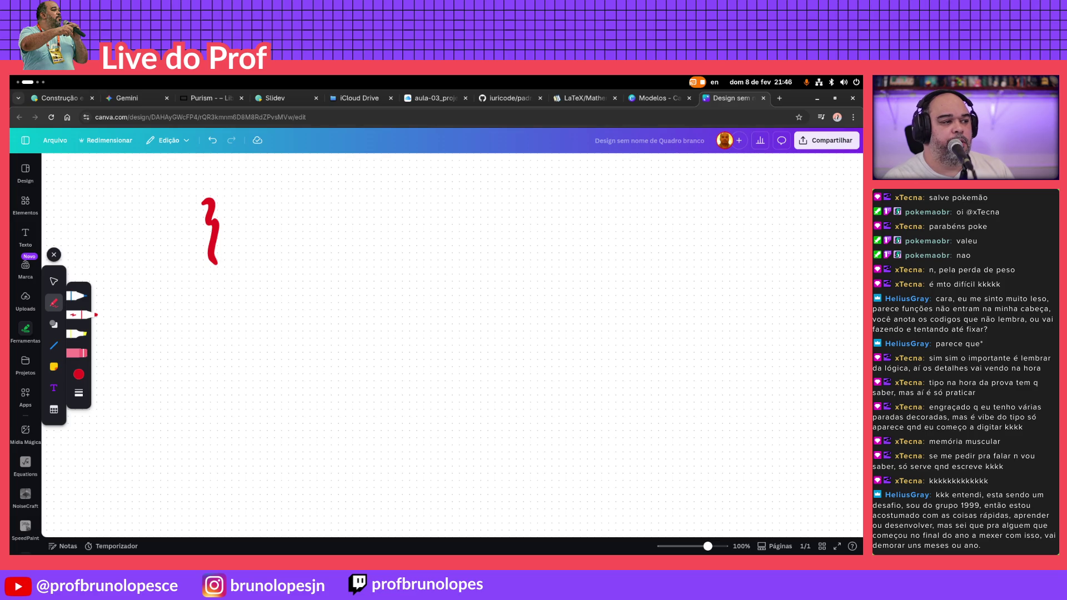
click(79, 393)
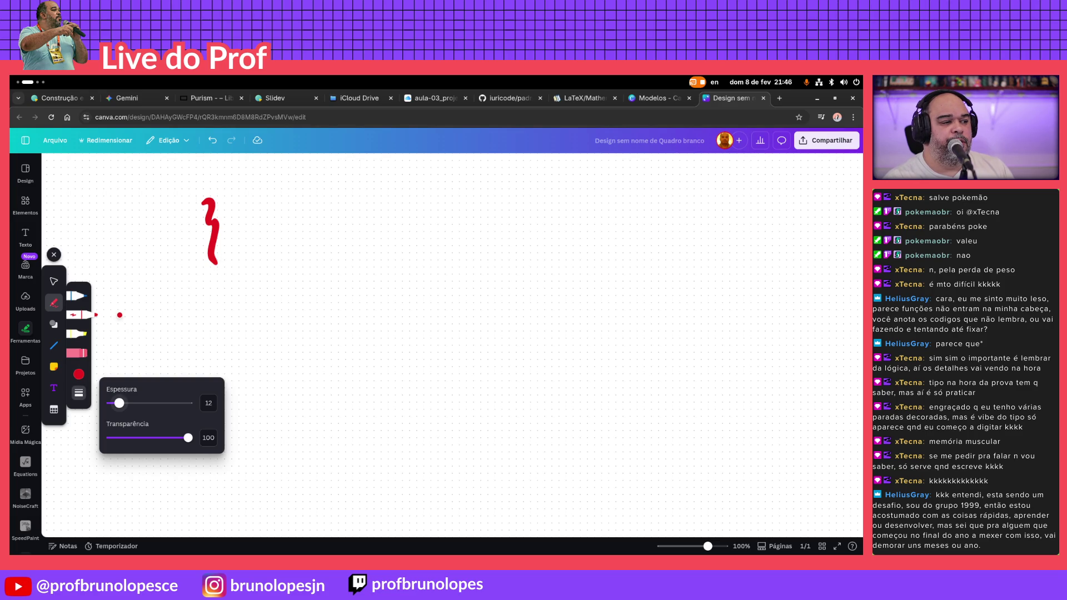
drag(119, 403, 114, 402)
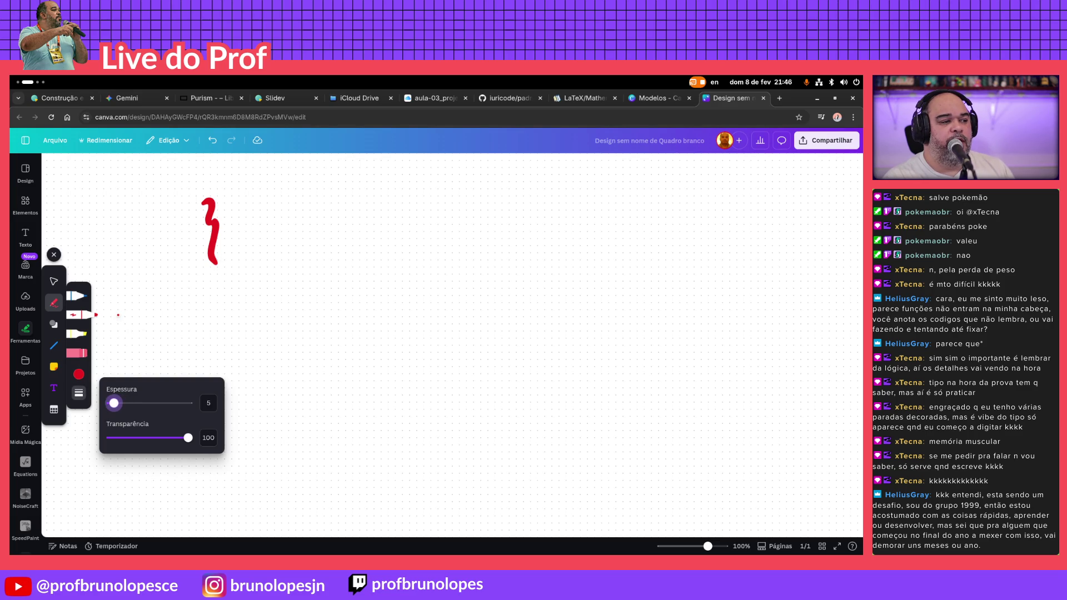
drag(256, 219, 269, 284)
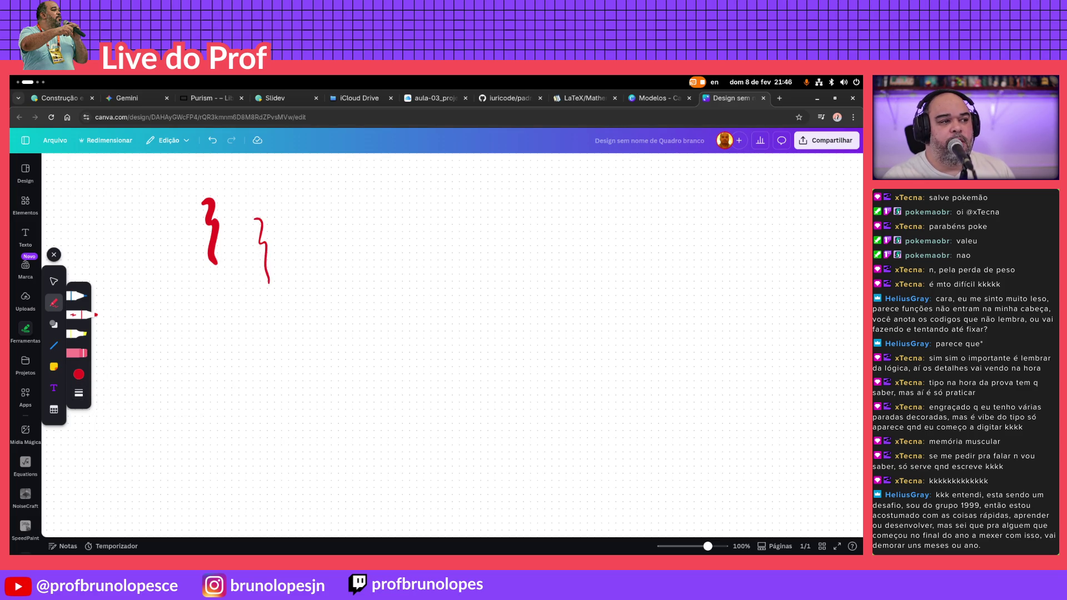
mouse_move(342, 206)
mouse_down()
mouse_move(342, 249)
mouse_move(319, 294)
mouse_up()
mouse_move(364, 248)
mouse_down()
mouse_move(406, 225)
mouse_move(454, 218)
mouse_up()
mouse_move(517, 182)
mouse_down()
mouse_move(487, 233)
mouse_move(574, 218)
mouse_up()
drag(515, 185, 573, 240)
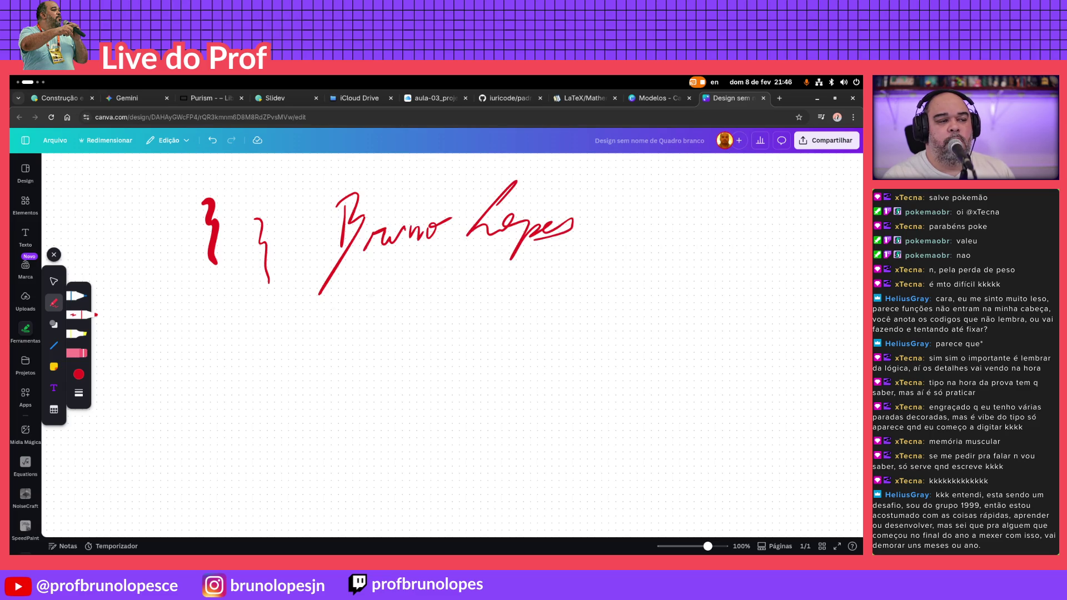
drag(350, 267, 593, 237)
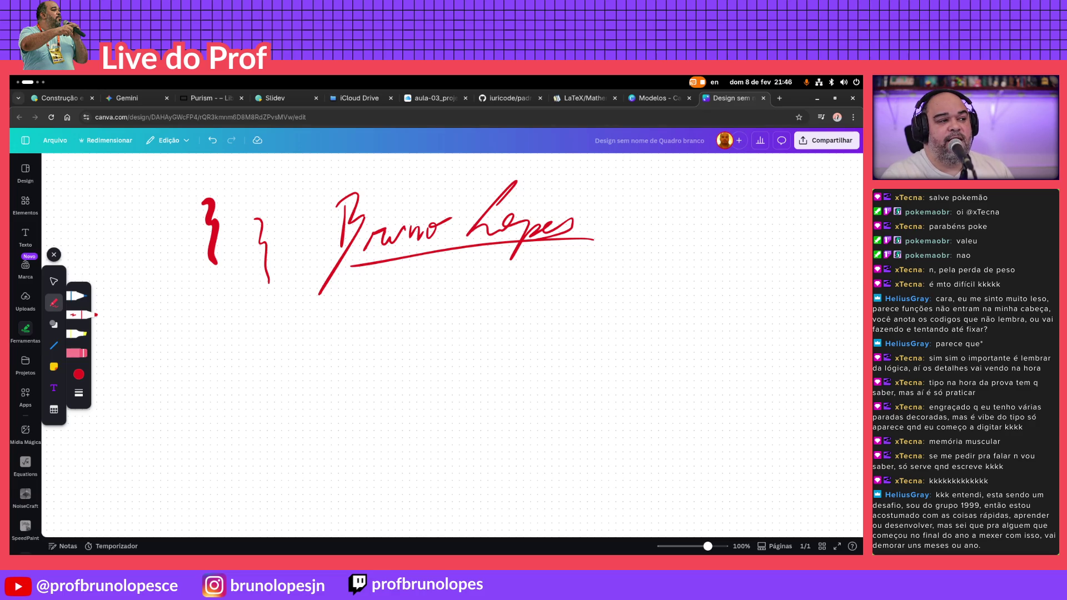
Draw purple and blue test squiggles and set the highlighter colour to purple
click(79, 375)
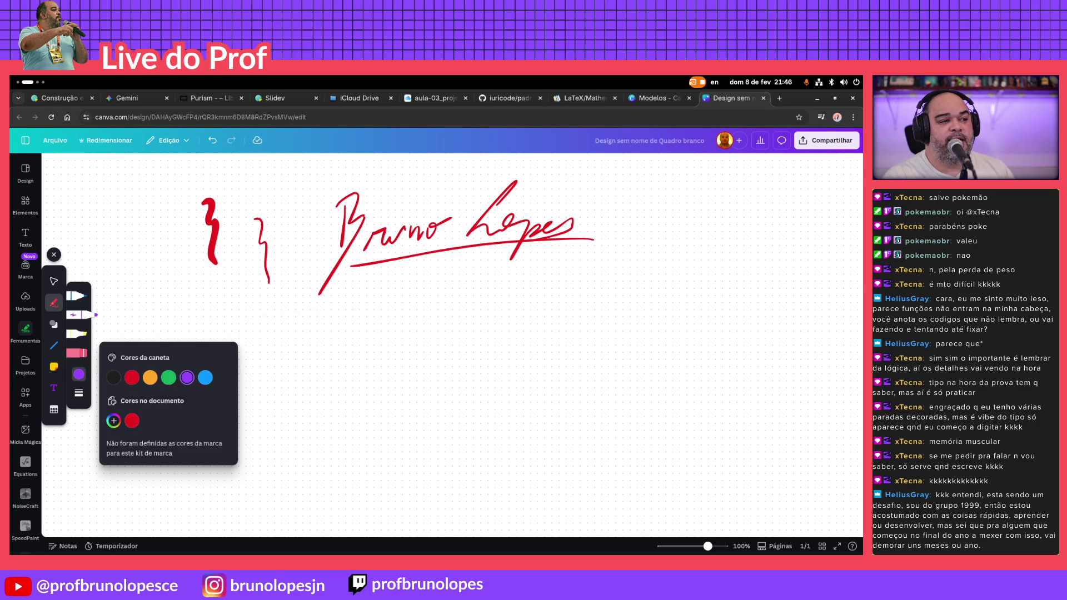
click(187, 377)
drag(362, 298, 426, 379)
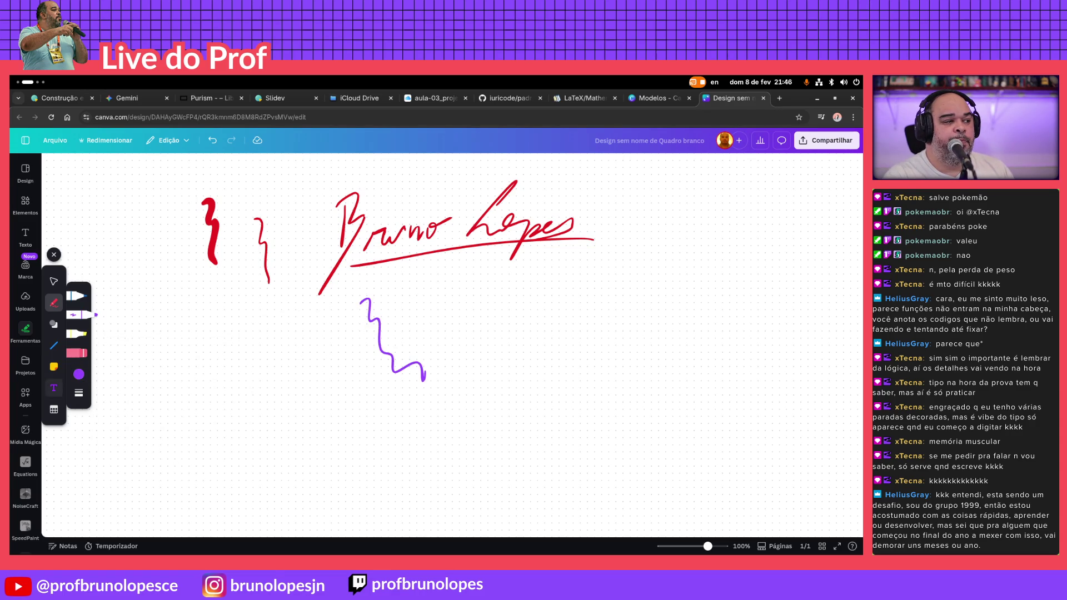
click(77, 296)
drag(151, 300, 210, 380)
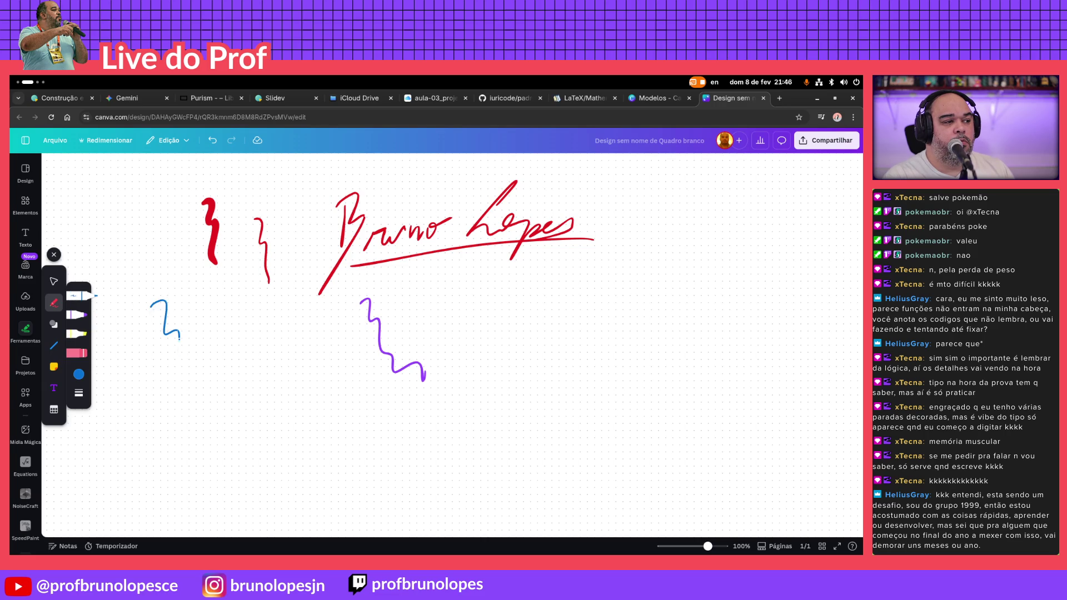
click(81, 333)
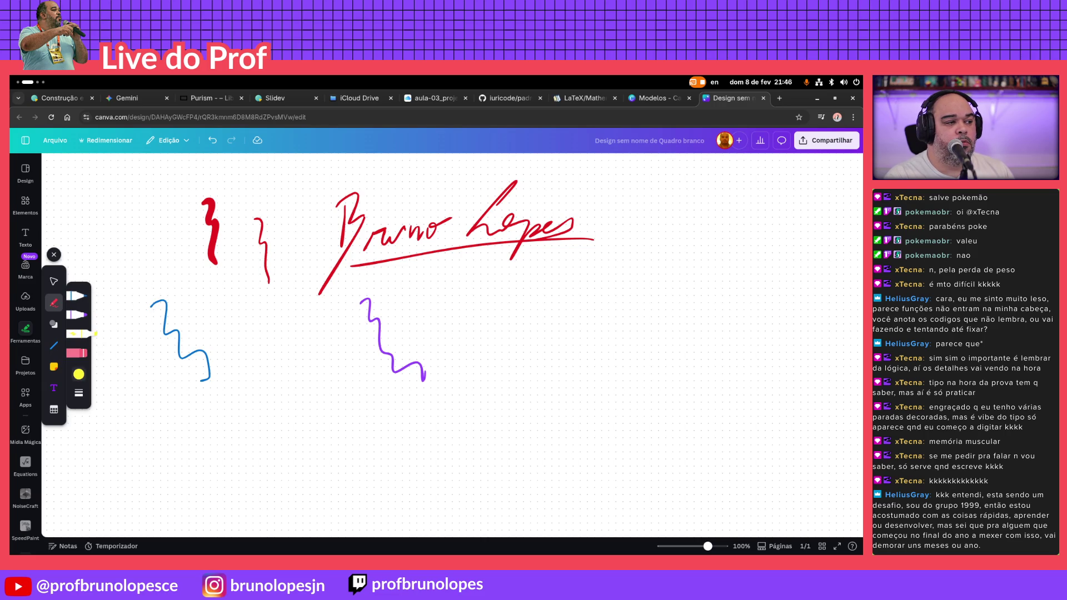
click(79, 374)
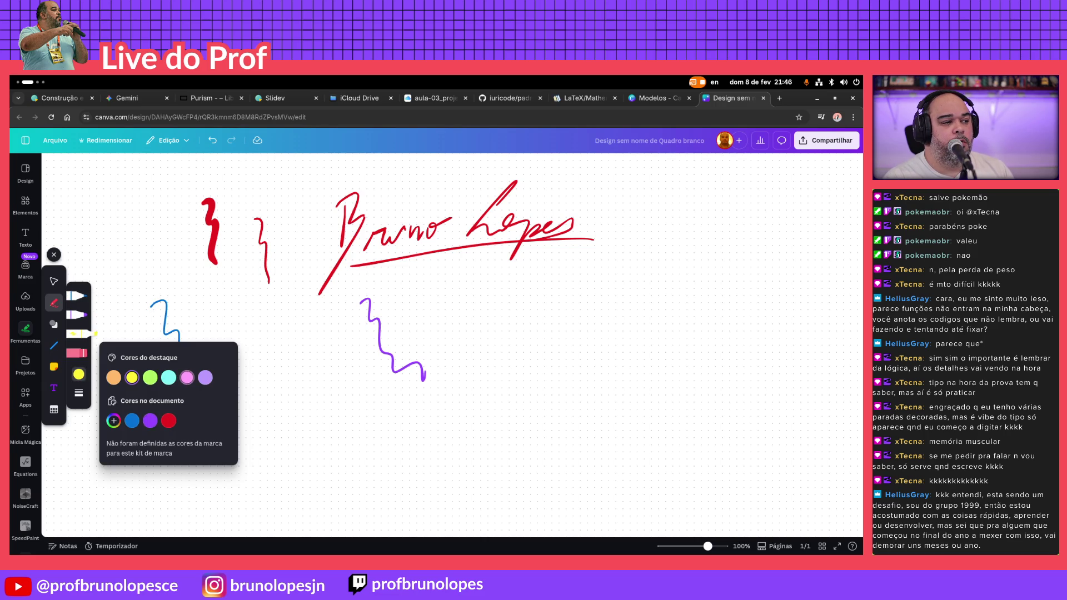
click(150, 421)
Erase all the strokes, leaving the whiteboard blank
click(77, 353)
drag(154, 304, 175, 337)
mouse_move(208, 204)
mouse_down()
mouse_move(207, 246)
mouse_move(288, 274)
mouse_move(388, 273)
mouse_move(479, 243)
mouse_move(450, 229)
mouse_up()
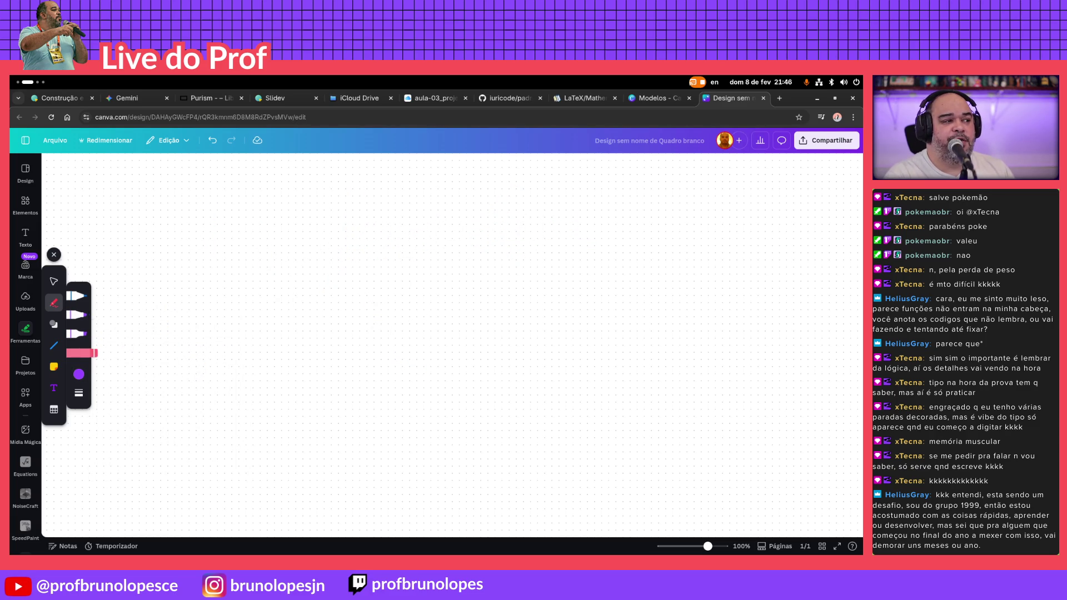
Handwrite a 5 in blue, undo a stray stroke, and redo the purple and blue squiggles
click(80, 296)
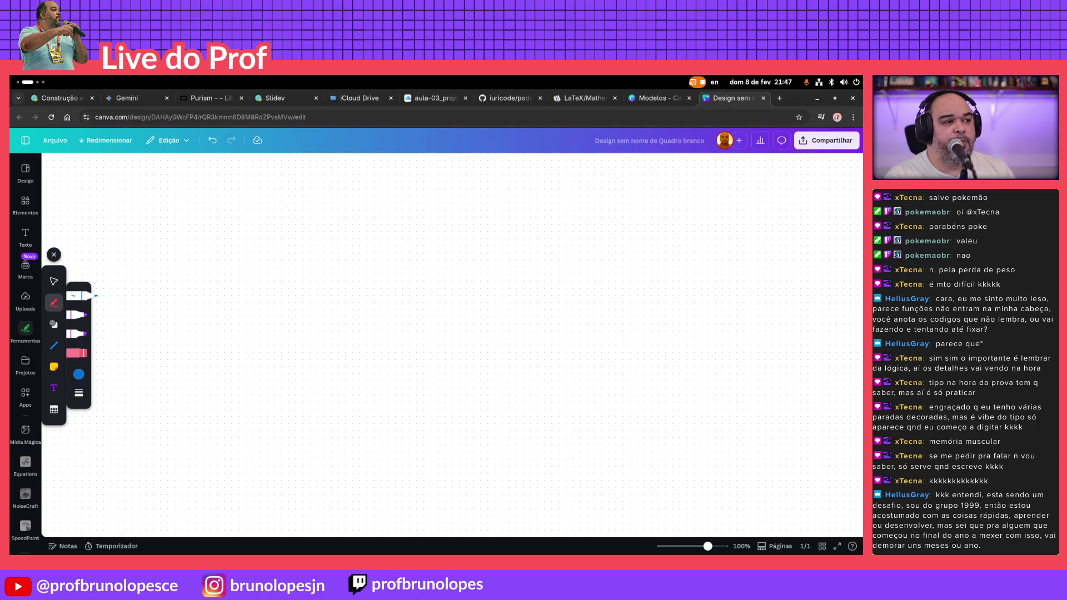
mouse_move(287, 191)
mouse_down()
mouse_move(298, 191)
mouse_move(278, 208)
mouse_move(300, 213)
mouse_up()
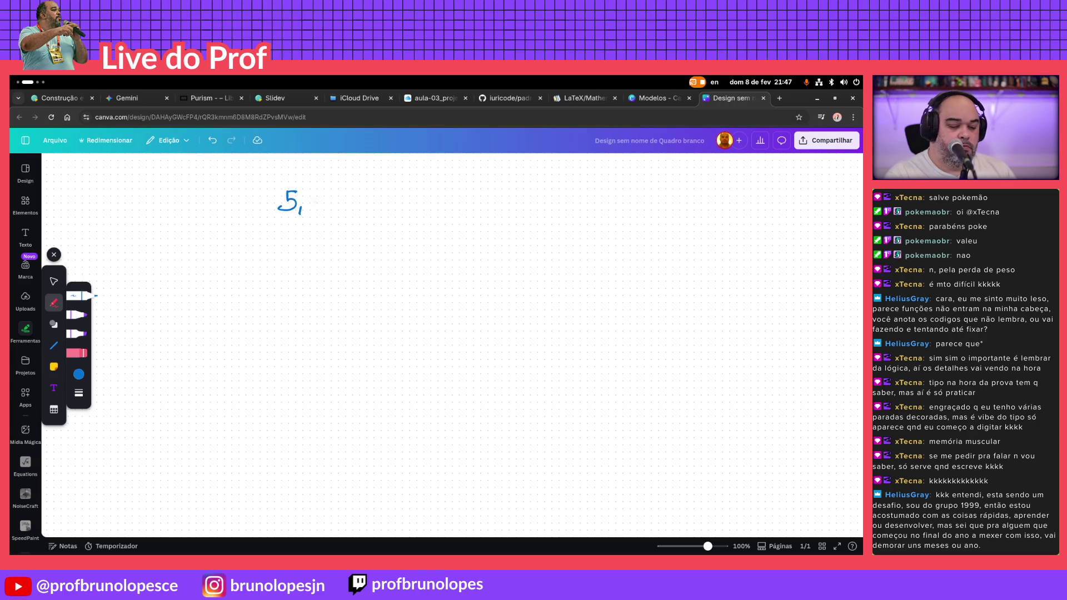
key(ctrl+z)
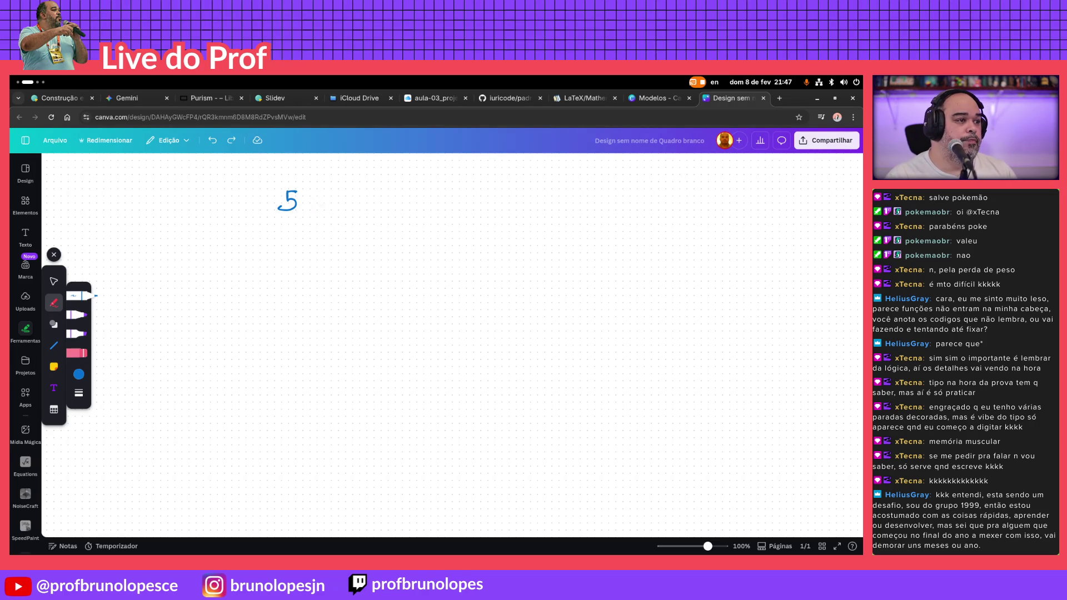
mouse_move(361, 298)
mouse_down()
mouse_move(381, 346)
mouse_move(424, 378)
mouse_up()
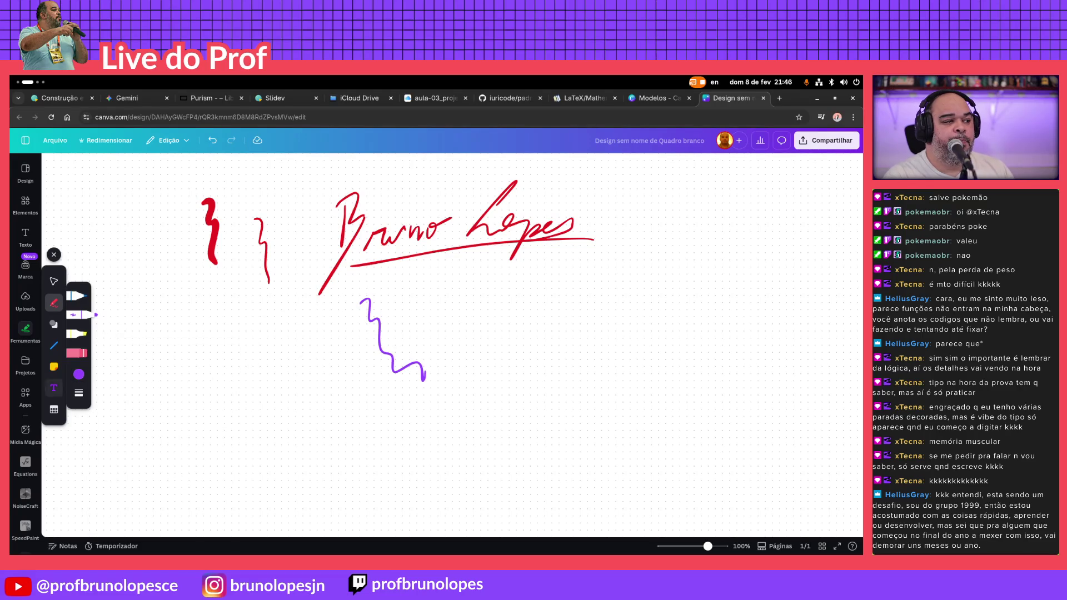
click(77, 295)
drag(151, 301, 208, 380)
click(80, 334)
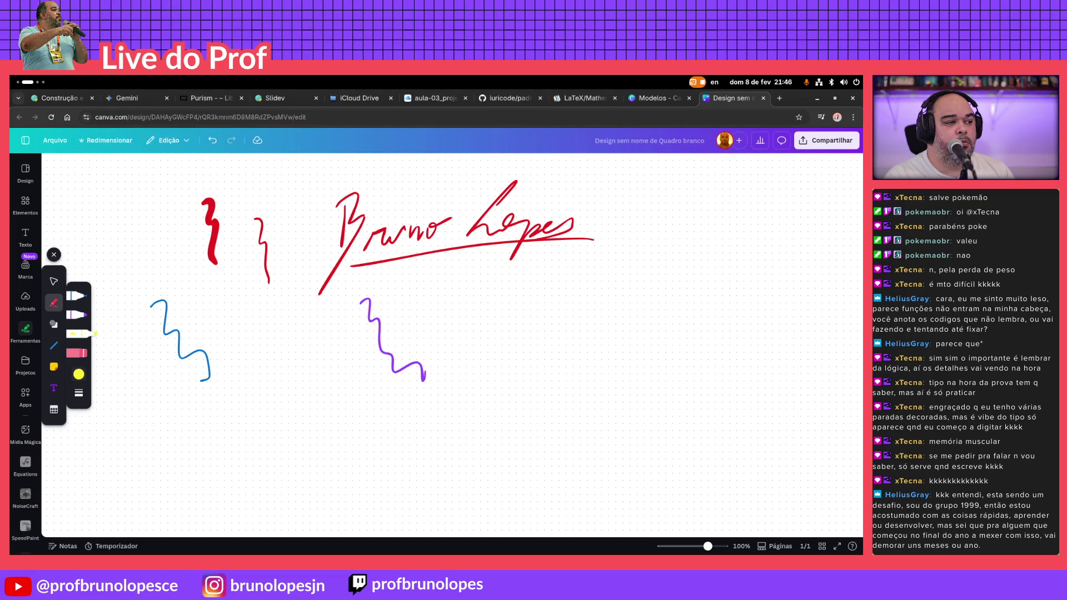
click(78, 374)
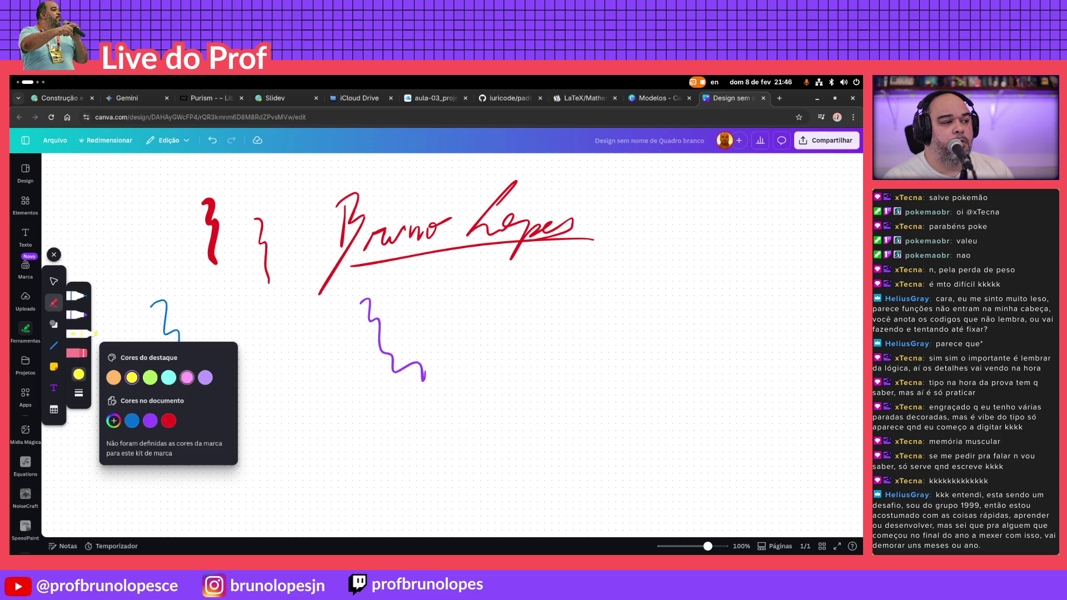
click(150, 420)
Erase the squiggles and redraw the blue 5 so it converts into a text box
click(77, 353)
drag(154, 304, 176, 337)
mouse_move(204, 200)
mouse_down()
mouse_move(208, 246)
mouse_move(287, 274)
mouse_move(388, 274)
mouse_move(387, 341)
mouse_move(452, 230)
mouse_up()
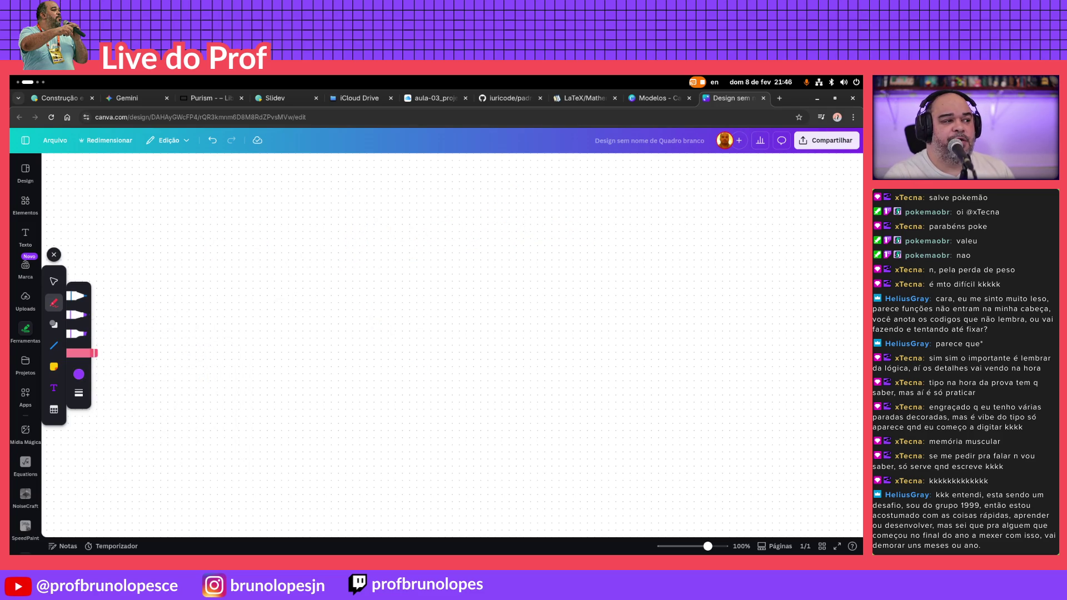
click(79, 295)
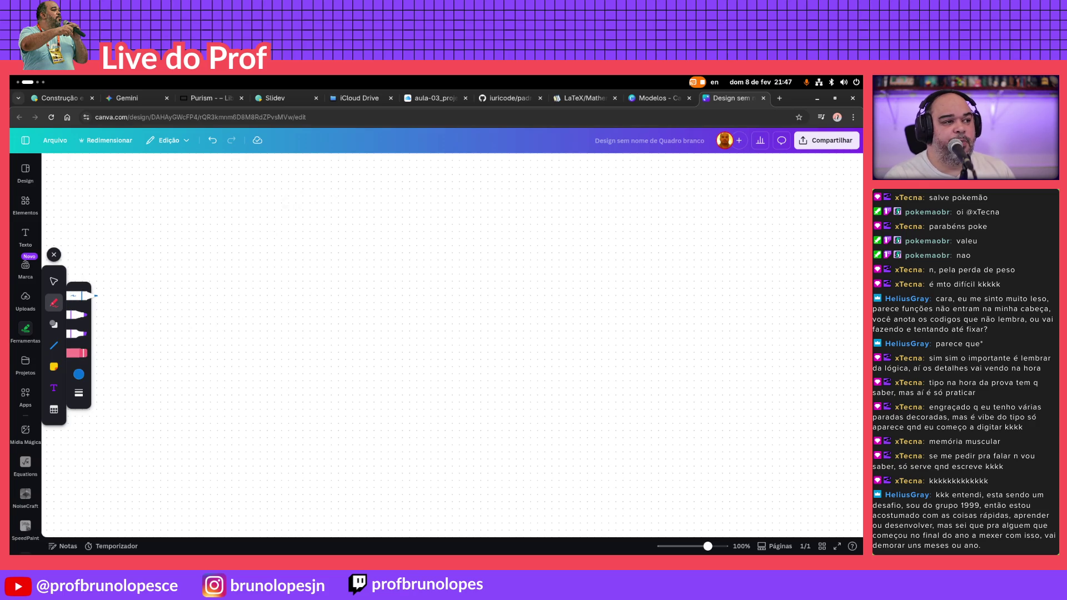
mouse_move(287, 192)
mouse_down()
mouse_move(297, 191)
mouse_move(278, 210)
mouse_up()
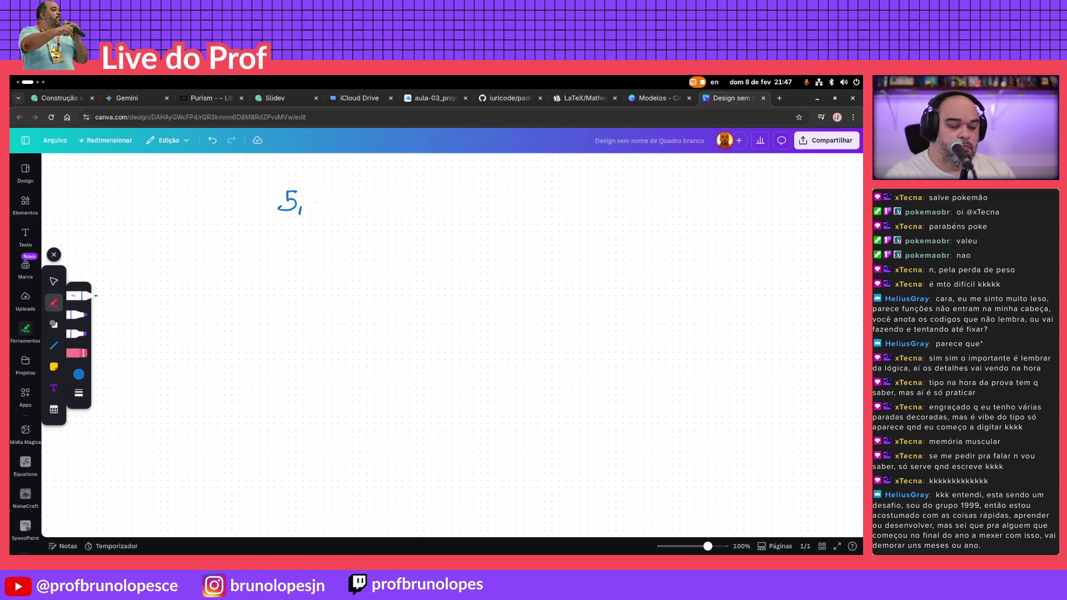
key(ctrl+z)
text(5)
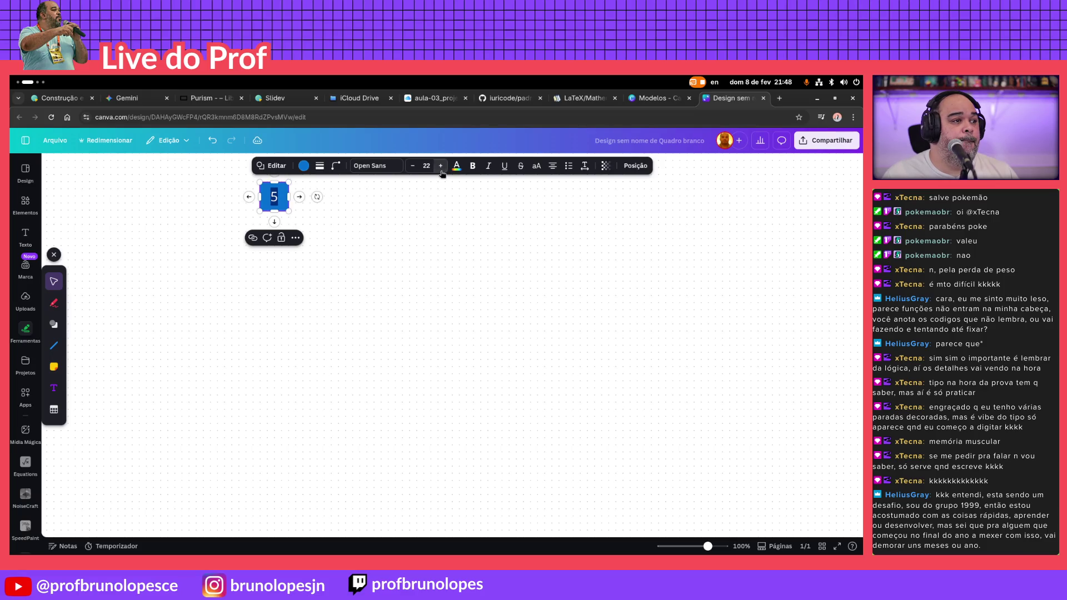
Nudge the 5's text size up with +/− to slightly larger and finish editing the box
click(440, 165)
click(440, 165)
click(441, 166)
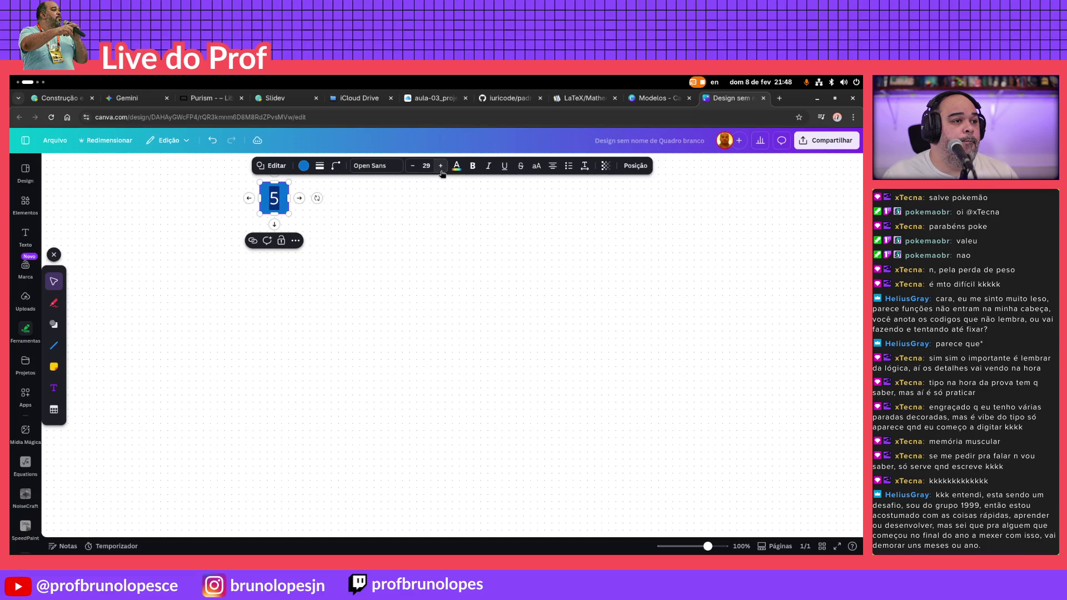
click(410, 165)
click(410, 166)
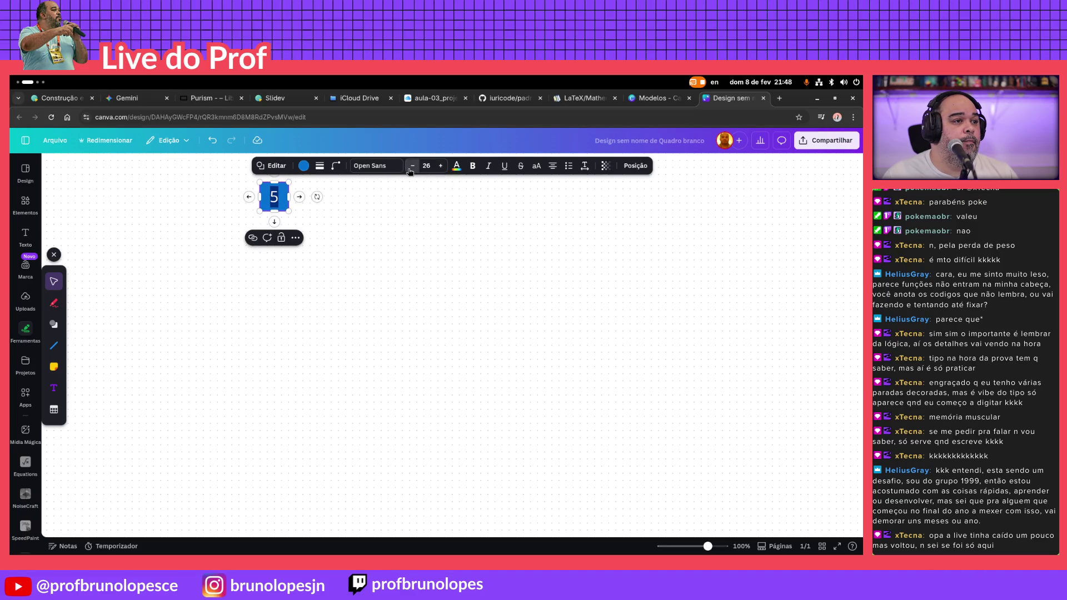
click(419, 208)
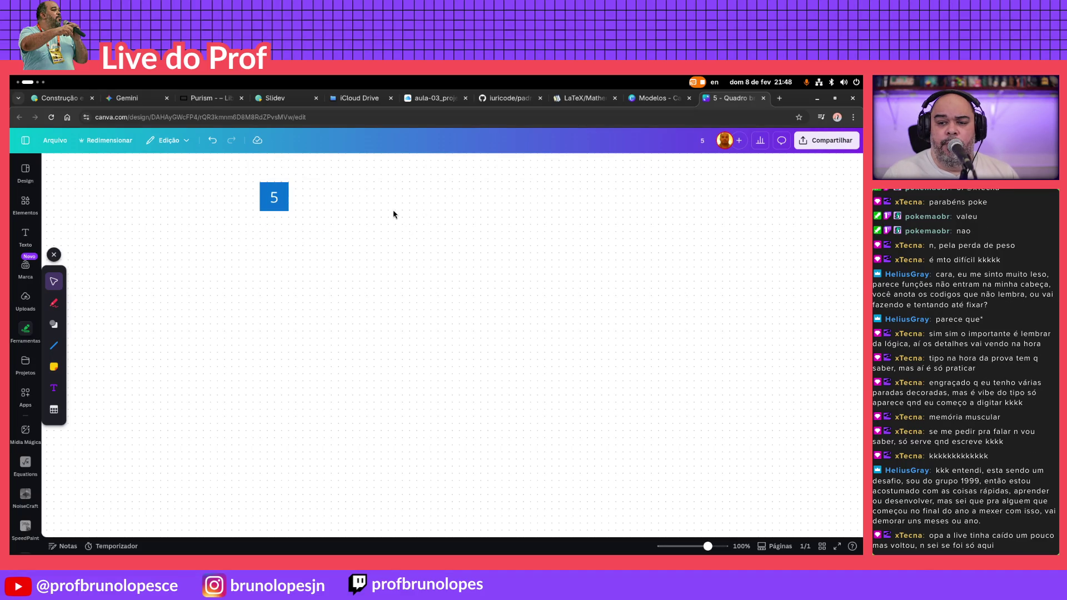
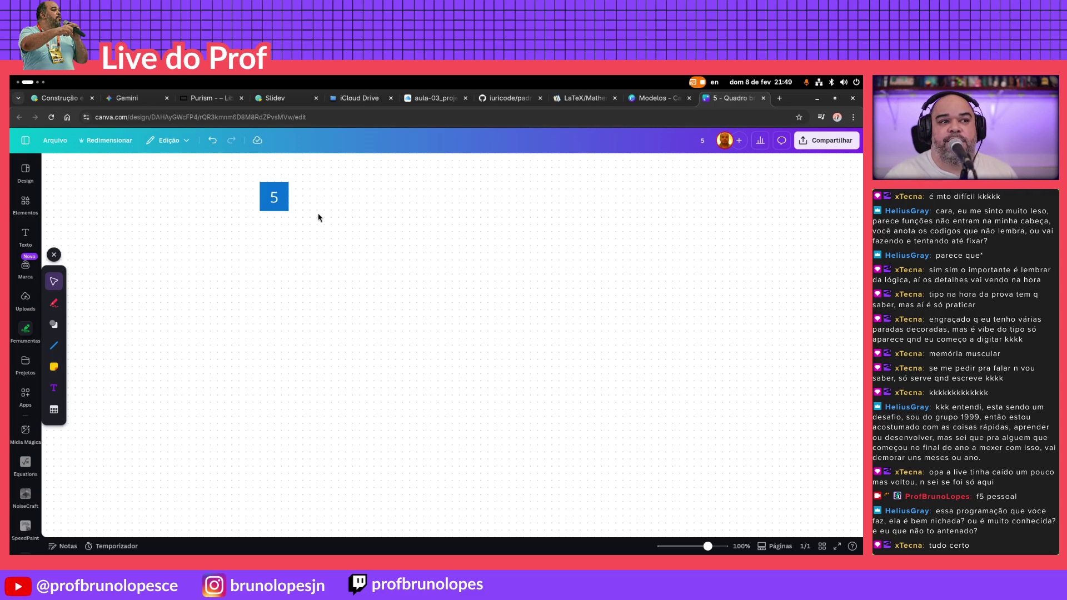
Bold the blue 5 box and duplicate it with Ctrl+D, nudging the copy level with the original
click(274, 199)
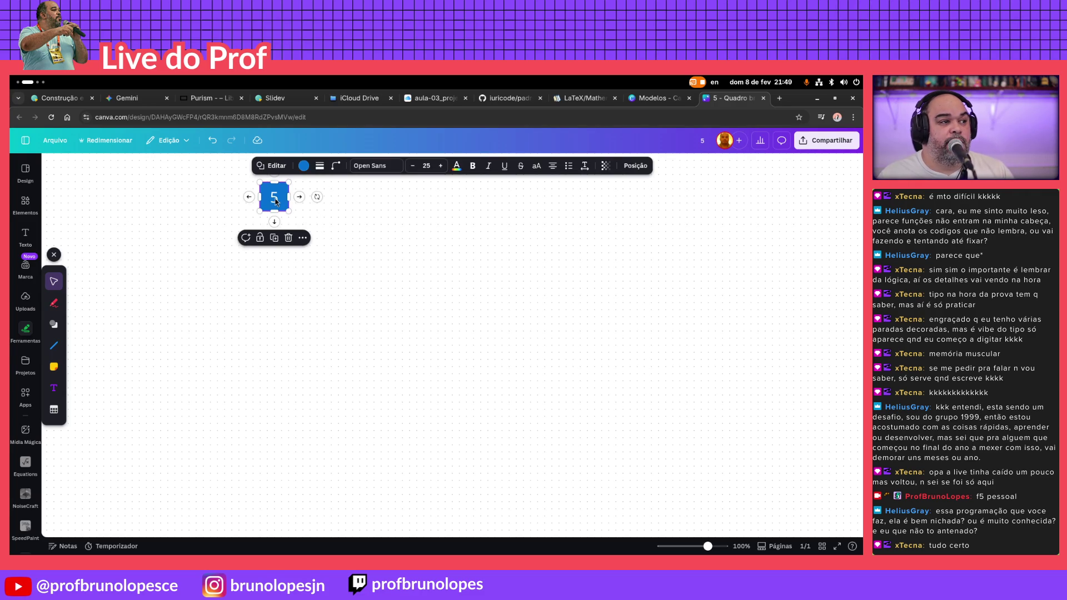
click(472, 165)
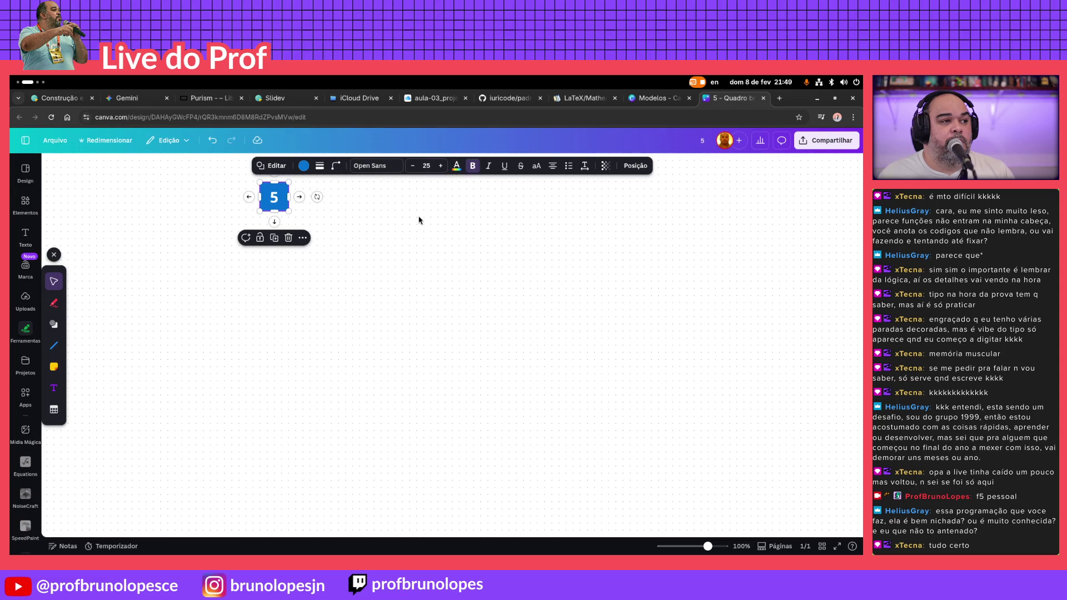
click(419, 220)
drag(253, 173, 318, 231)
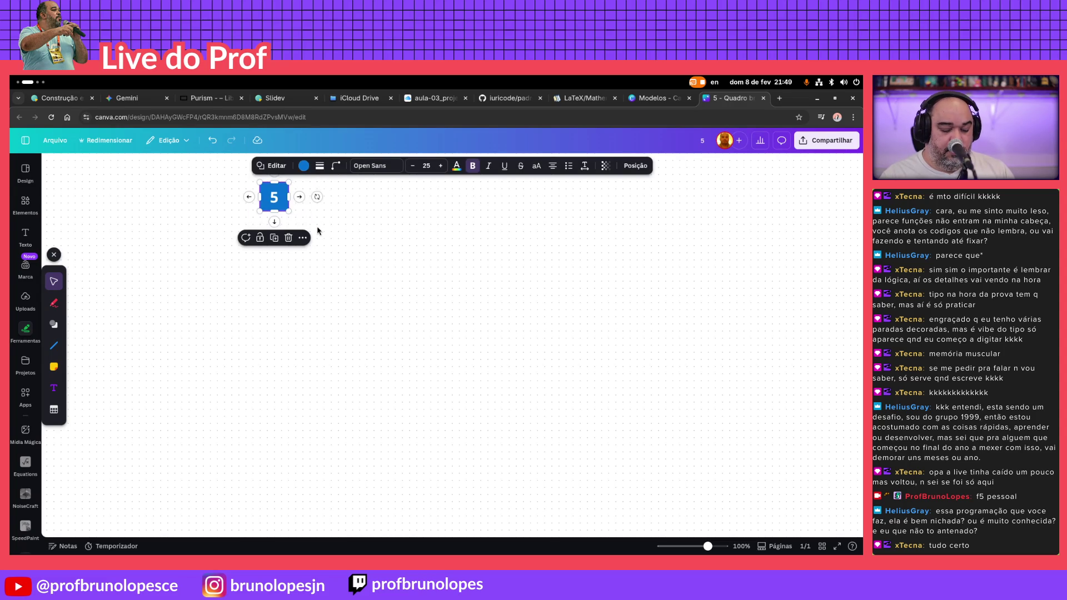
key(ctrl+d)
key(Up)
key(Up)
key(Up)
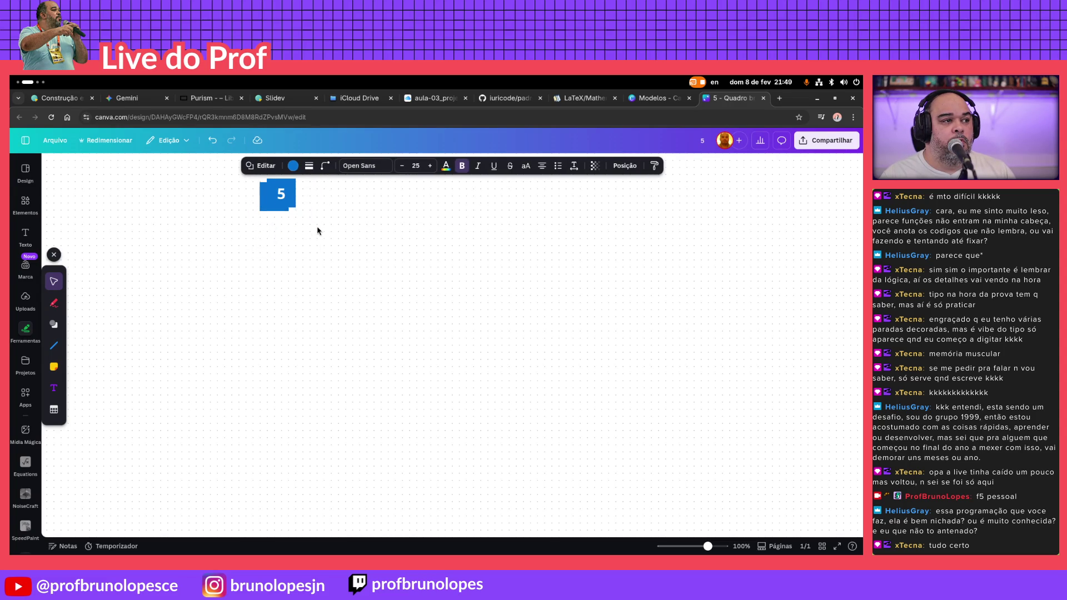
key(Right)
key(Right)
key(Right)
key(Right)
key(Right)
key(Right)
key(Right)
key(Right)
key(Right)
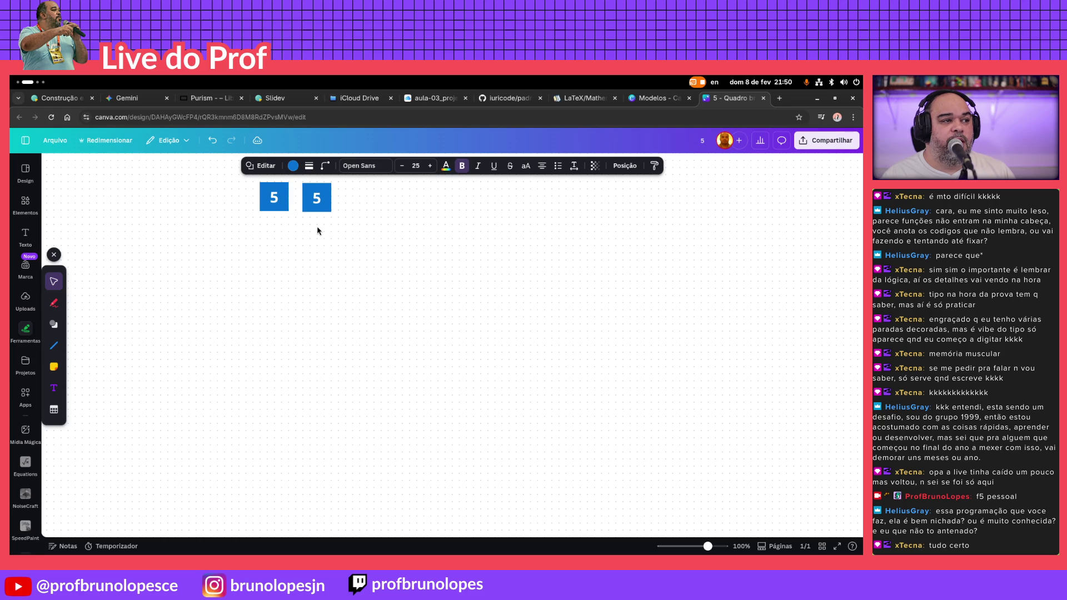
Alt-drag further copies to build a row of five 5 boxes, then start a new browser tab
click(373, 257)
click(315, 202)
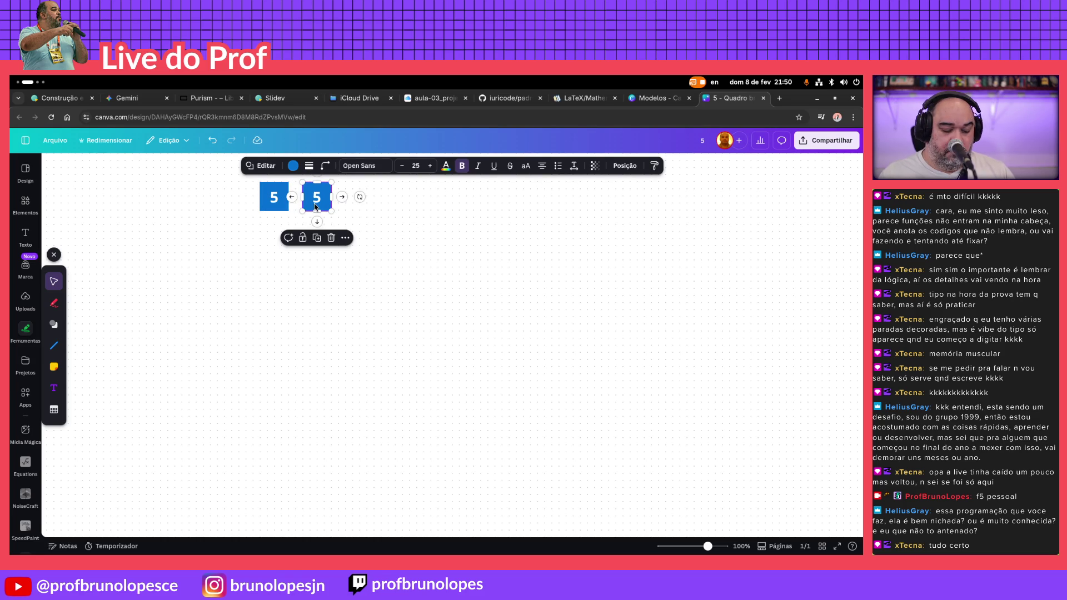
drag(315, 201, 363, 200)
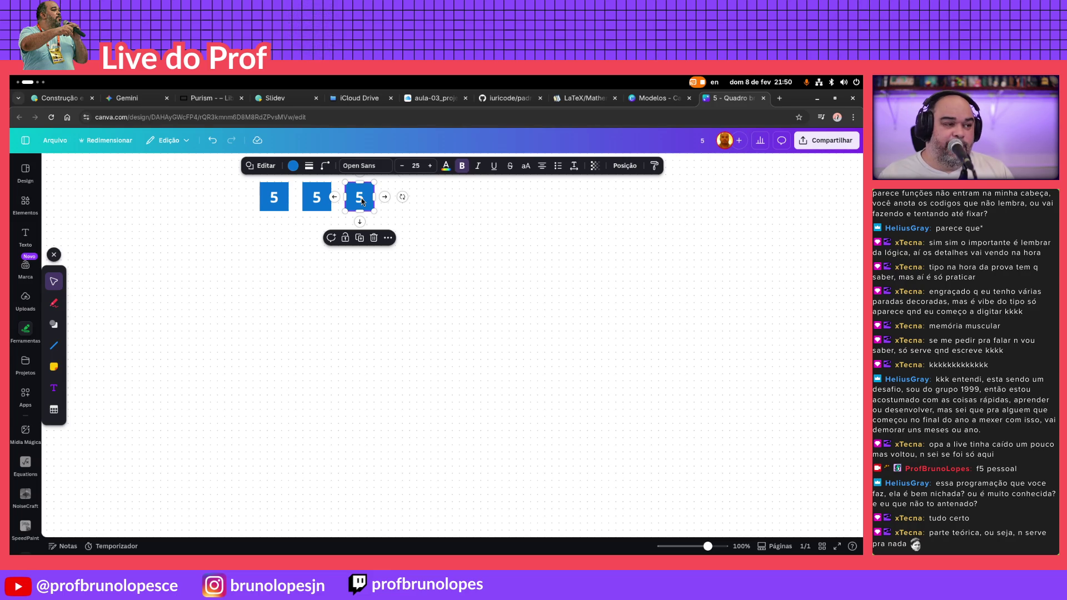
click(385, 196)
click(506, 224)
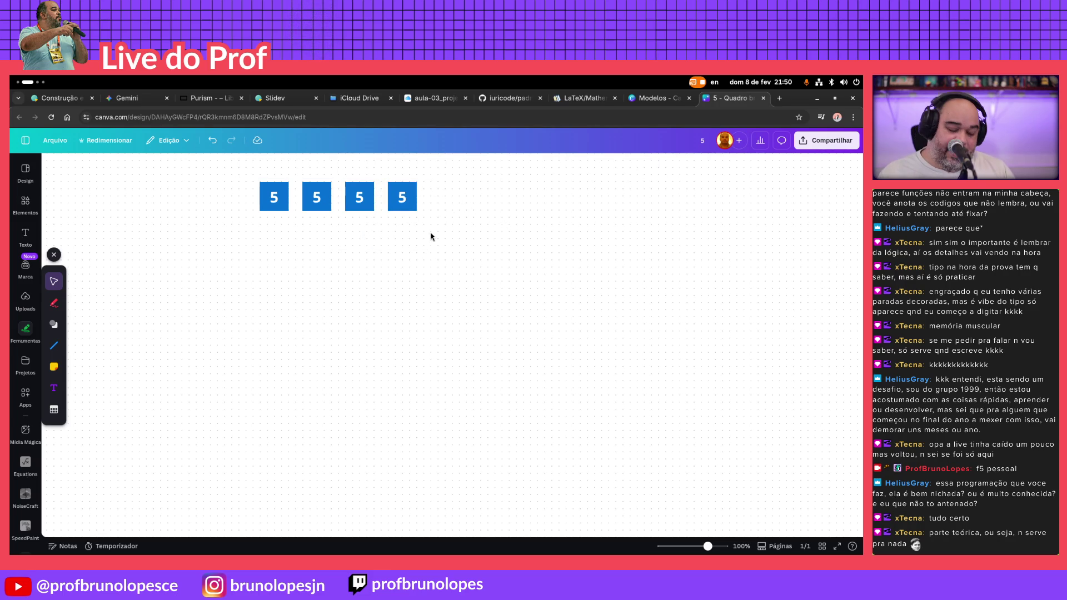
drag(395, 194, 445, 198)
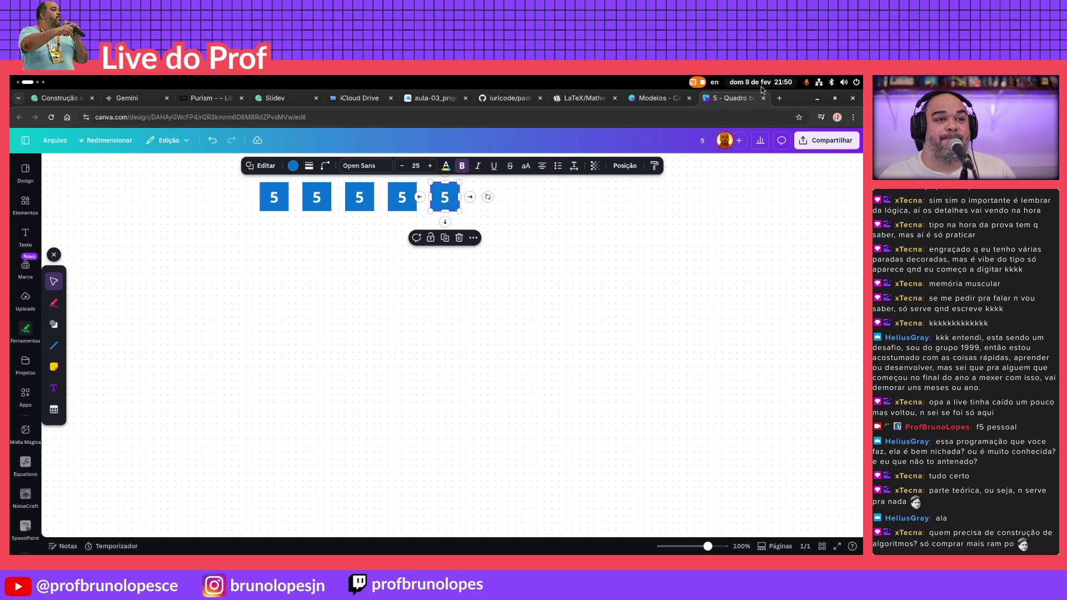
click(780, 97)
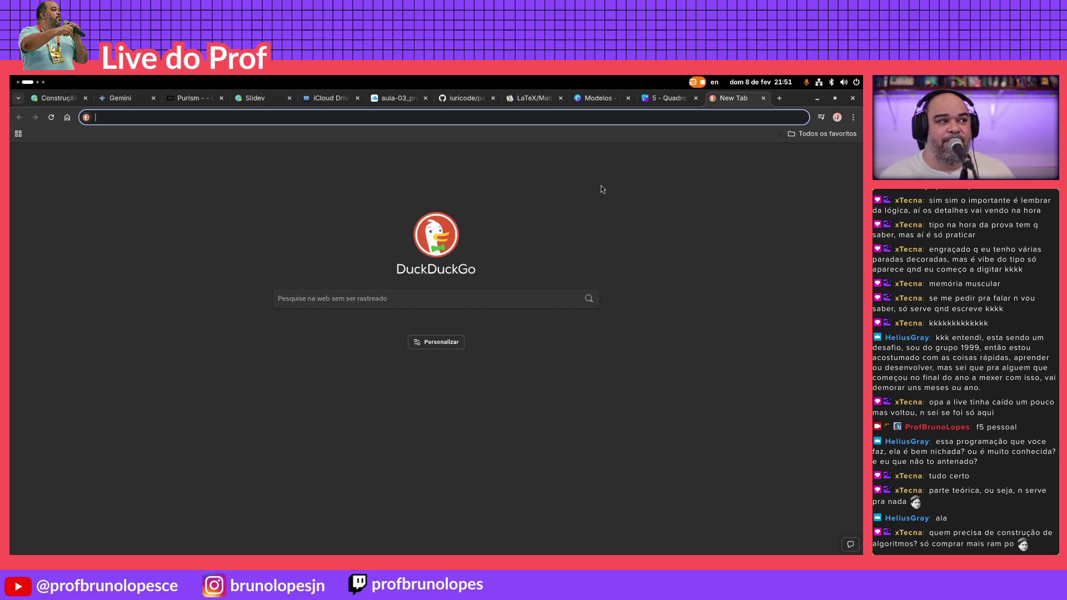
text(ddr4 16)
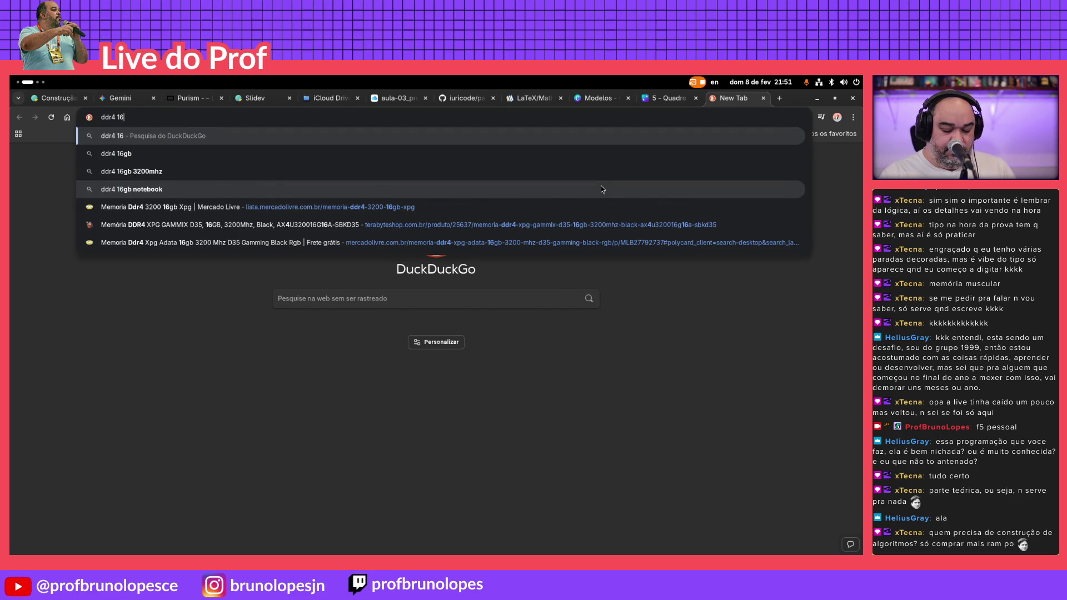
text(gb 3200 xpg)
Search DuckDuckGo for DDR4 16GB 3200 XPG memory, view the Spectrix D35G image, and go to the Amazon result
key(Return)
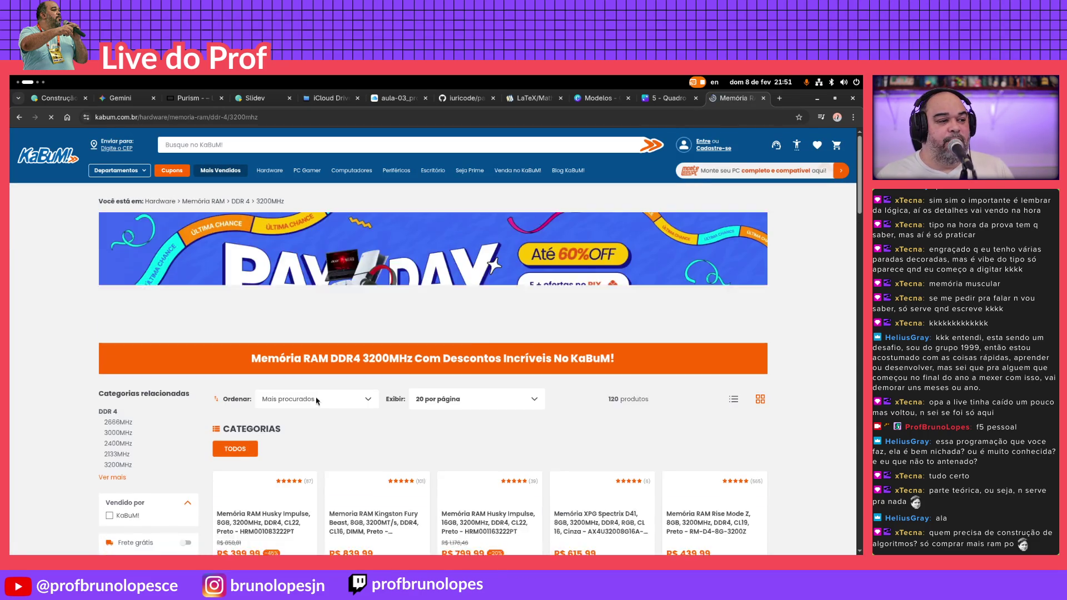
scroll(331, 395, down, 2)
mouse_move(602, 363)
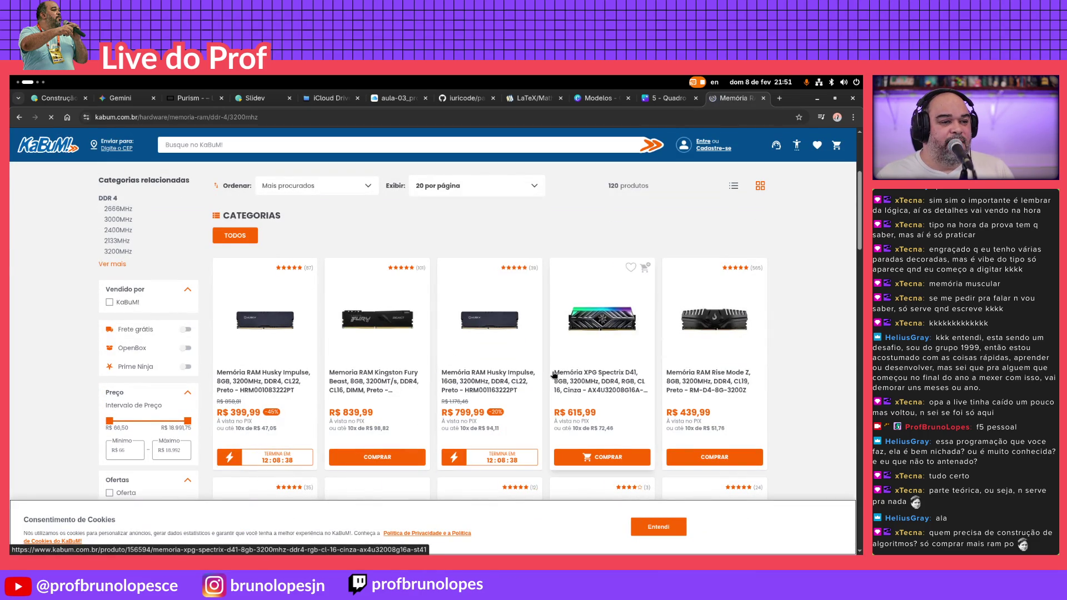
scroll(503, 333, down, 3)
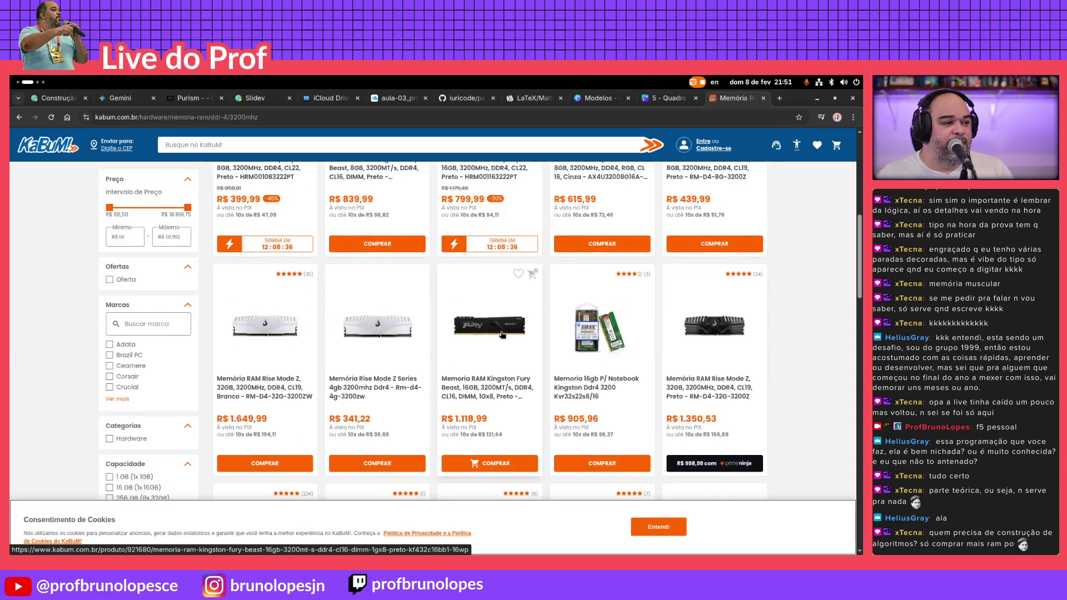
scroll(504, 334, down, 3)
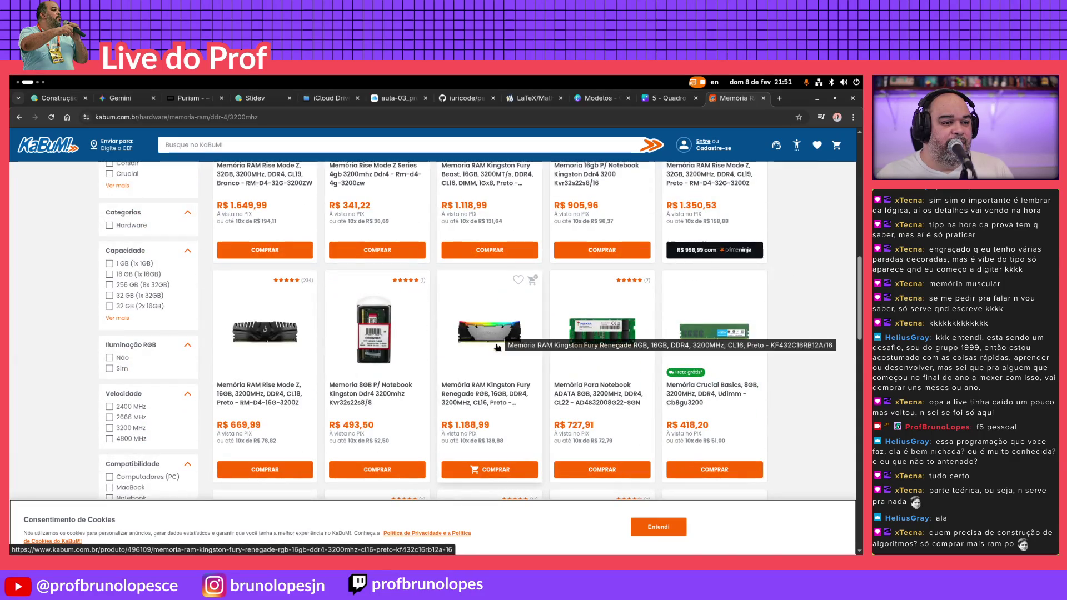
scroll(500, 334, down, 5)
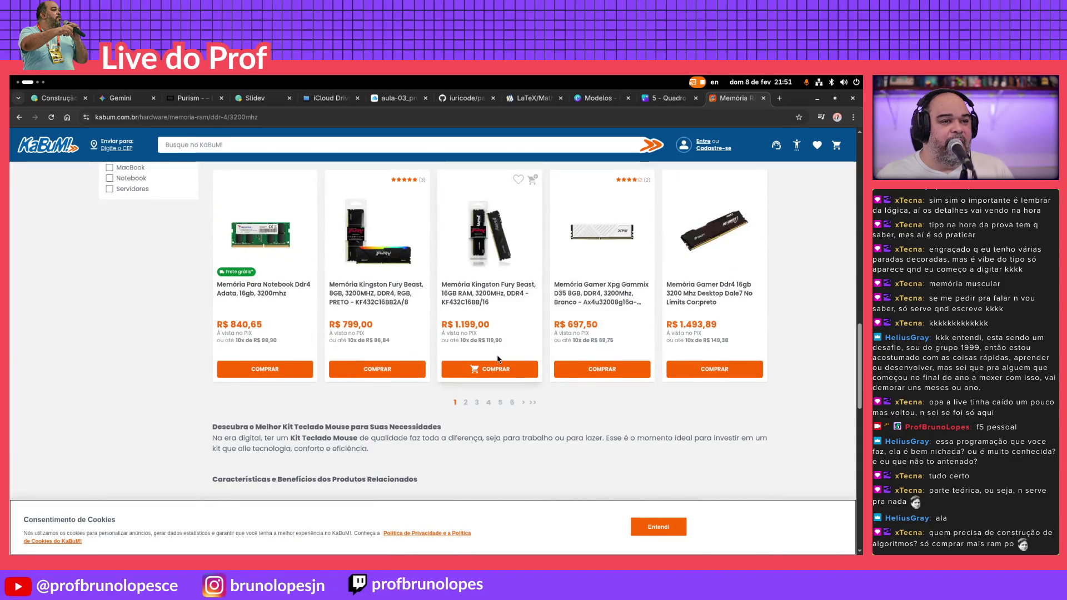
scroll(498, 360, up, 5)
scroll(499, 357, up, 5)
scroll(500, 354, up, 5)
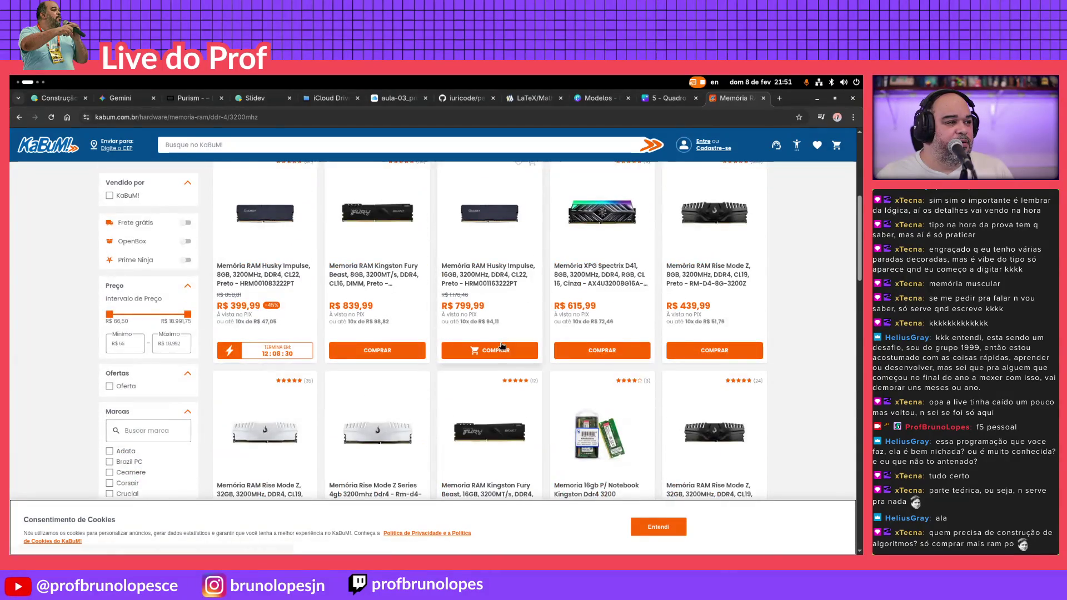
scroll(501, 351, up, 1)
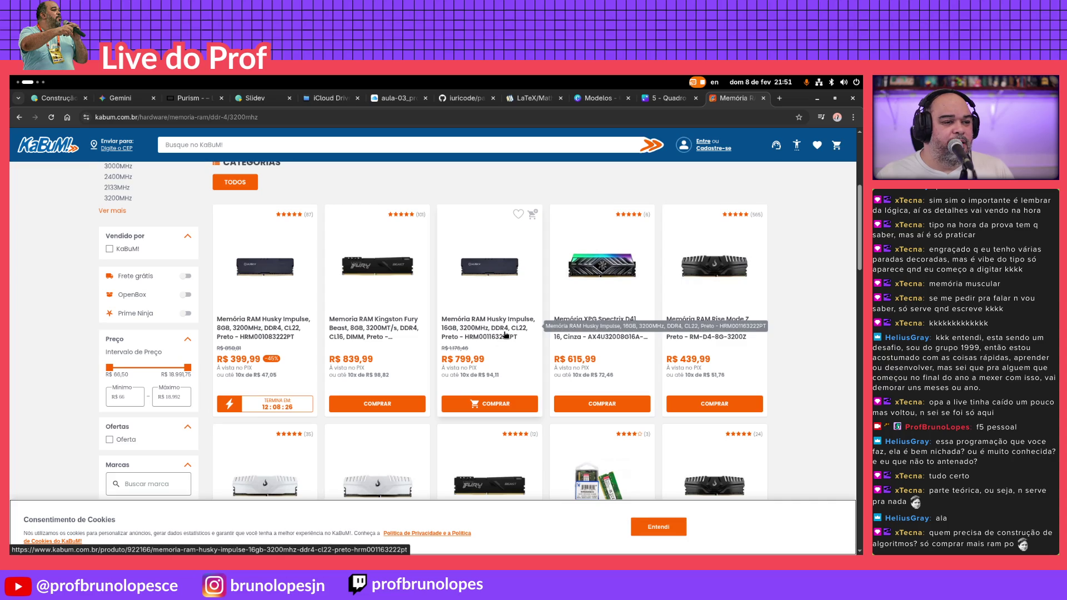
scroll(514, 319, up, 1)
scroll(515, 320, up, 2)
key(alt+Left)
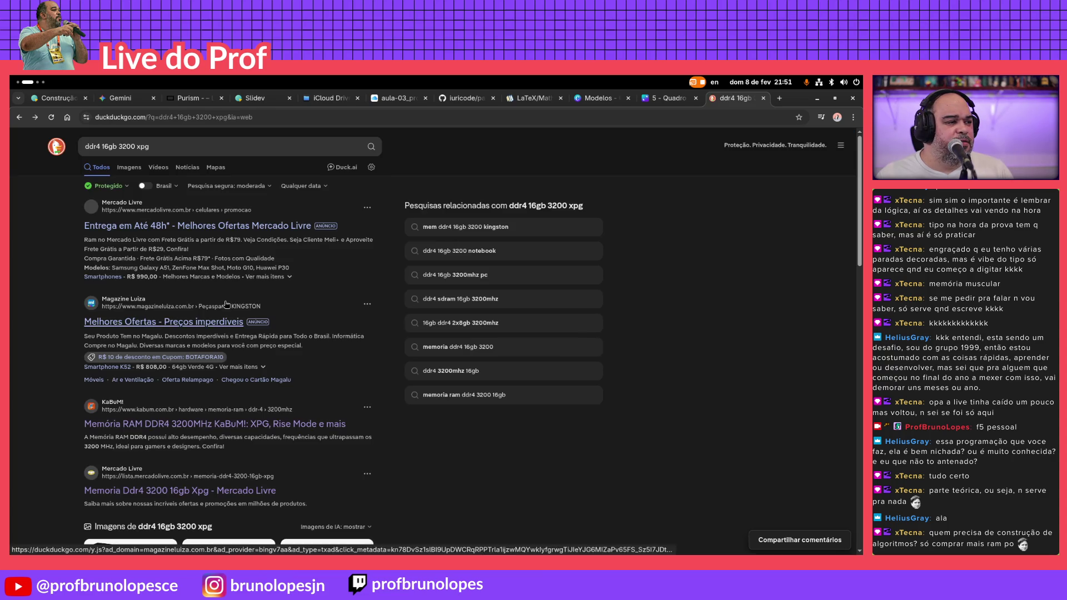
scroll(160, 388, down, 3)
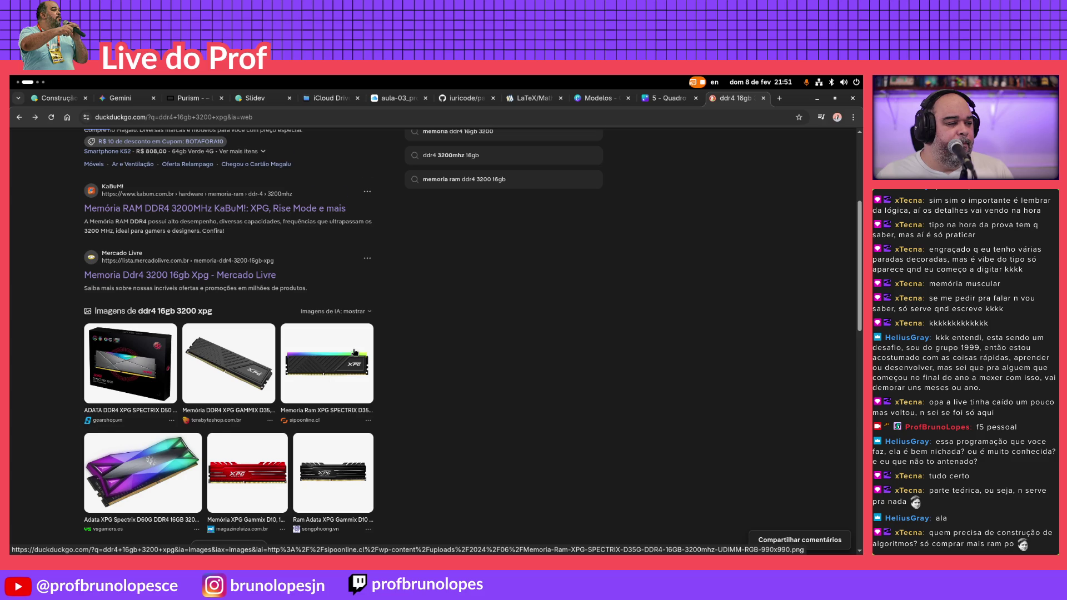
scroll(354, 354, down, 2)
click(323, 279)
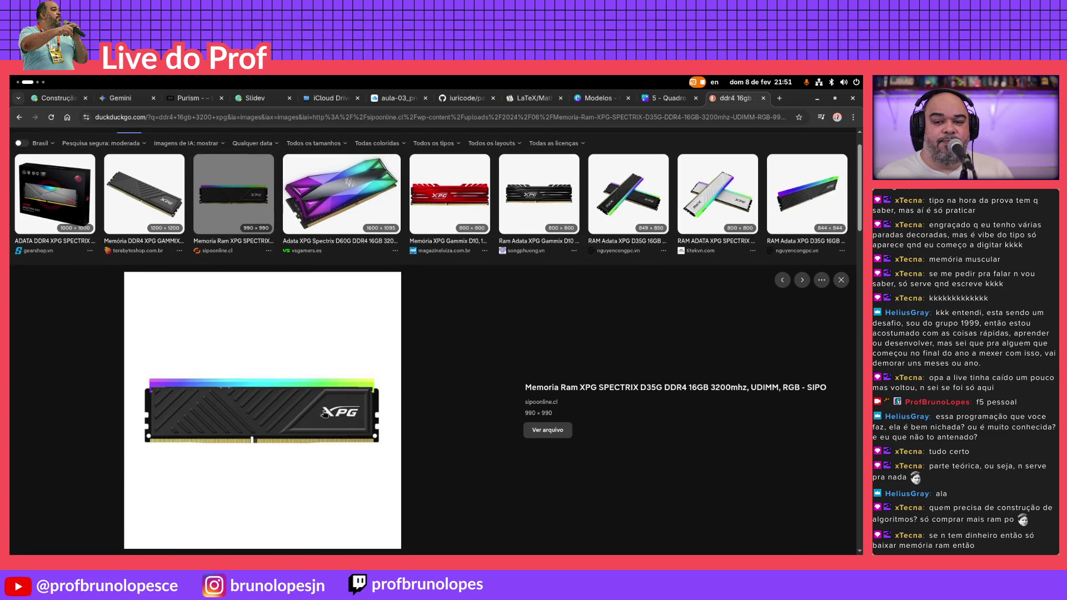
scroll(325, 411, down, 2)
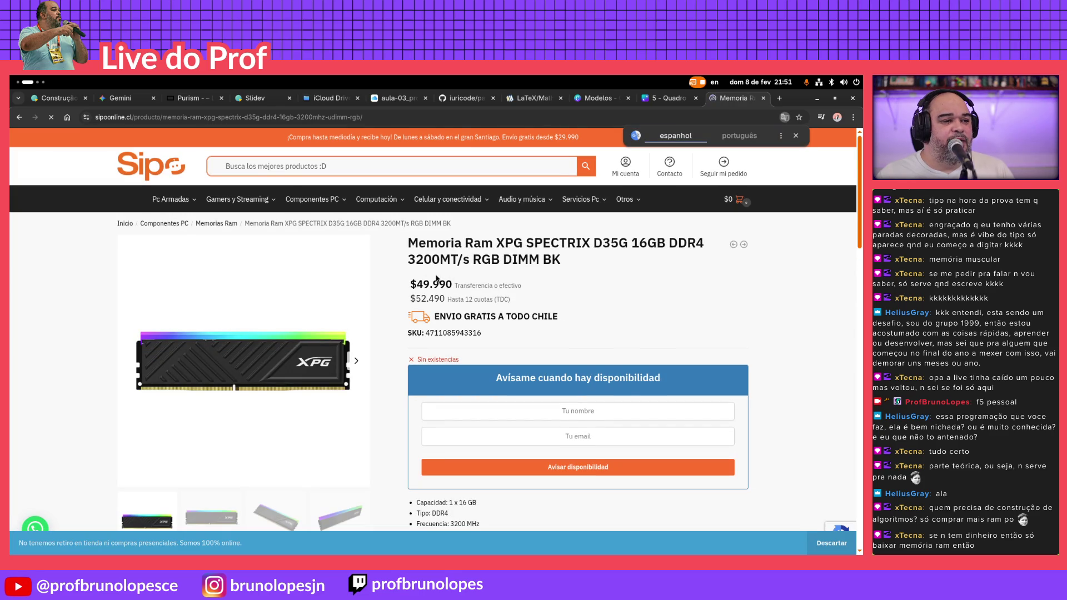
key(alt+Left)
key(alt+Left)
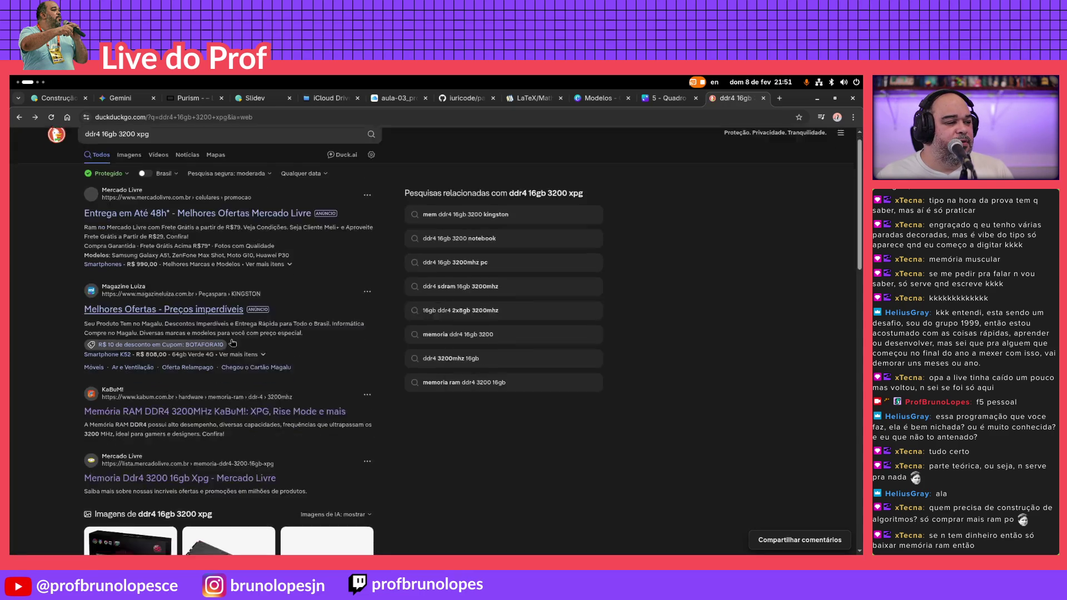
scroll(231, 338, down, 5)
scroll(232, 338, down, 4)
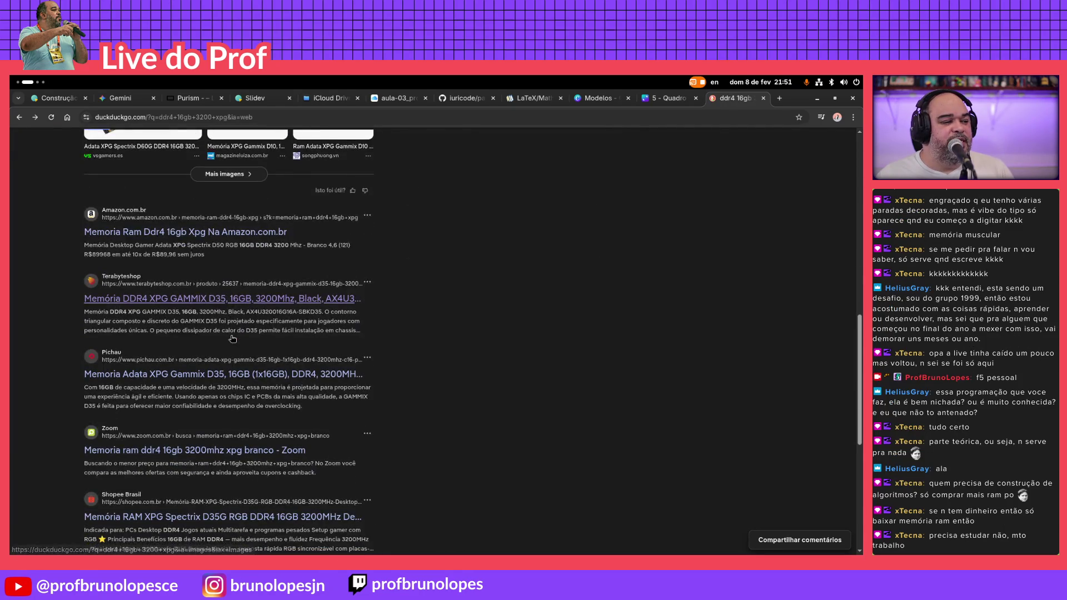
scroll(234, 341, down, 1)
scroll(232, 338, up, 3)
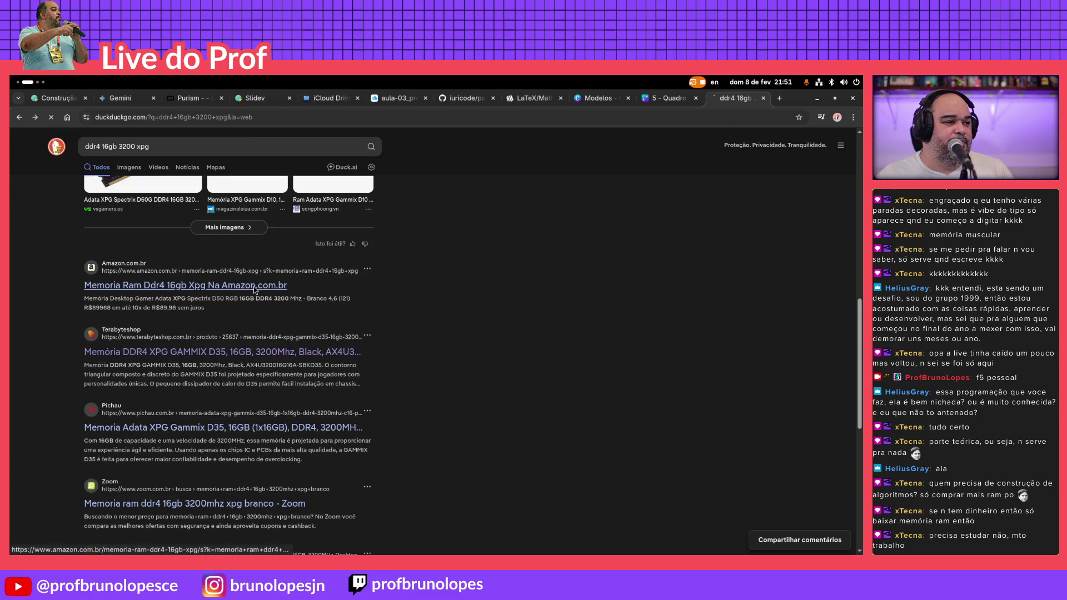
click(255, 289)
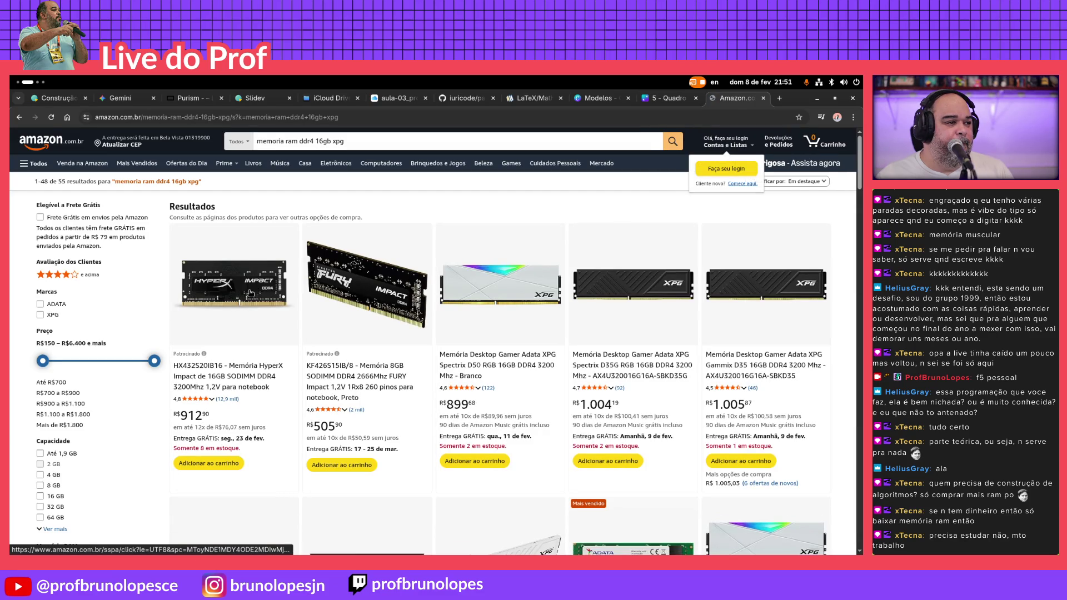
scroll(626, 291, down, 1)
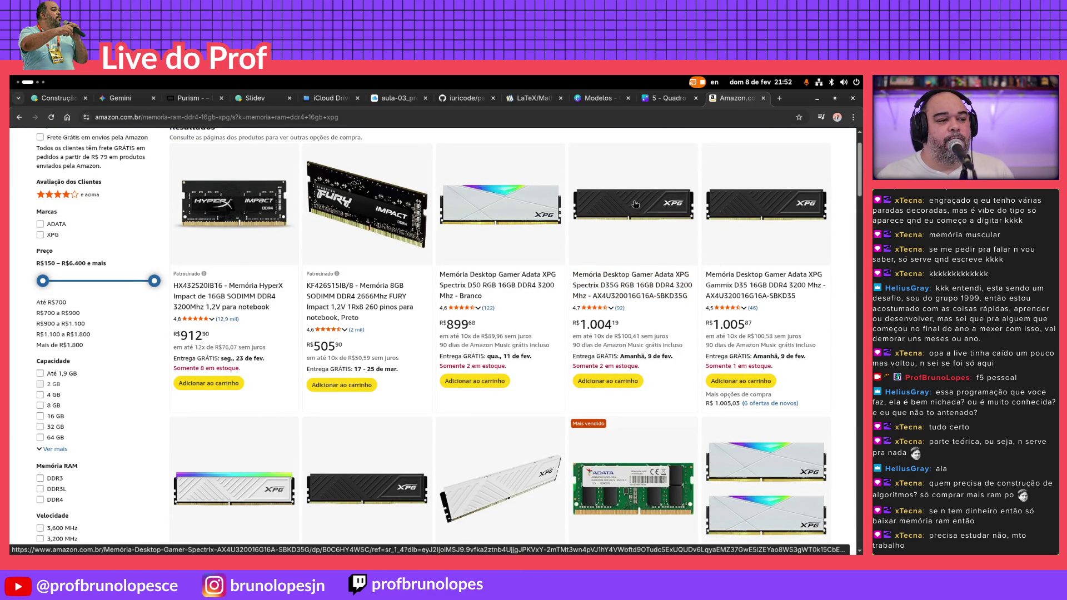
scroll(530, 258, down, 4)
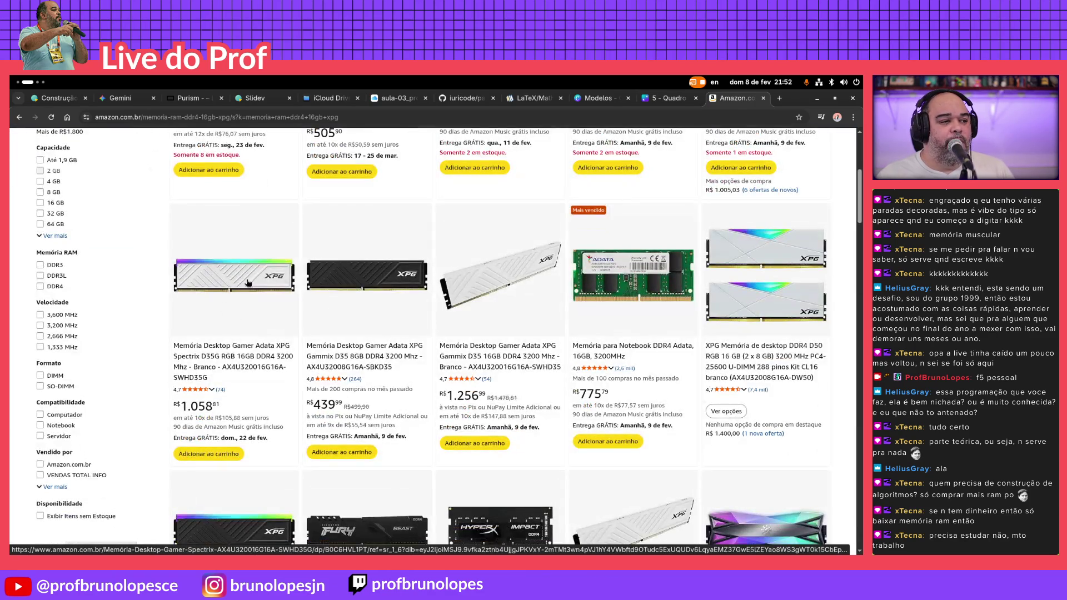
scroll(430, 334, down, 2)
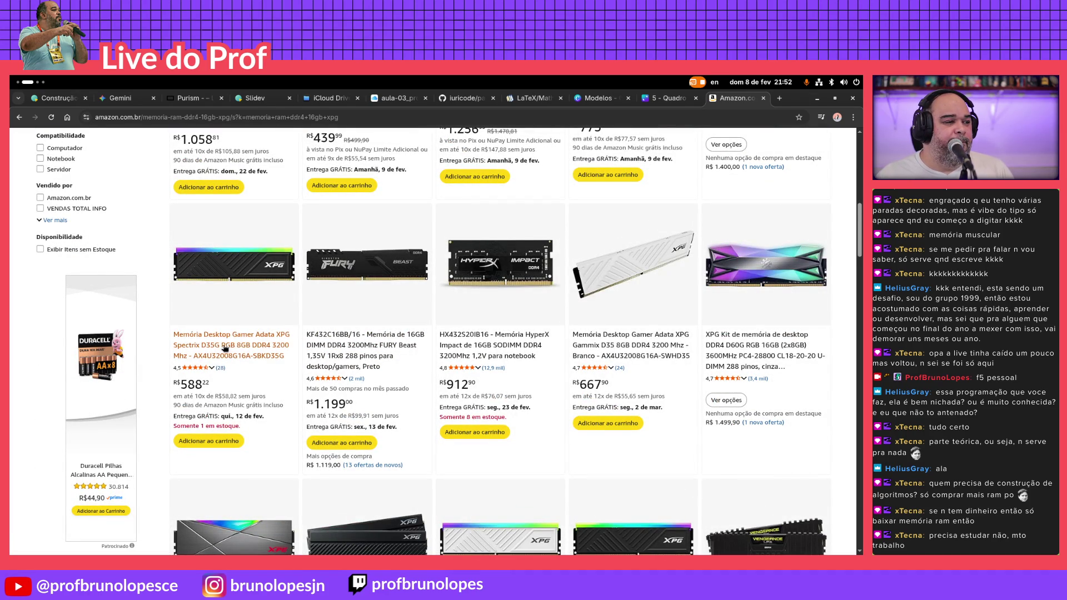
scroll(238, 384, down, 3)
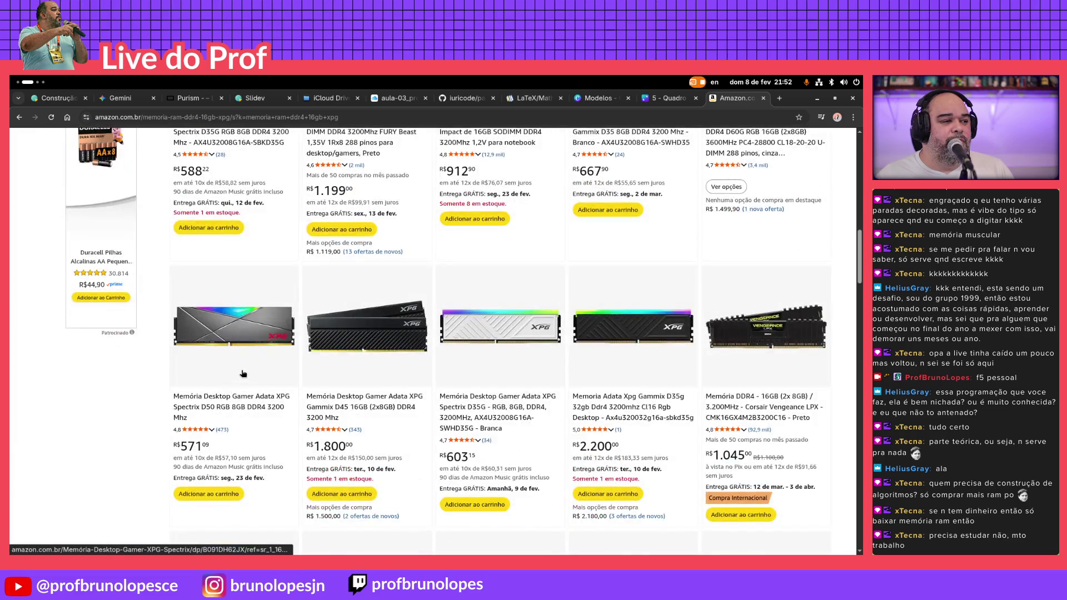
Leave the Amazon DDR4 16GB results and return to the DuckDuckGo search results
key(alt+Left)
Go to Google, search 'ddr4 xpg 16gb', and open the Terabyteshop XPG Spectrix D35G listing
click(289, 118)
text(googl)
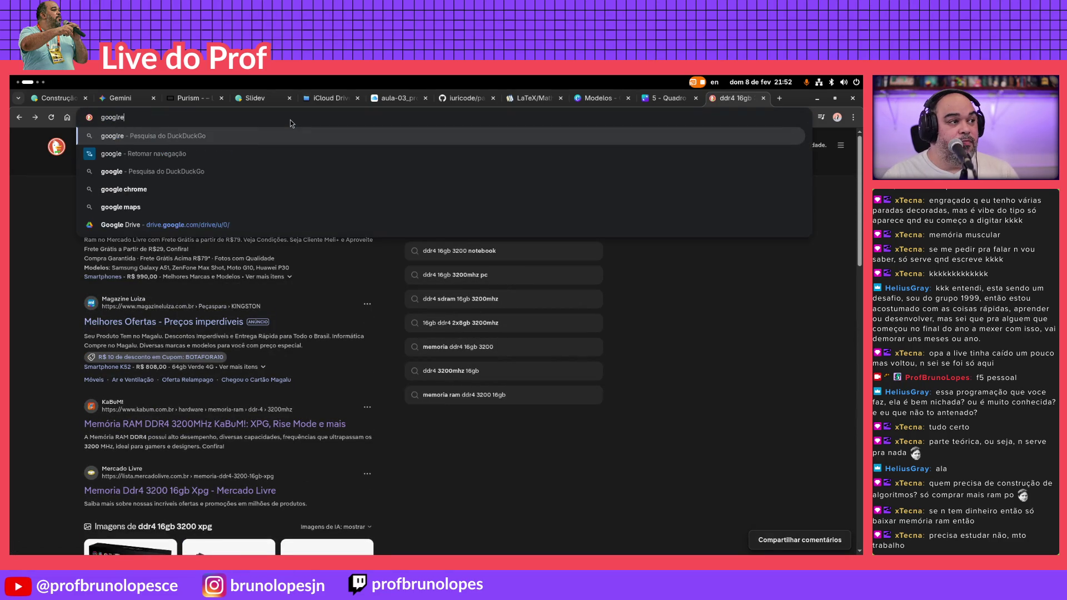
key(Down)
key(Return)
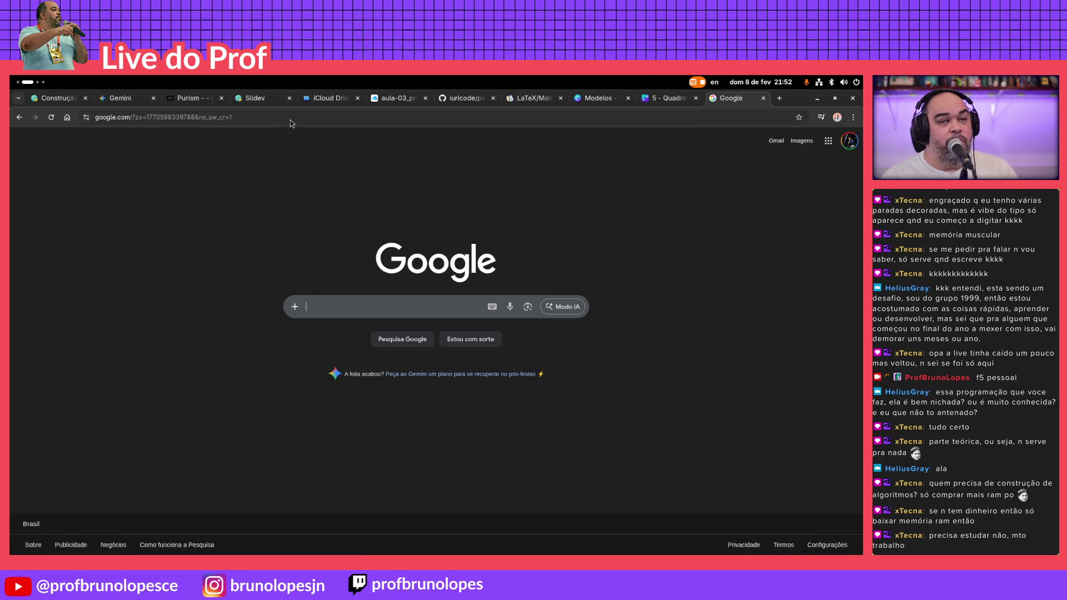
text(ddr4)
key(Down)
key(Return)
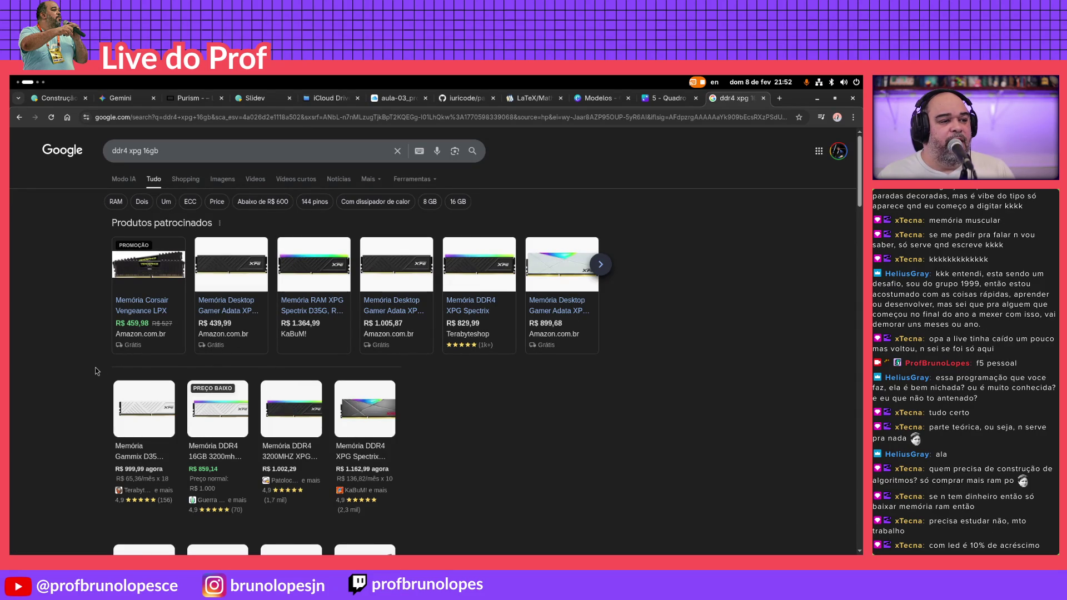
mouse_move(479, 304)
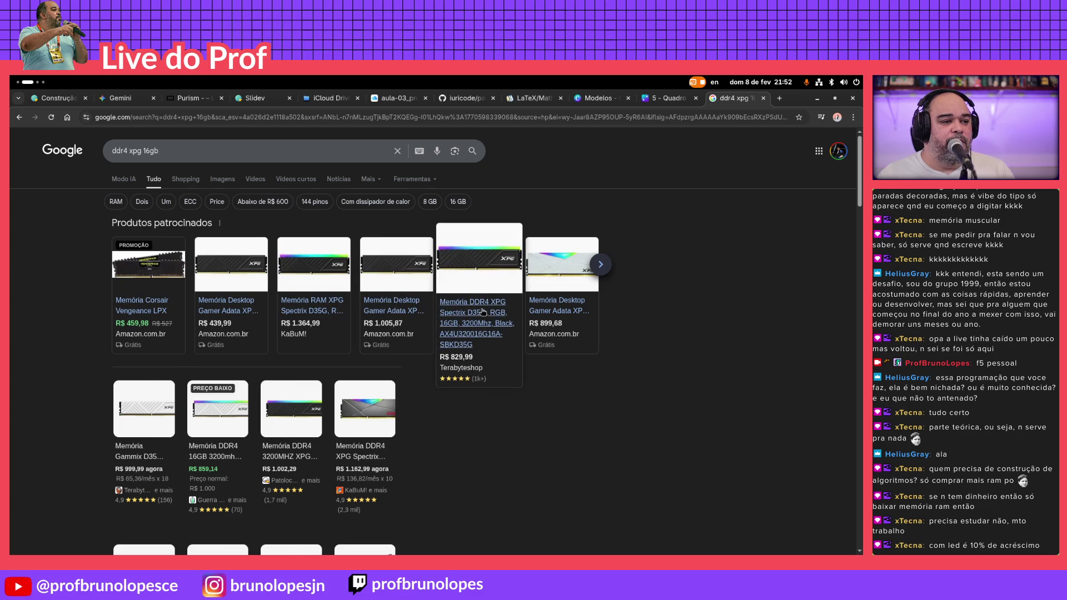
click(481, 314)
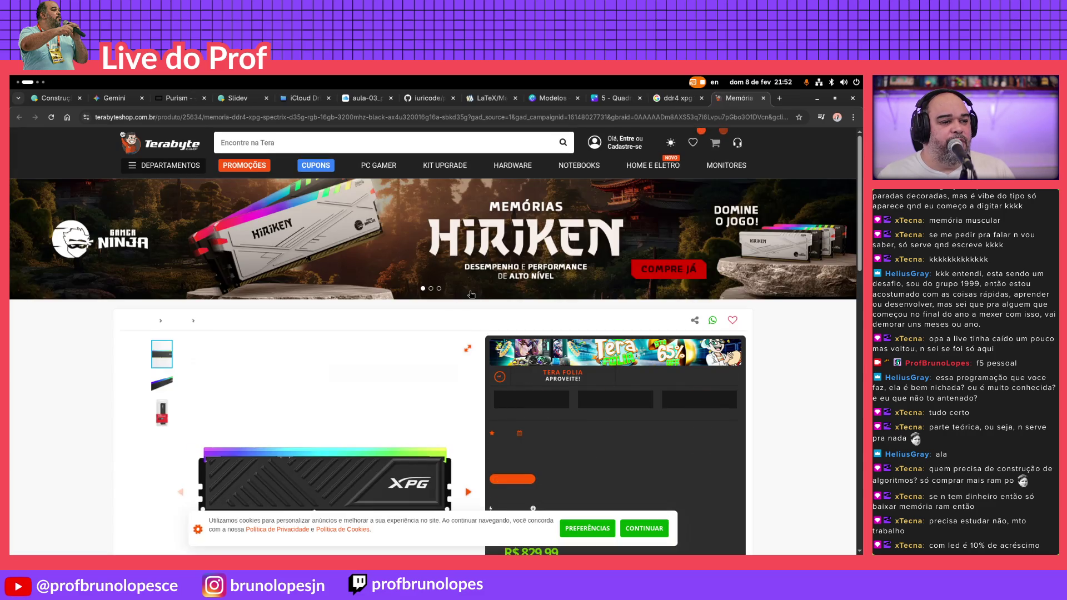
scroll(529, 314, down, 2)
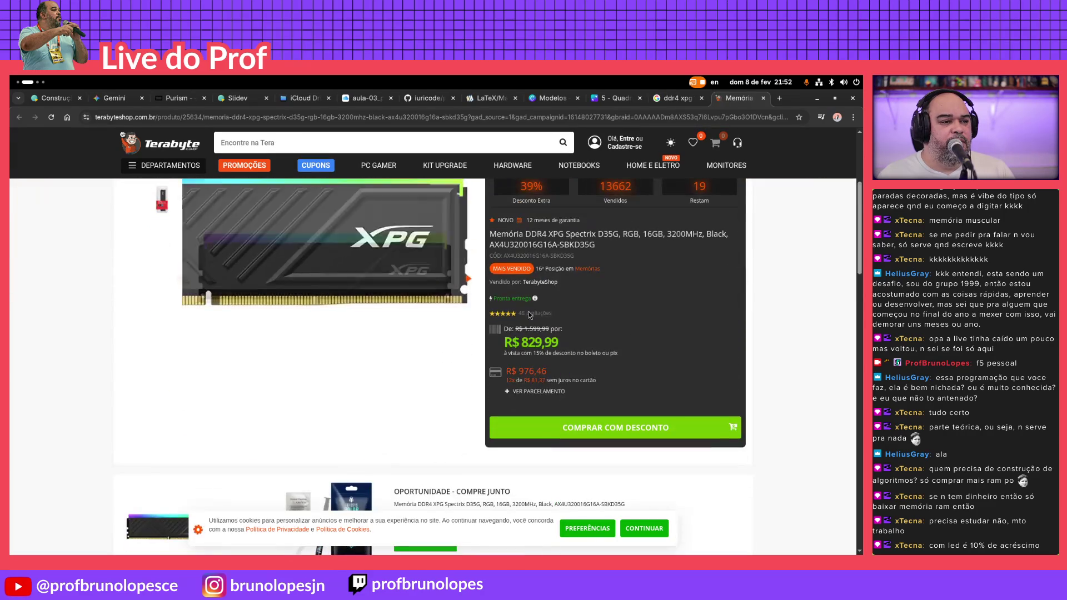
Review the Spectrix D35G 16GB product title and R$ 829,99 price, then close the Terabyte page
triple_click(656, 236)
drag(504, 352, 514, 353)
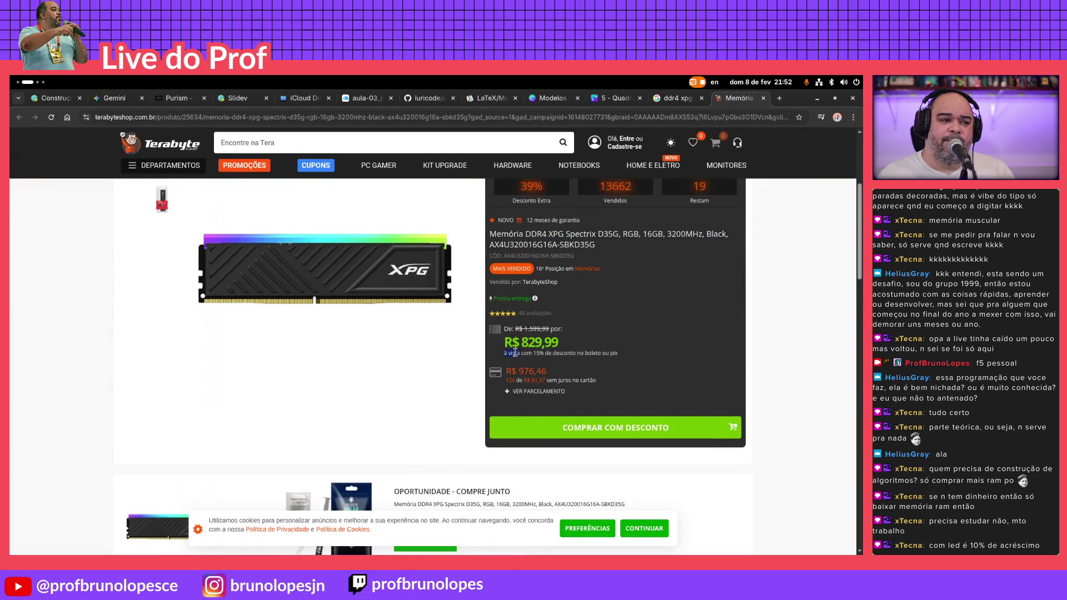
click(504, 351)
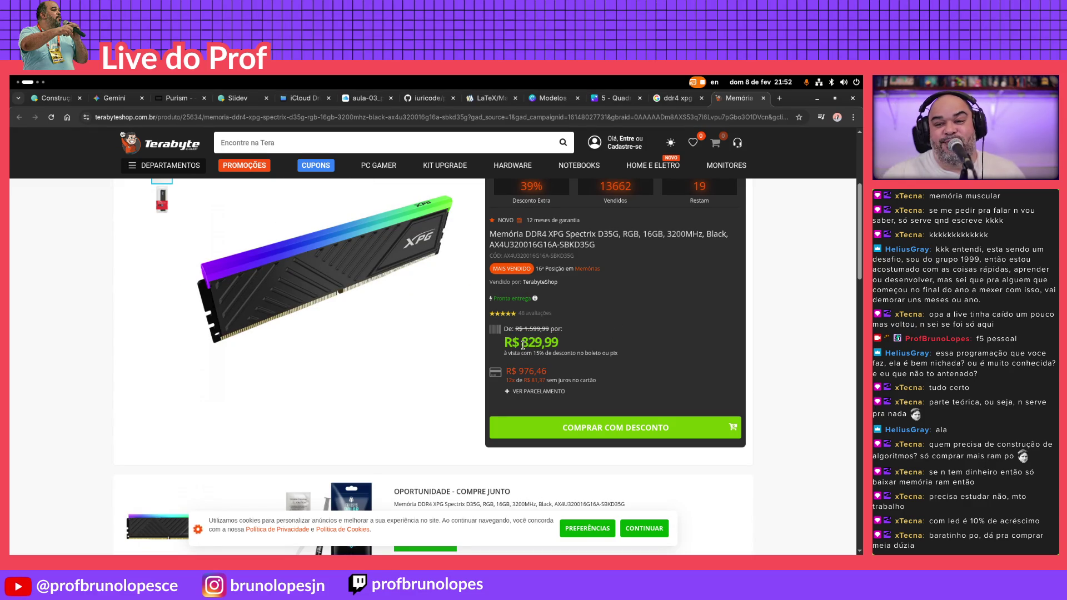
scroll(142, 450, down, 5)
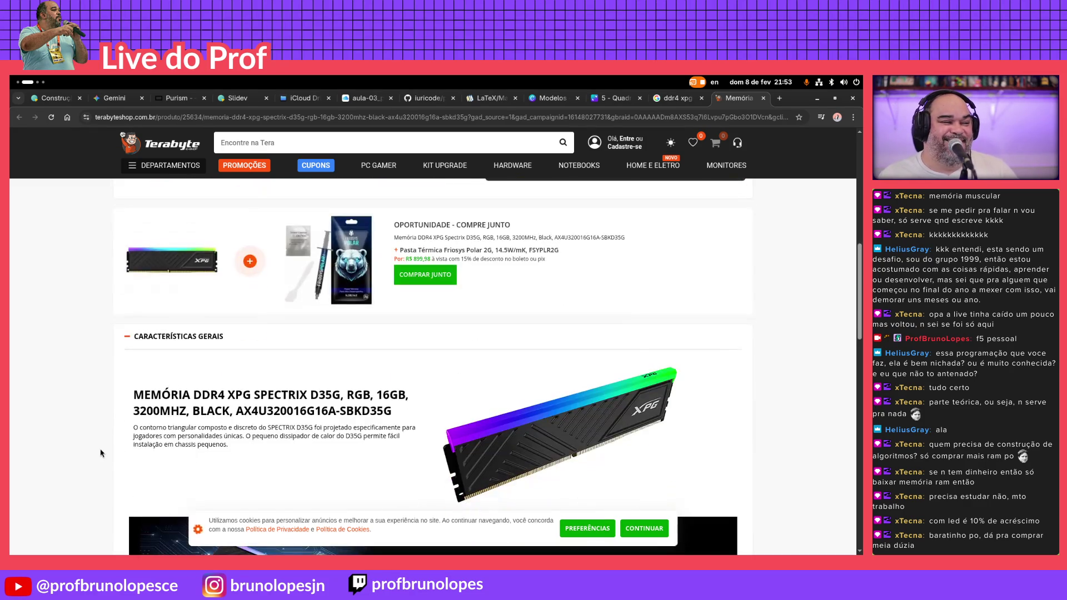
scroll(100, 454, down, 3)
scroll(100, 453, down, 2)
scroll(100, 453, down, 2)
scroll(100, 452, down, 3)
scroll(101, 453, up, 3)
scroll(100, 453, up, 3)
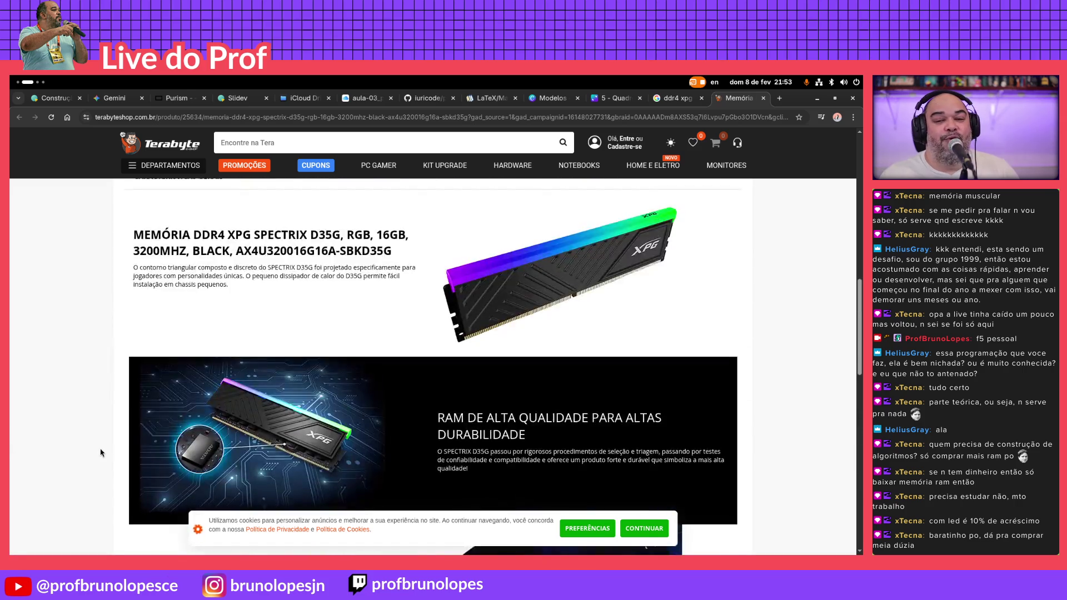
scroll(100, 452, up, 2)
scroll(100, 453, up, 3)
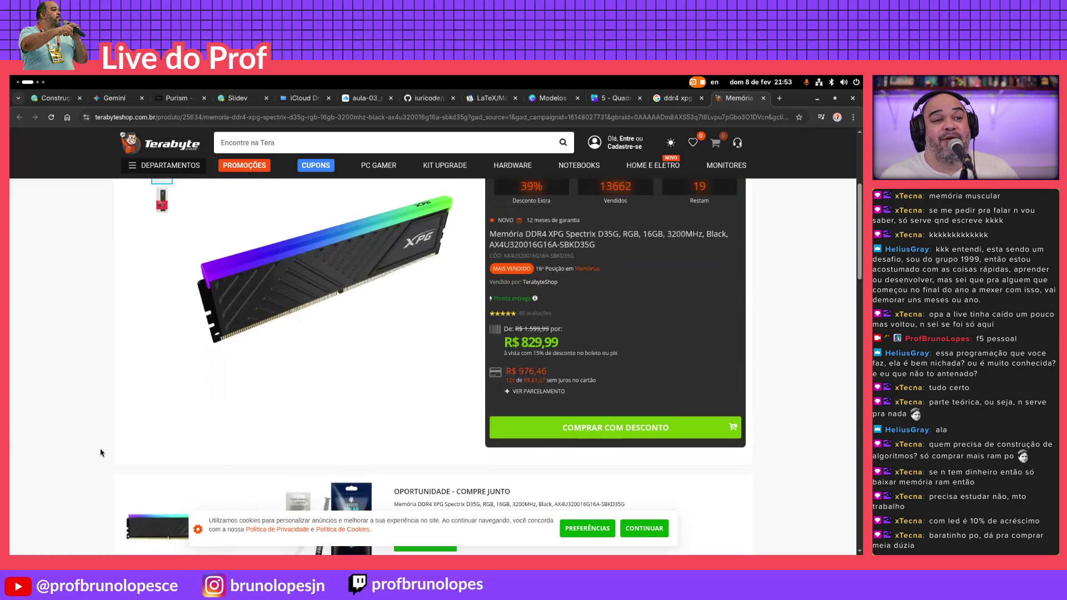
scroll(100, 453, up, 3)
scroll(100, 453, up, 1)
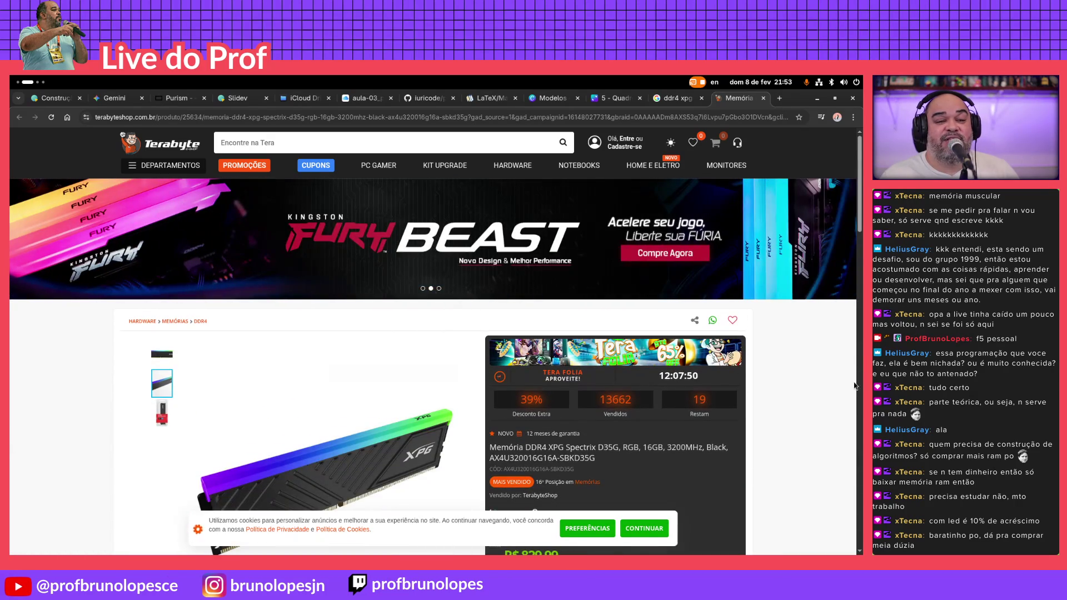
click(763, 99)
Back in Canva, add copies of the 5 box to the row, remove an extra seventh box, and paste the copied price text
click(761, 99)
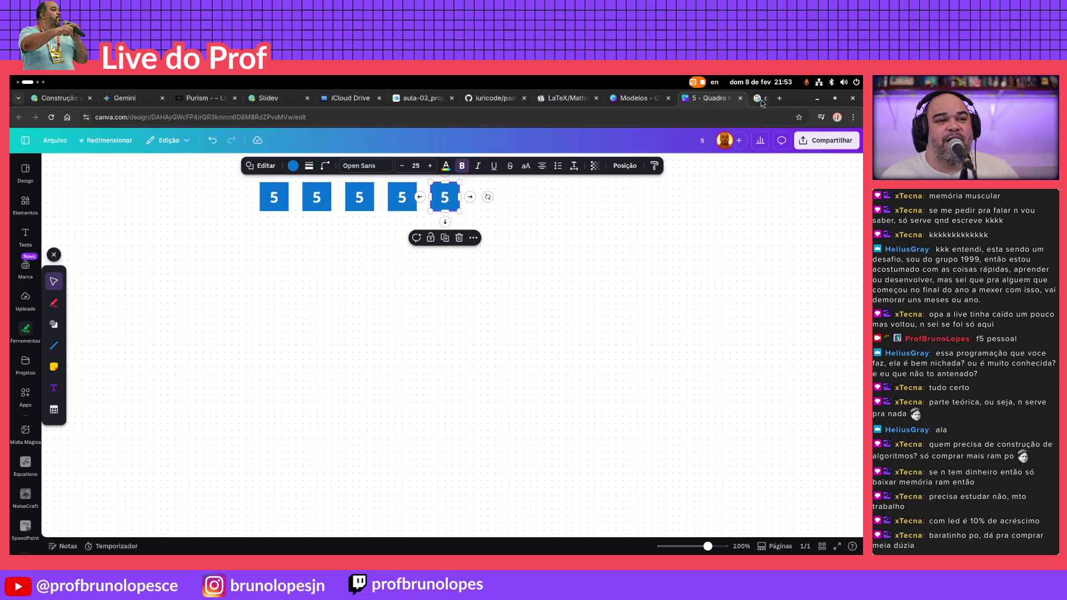
click(603, 279)
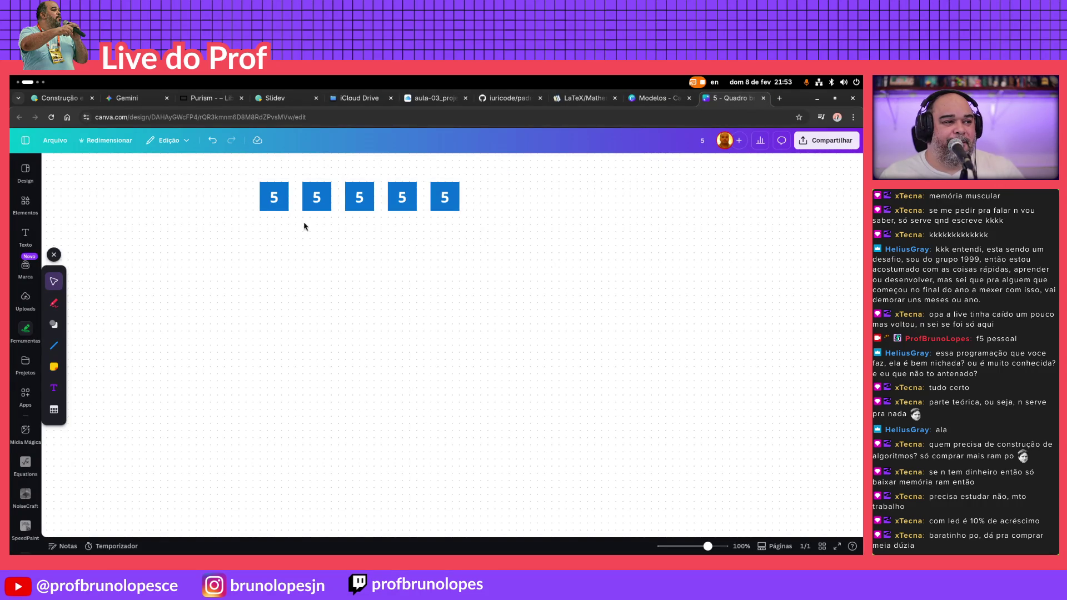
click(439, 202)
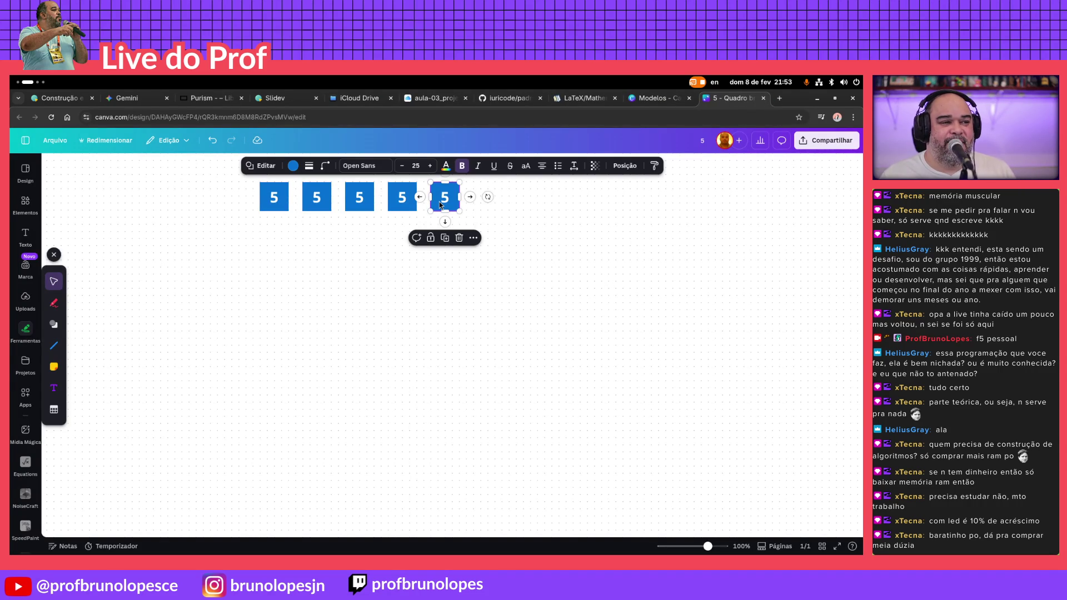
mouse_move(439, 202)
mouse_down()
mouse_move(469, 211)
mouse_move(486, 201)
mouse_up()
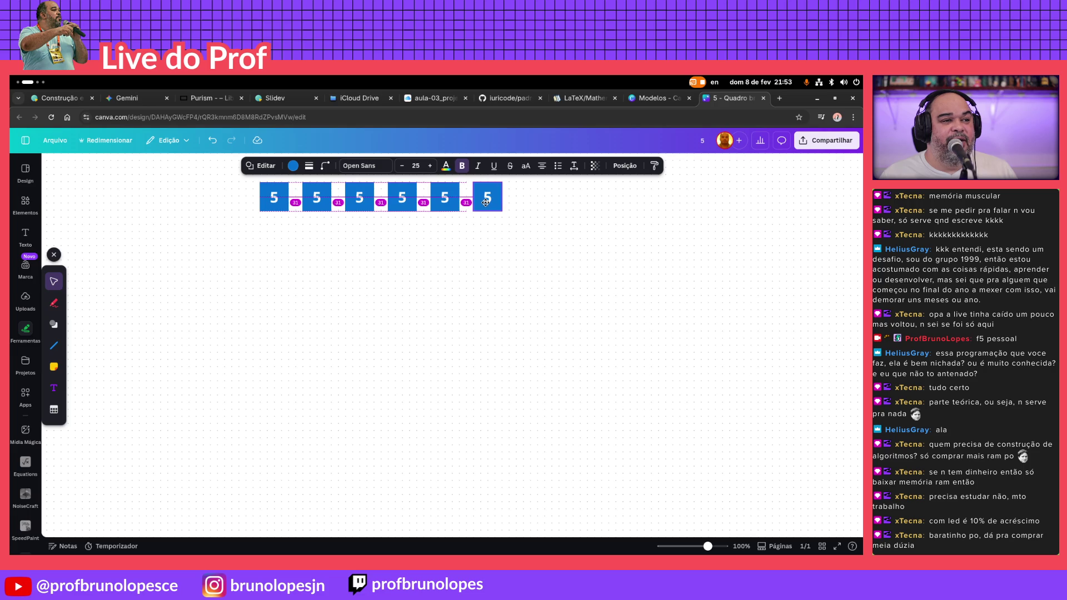
key(ctrl+d)
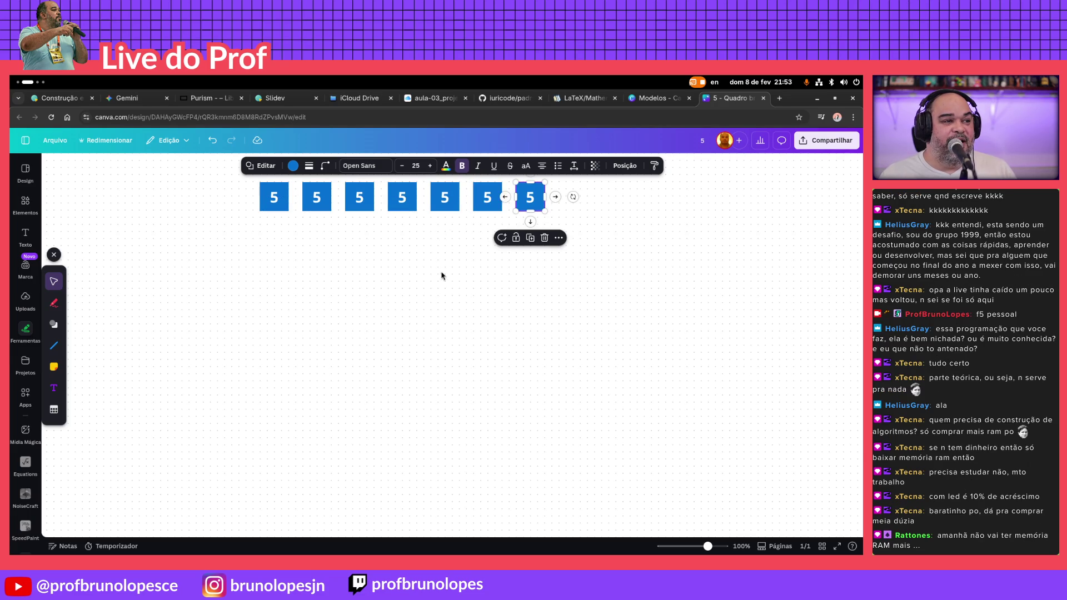
click(271, 243)
drag(252, 234, 376, 193)
click(535, 197)
key(Delete)
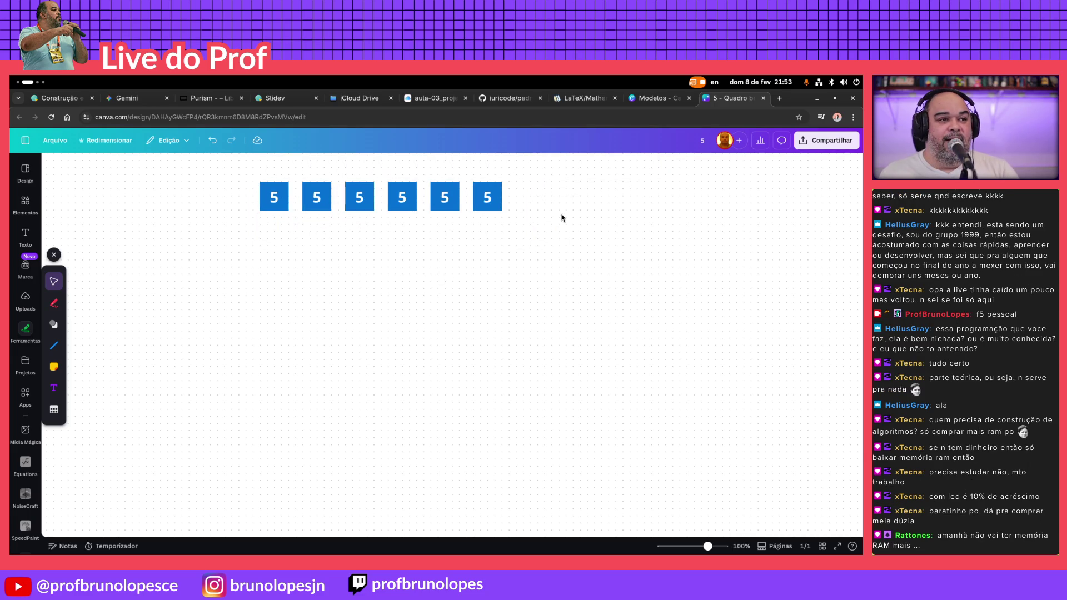
mouse_move(504, 253)
mouse_down()
mouse_move(324, 224)
mouse_move(369, 276)
mouse_move(404, 295)
mouse_move(388, 305)
mouse_up()
text($ 829,99)
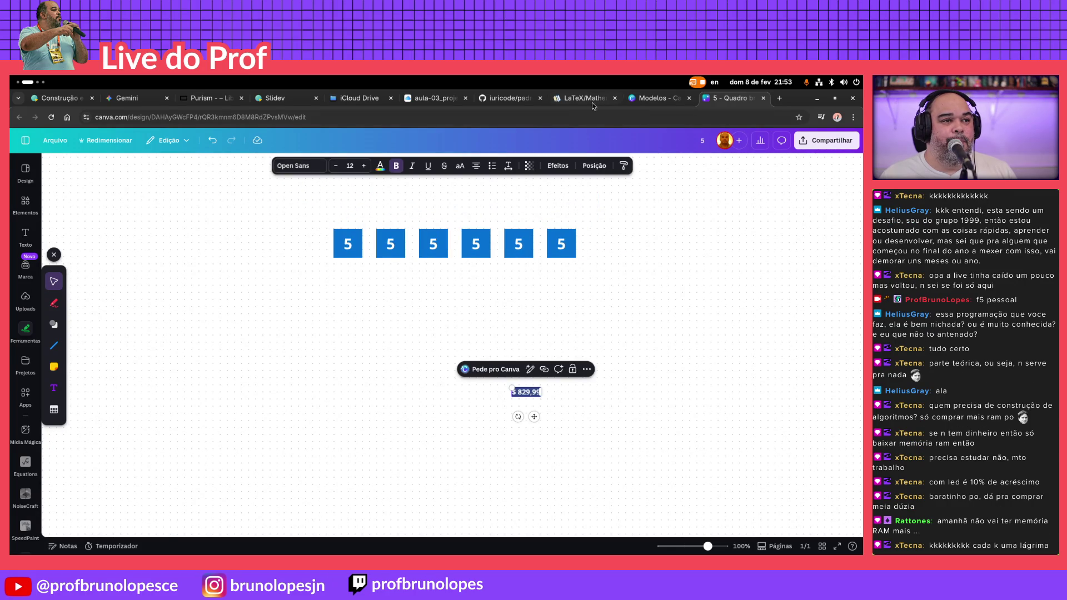
Check the merge-sort reference slide, duplicate the last two boxes to reach eight, and delete the stray $ 829,99 text
click(431, 98)
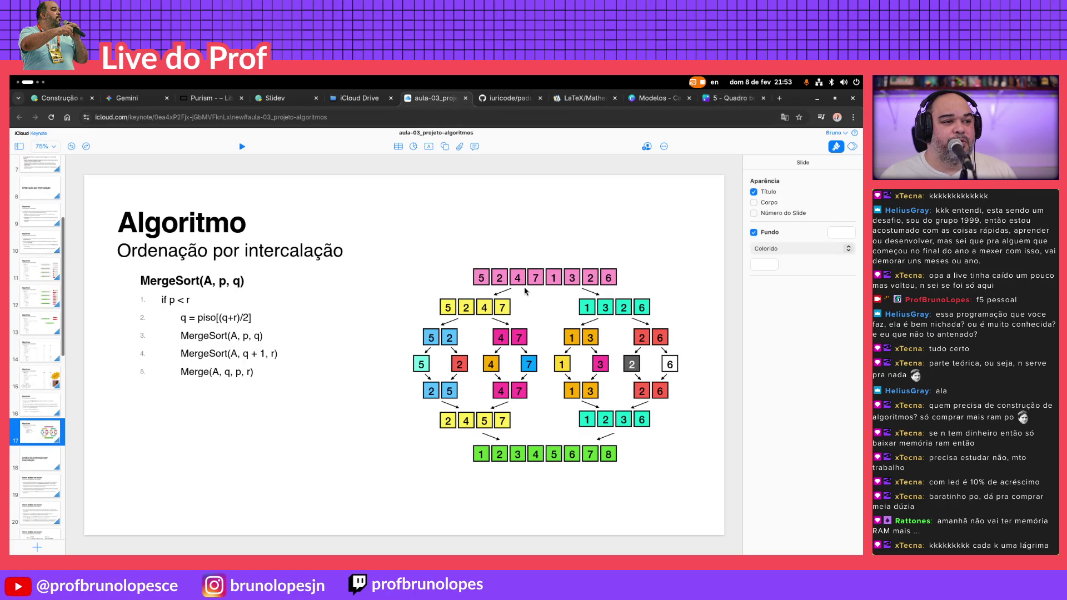
click(709, 100)
click(437, 99)
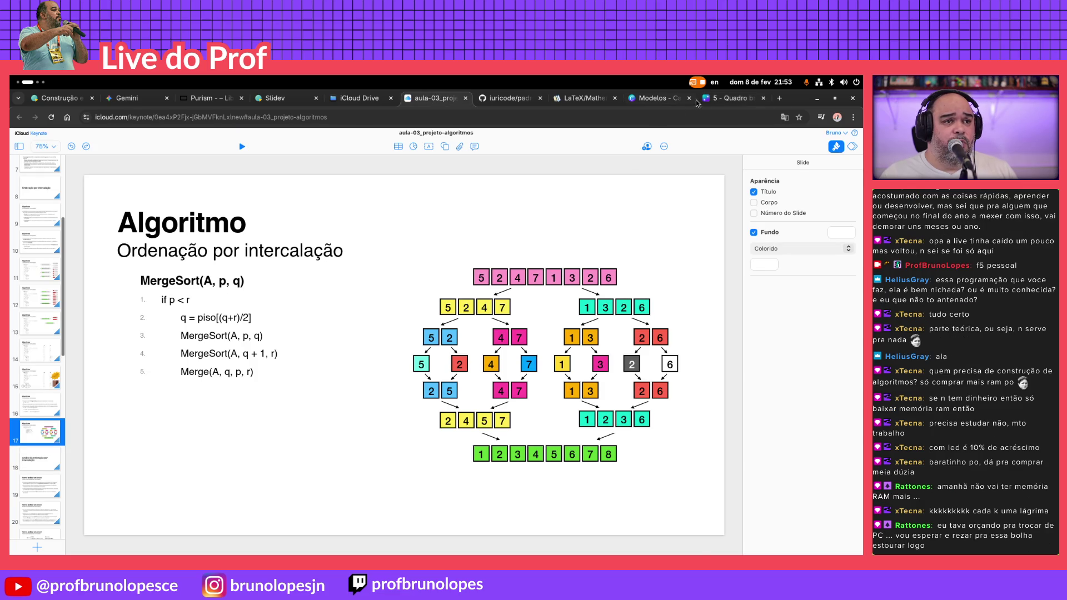
click(714, 101)
mouse_move(610, 309)
mouse_down()
mouse_move(414, 223)
mouse_move(426, 276)
mouse_up()
mouse_move(600, 280)
mouse_down()
mouse_move(499, 220)
mouse_move(637, 244)
mouse_move(600, 253)
mouse_up()
key(ctrl+d)
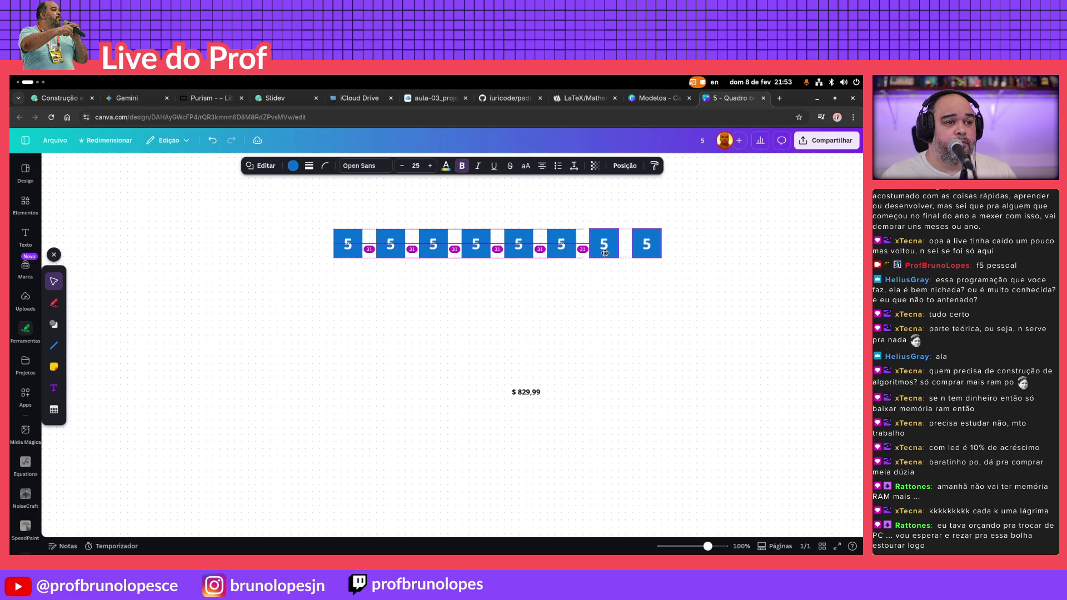
drag(600, 252, 608, 253)
drag(575, 434, 489, 377)
key(Delete)
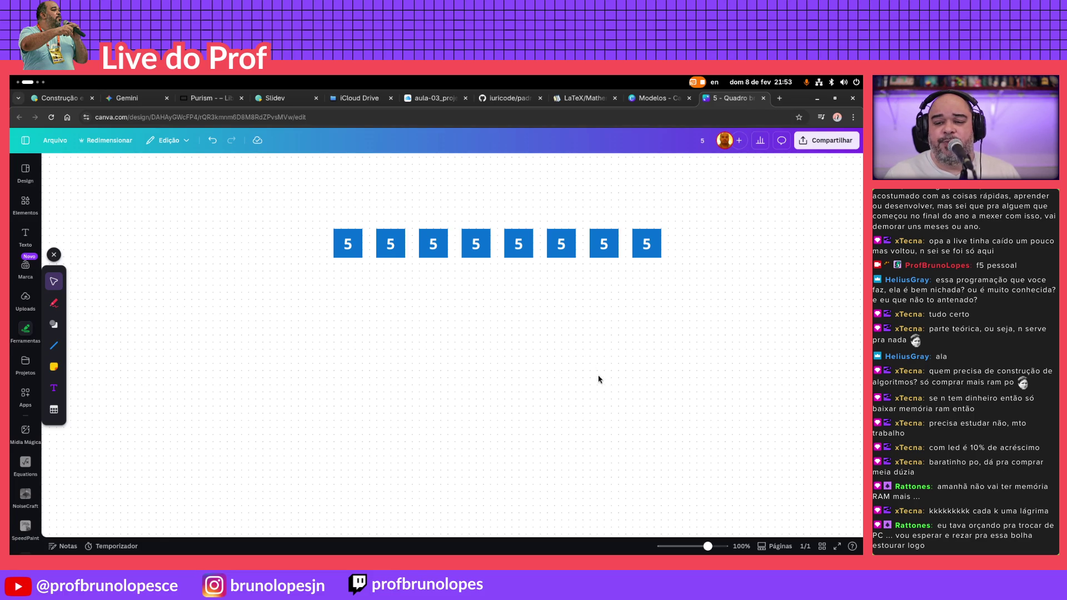
key(ctrl+z)
Delete the leftover $ 829,99 text and set the second, third and fourth boxes to 2, 4 and 7 per the slide
click(534, 313)
click(438, 291)
key(Delete)
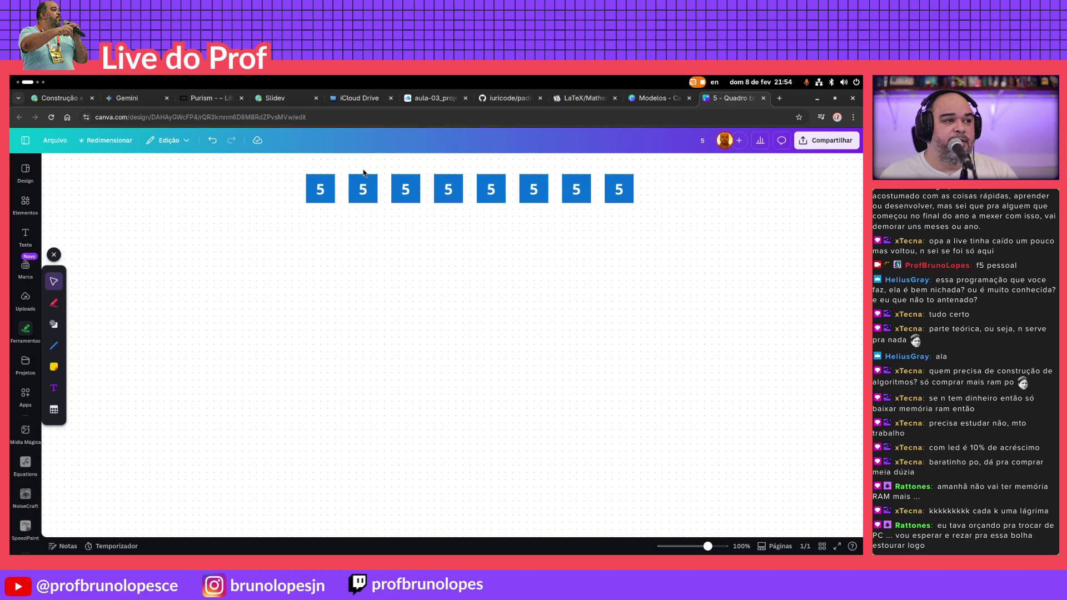
click(362, 188)
key(BackSpace)
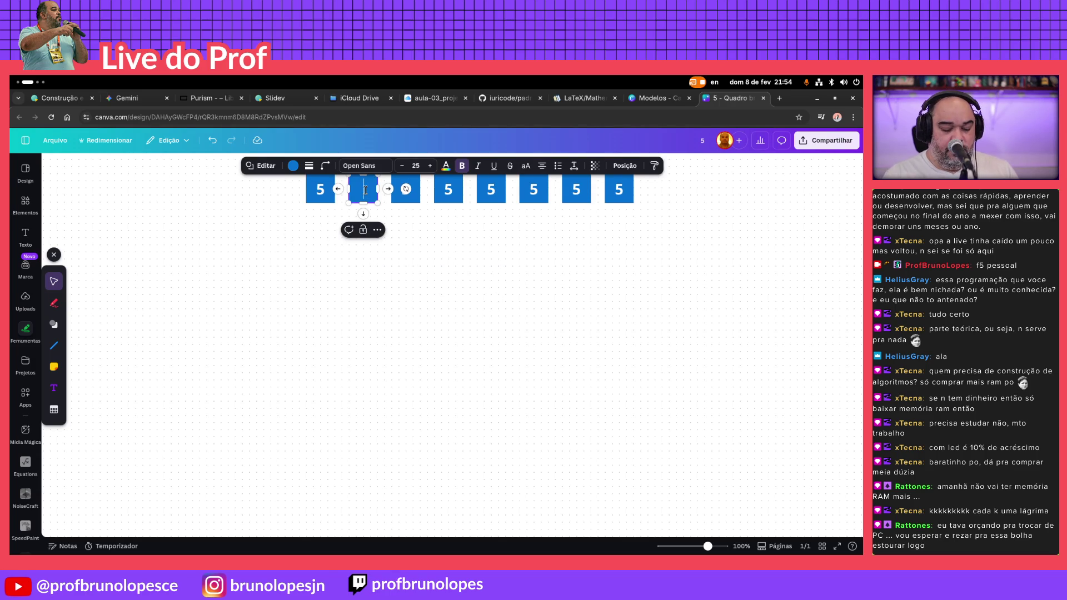
text(2)
click(429, 98)
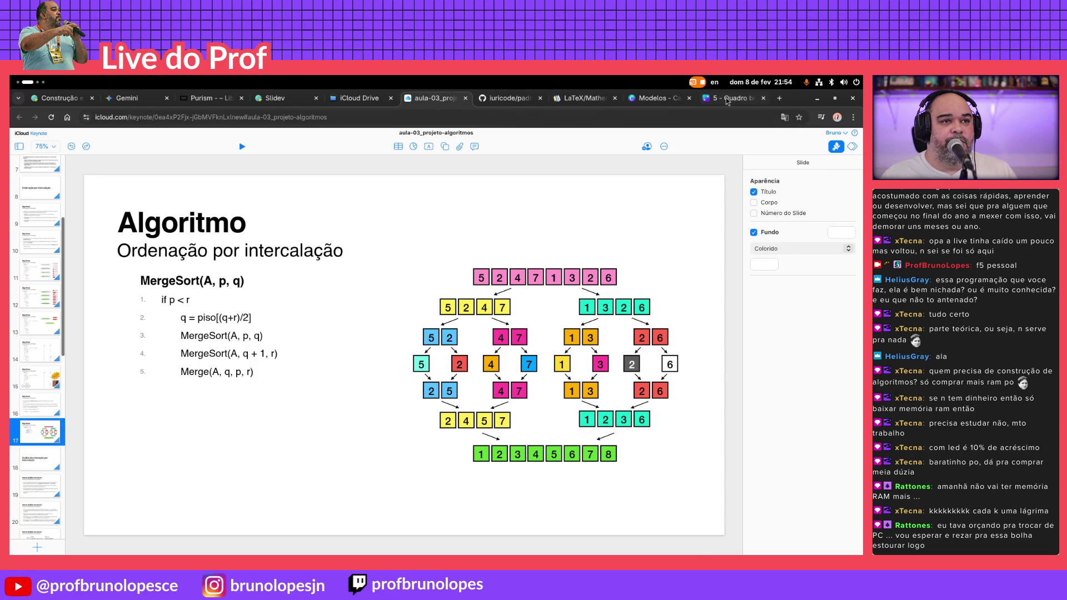
click(726, 98)
click(412, 239)
click(405, 191)
double_click(405, 190)
text(4)
click(452, 191)
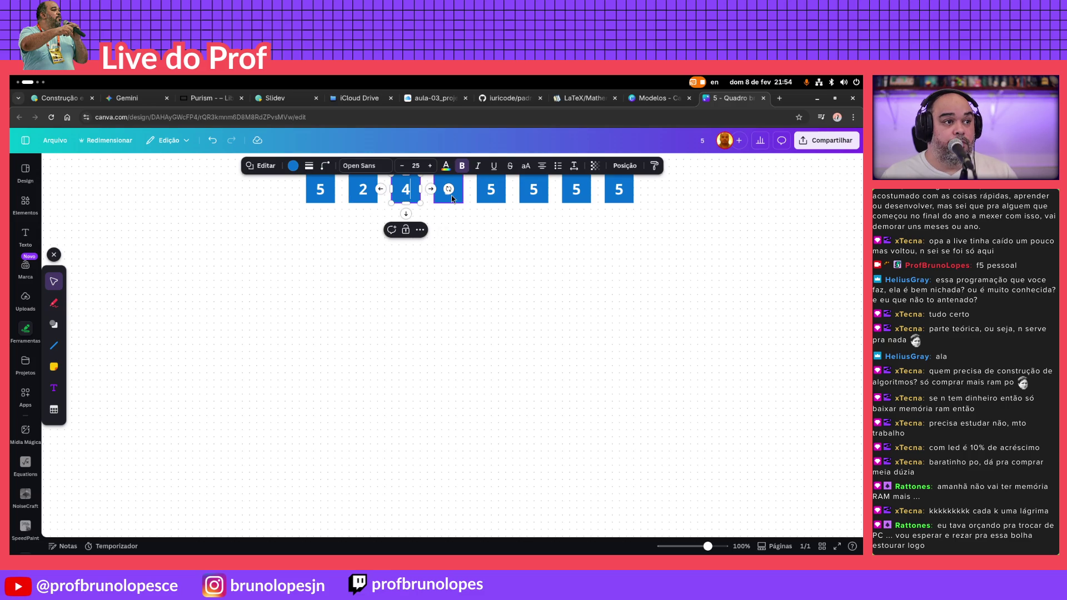
click(453, 190)
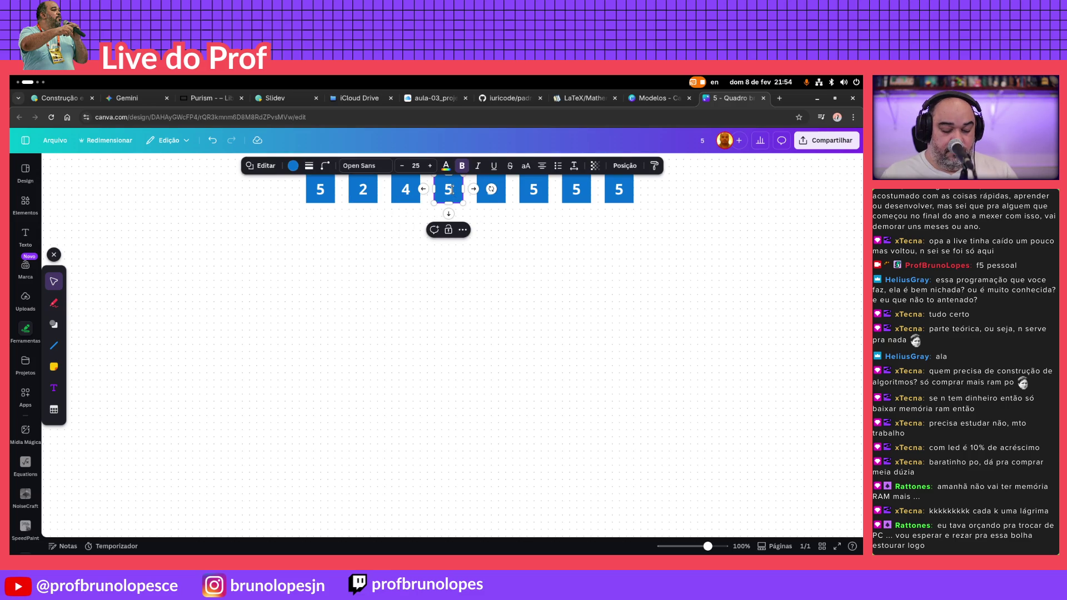
text(7)
click(594, 169)
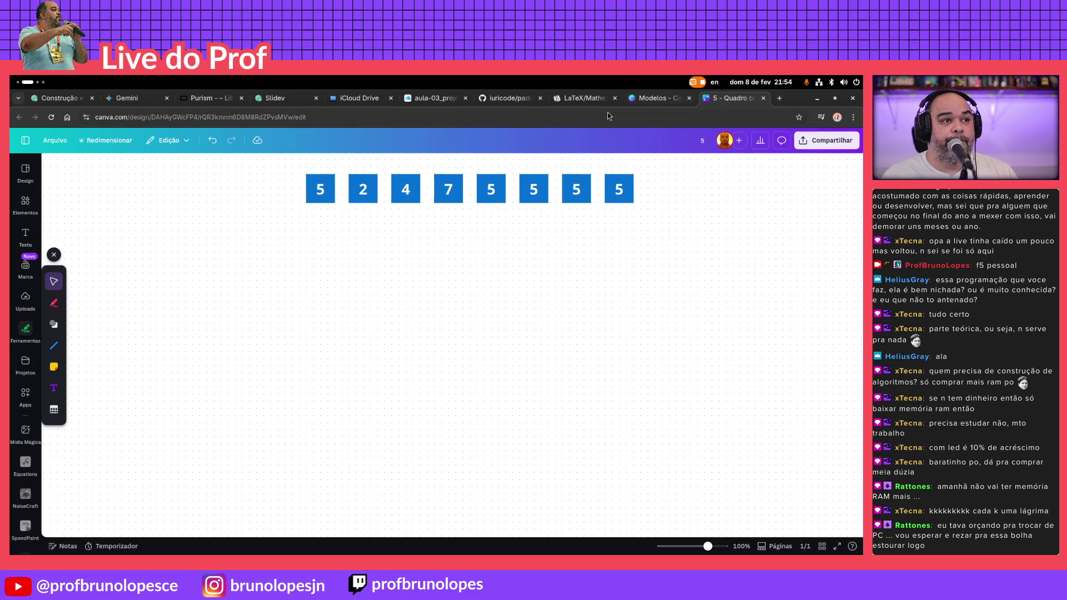
Change the last four boxes to 1, 3, 2 and 6, checking against the merge-sort reference slide
click(448, 100)
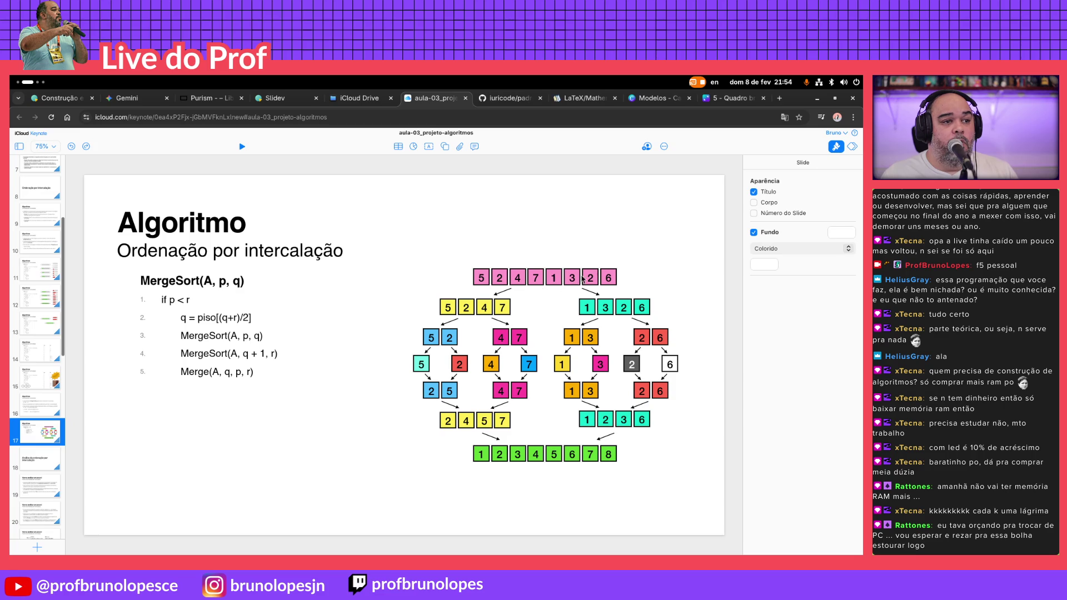
click(719, 100)
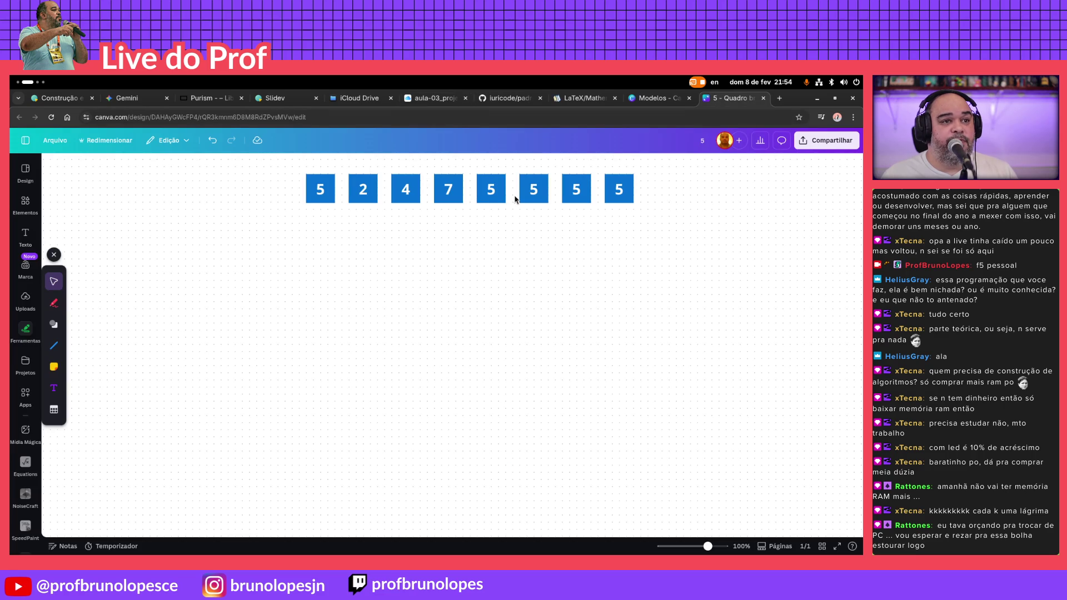
click(495, 188)
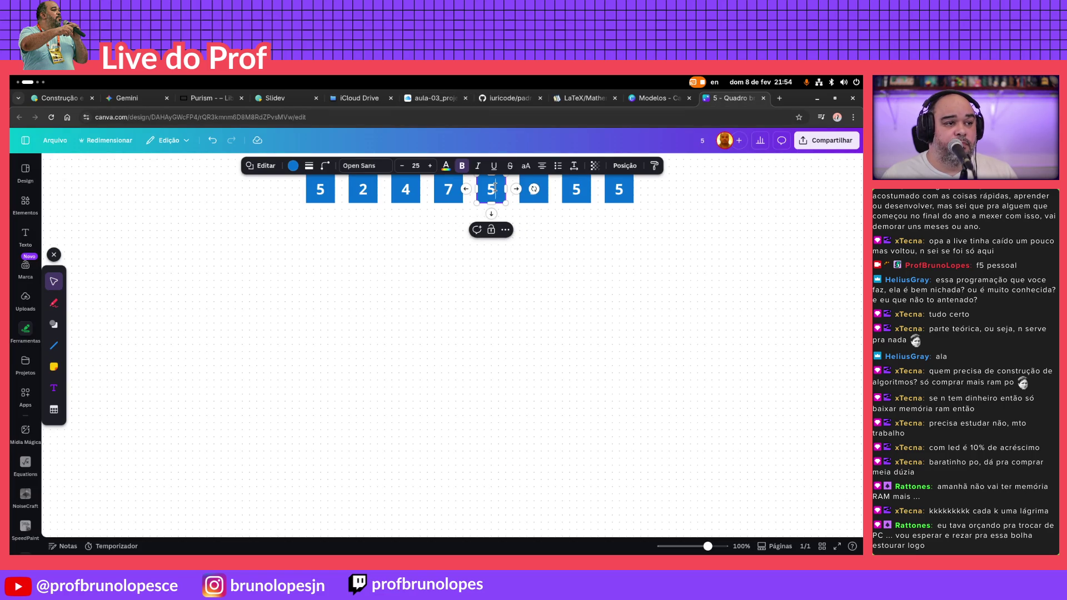
text(1)
click(533, 189)
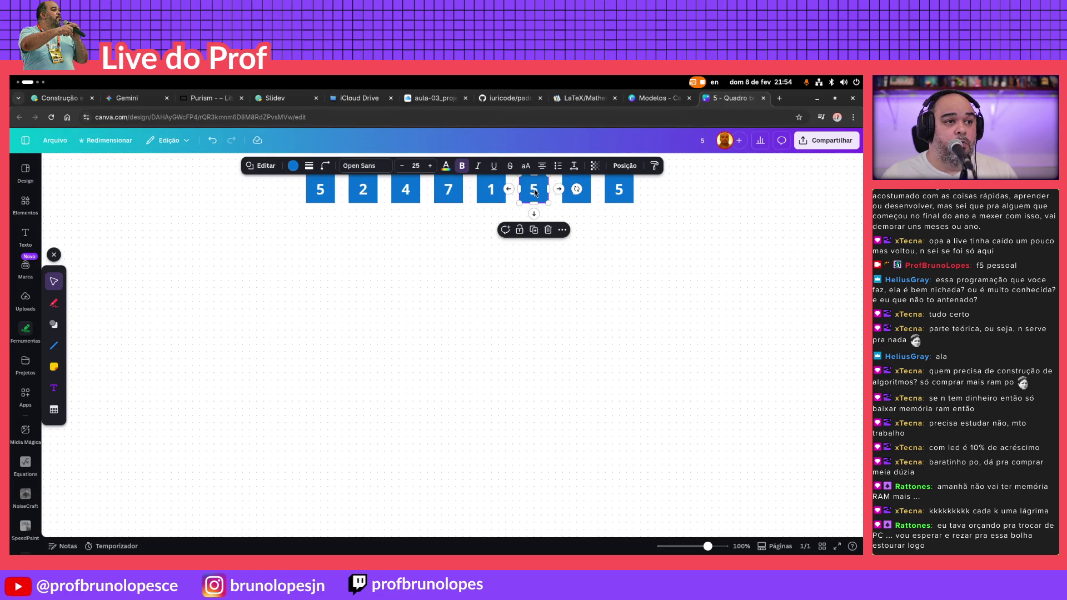
text(2)
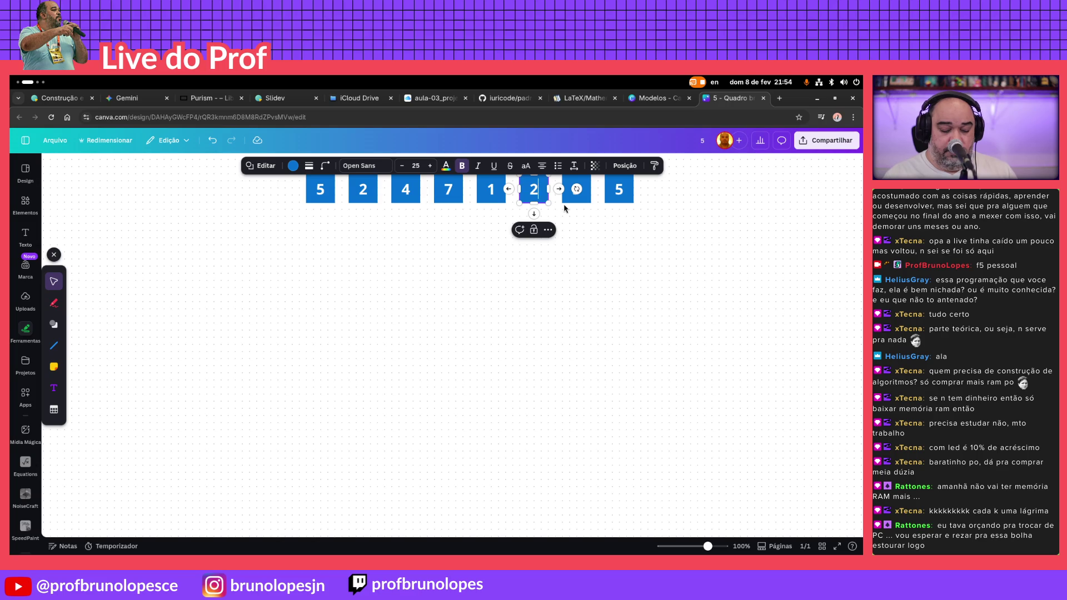
text(3)
click(567, 204)
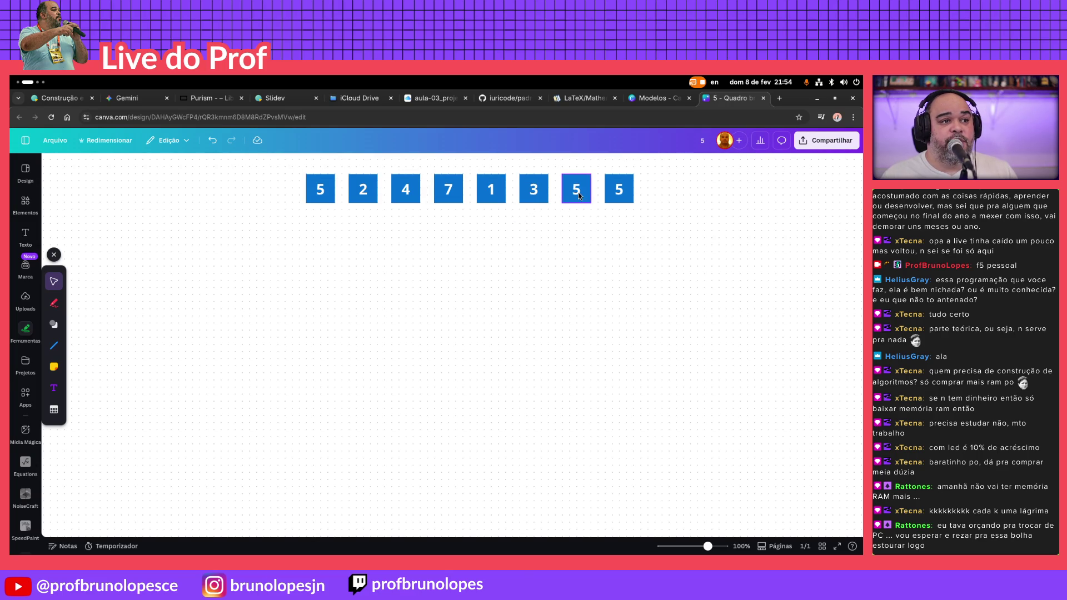
click(578, 193)
key(BackSpace)
text(2)
click(651, 195)
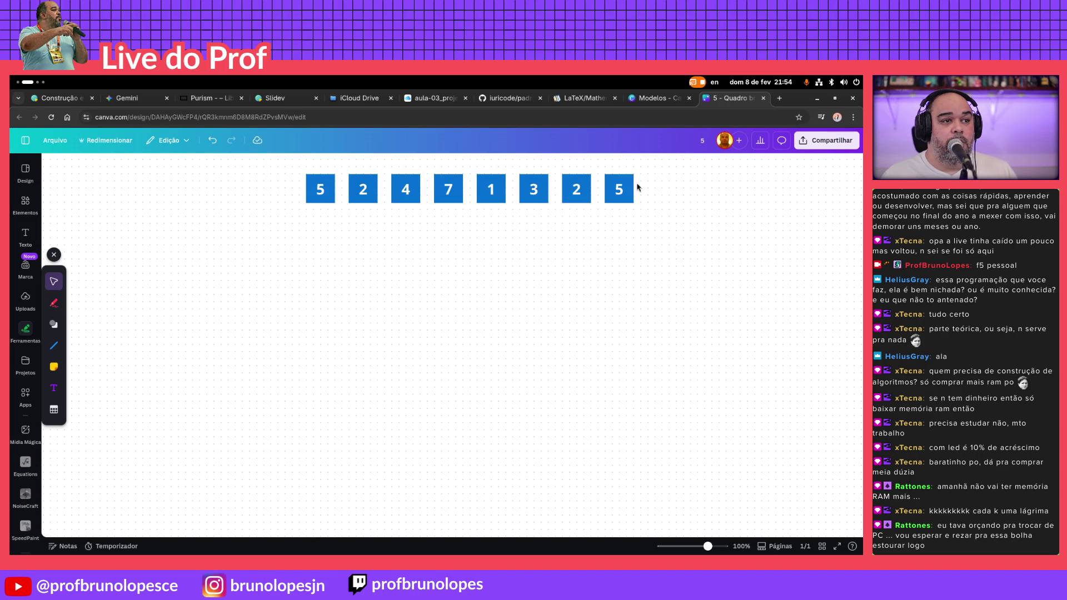
click(622, 193)
text(6)
click(803, 272)
click(649, 100)
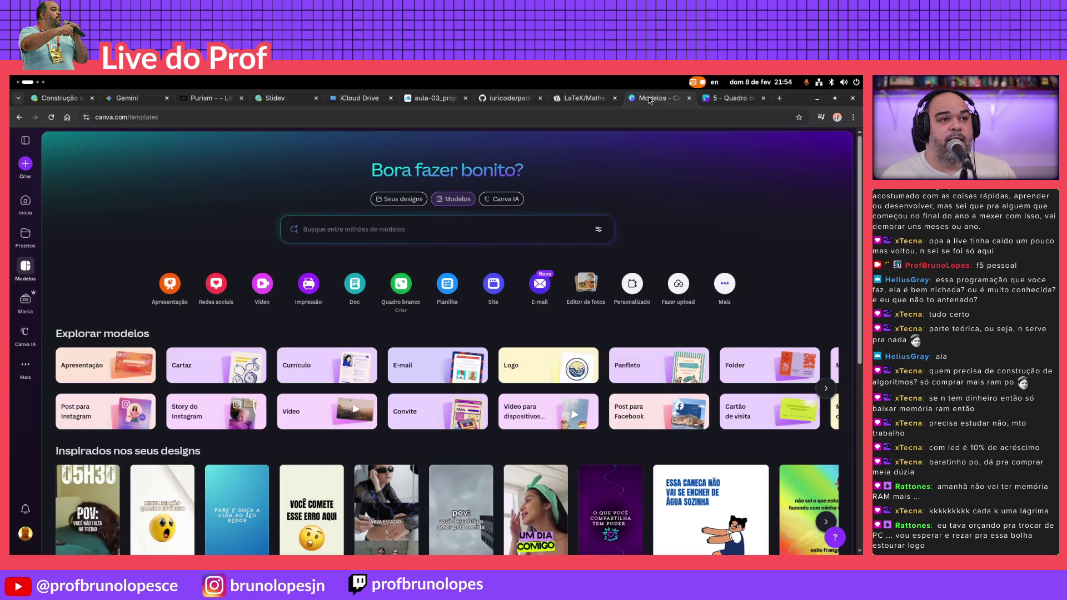
click(448, 105)
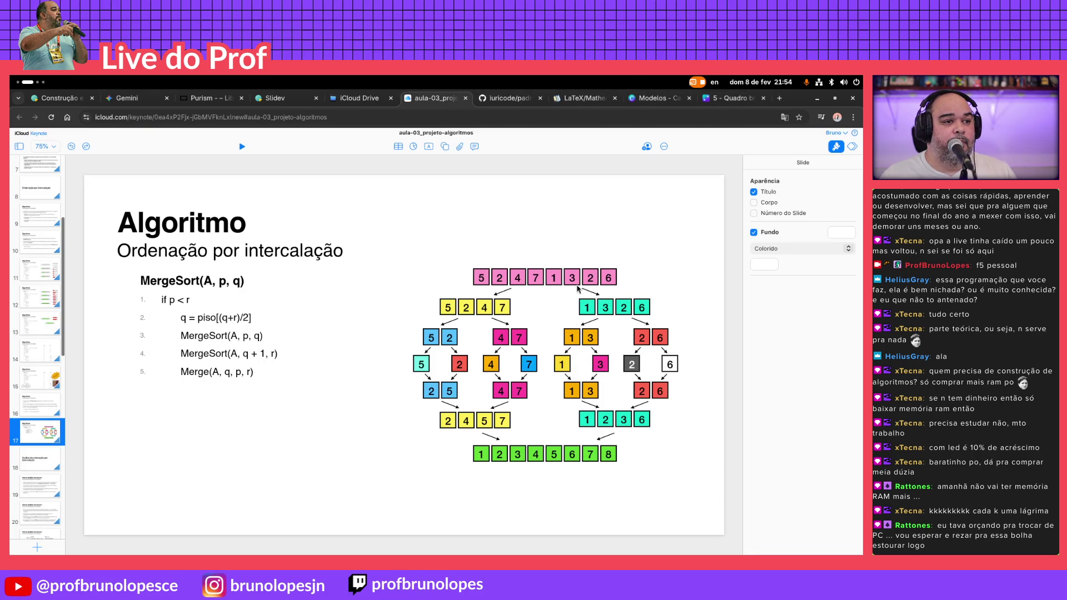
click(720, 101)
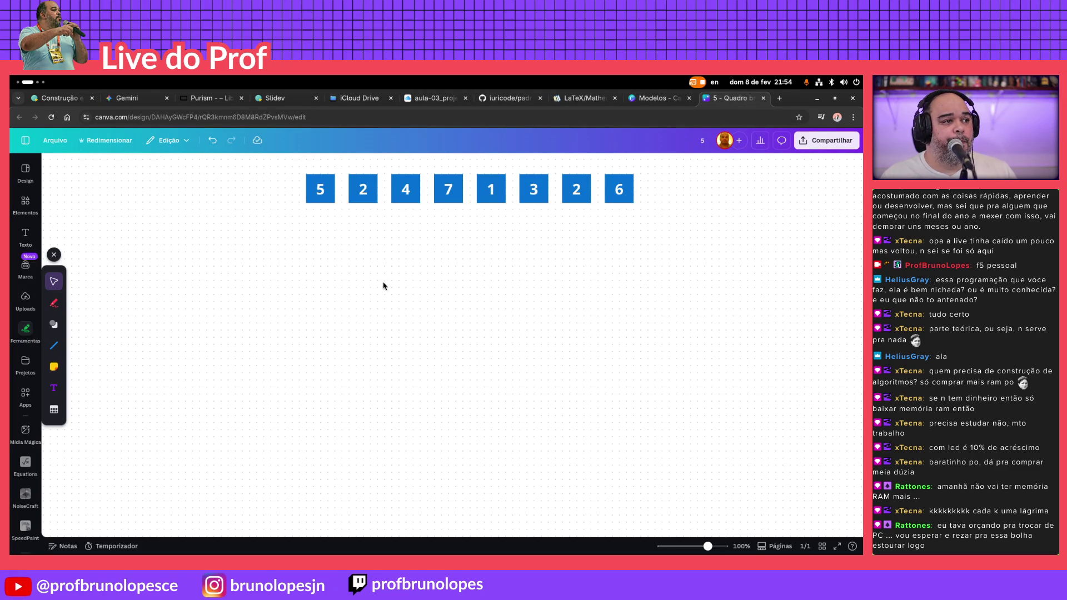
Copy the first four boxes 5, 2, 4, 7 down-left into a second row
drag(476, 258, 255, 168)
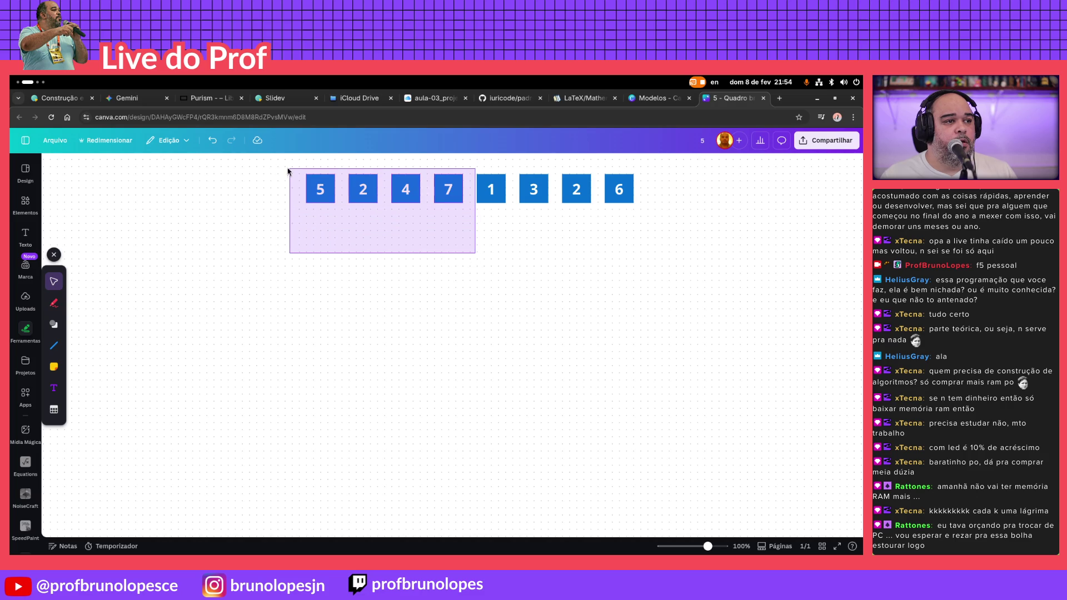
mouse_move(320, 190)
mouse_down()
mouse_move(392, 217)
mouse_move(311, 255)
mouse_up()
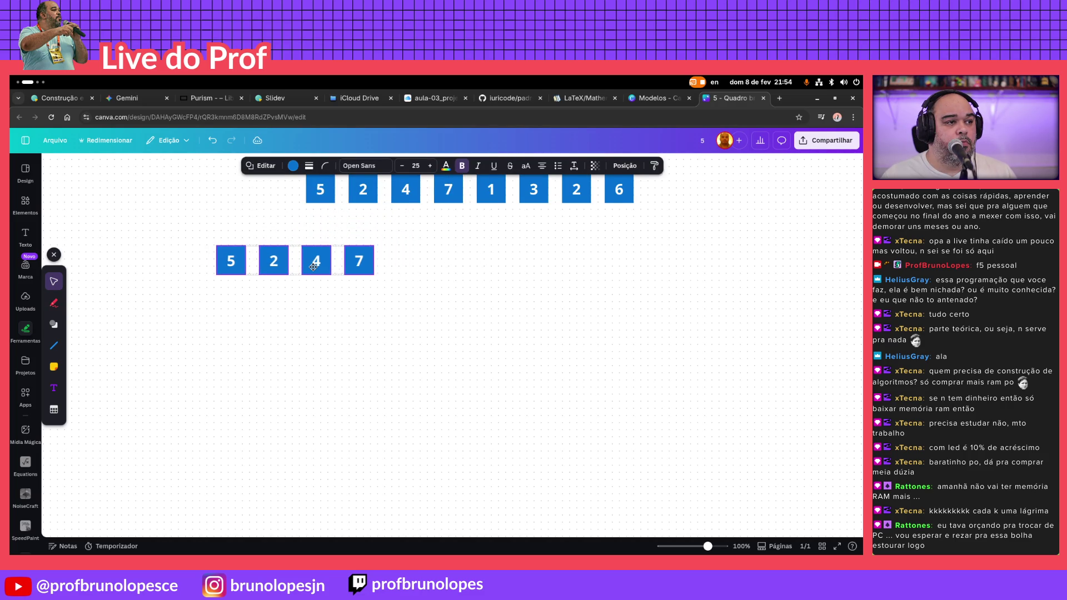
drag(310, 256, 318, 264)
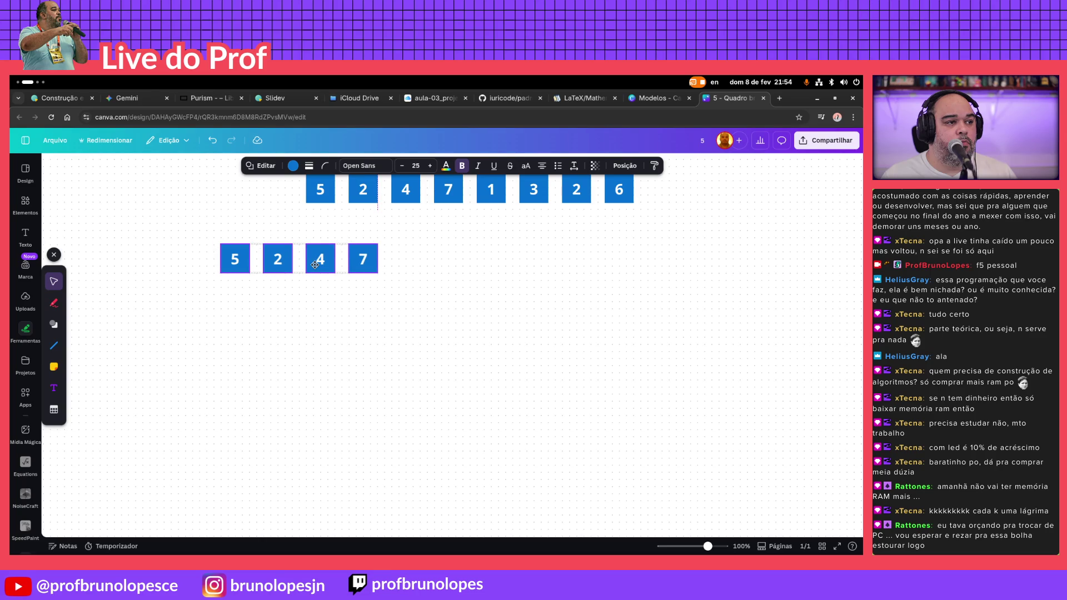
Copy the boxes 1, 3, 2, 6 down-right into the second row, undoing an accidental move
mouse_move(684, 260)
mouse_down()
mouse_move(460, 185)
mouse_move(472, 167)
mouse_up()
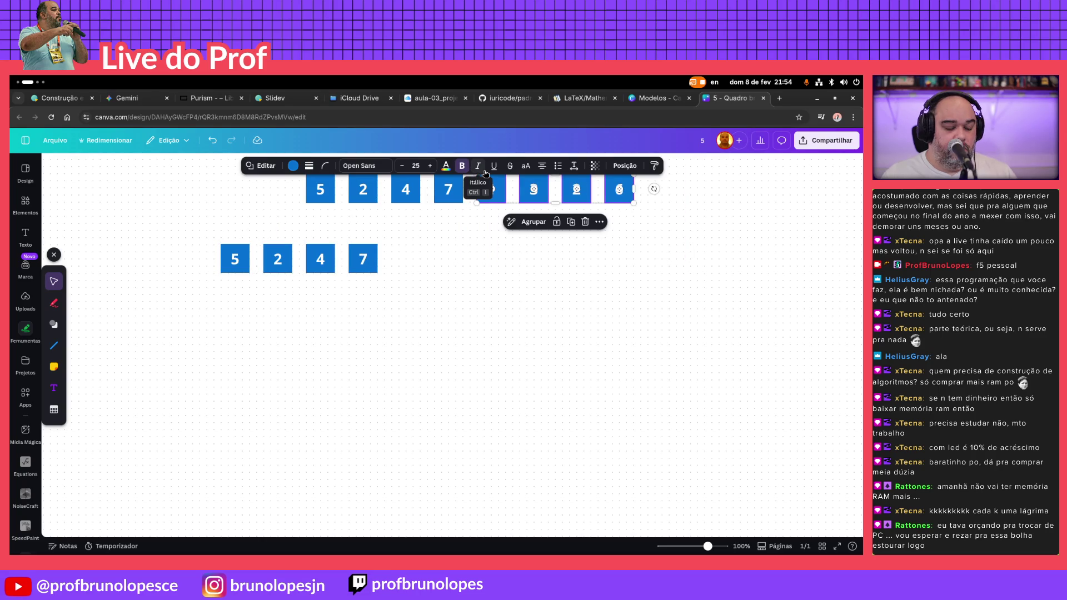
drag(631, 198, 643, 256)
key(ctrl+z)
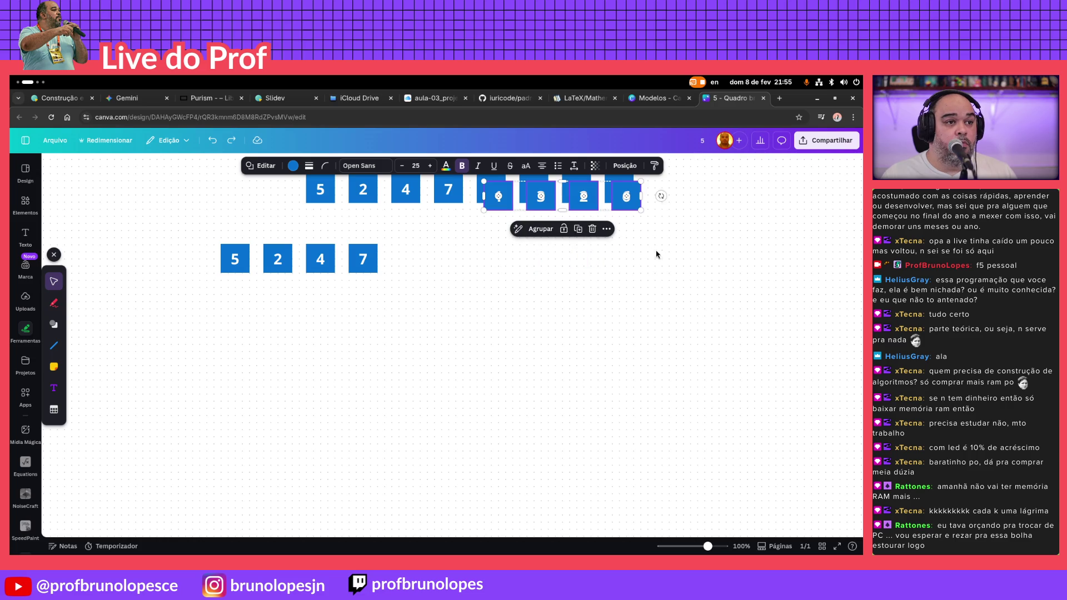
mouse_move(597, 209)
mouse_down()
mouse_move(634, 272)
mouse_move(676, 267)
mouse_up()
click(680, 356)
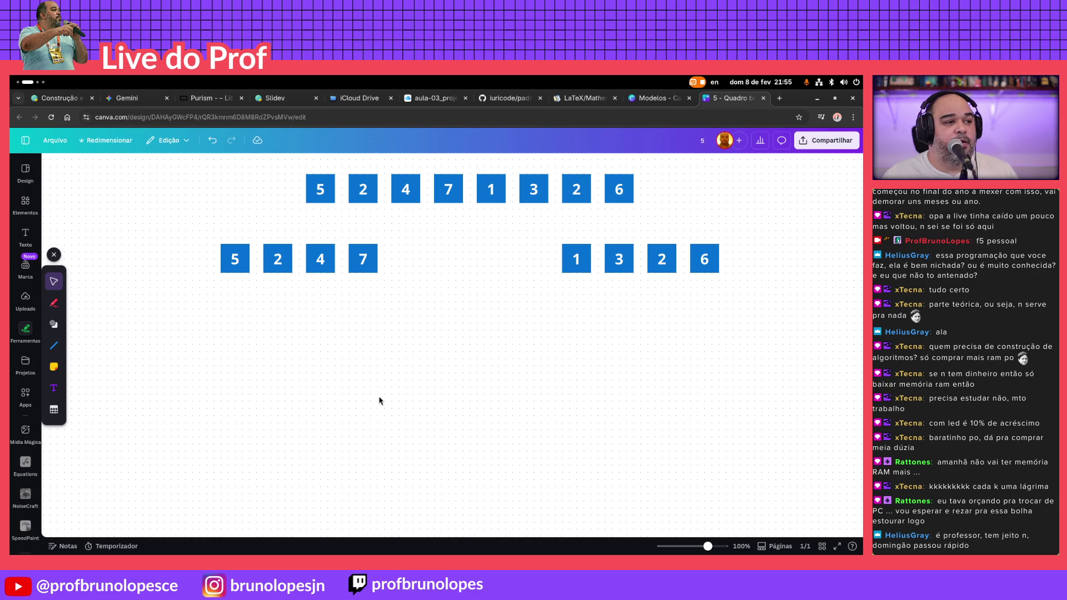
drag(390, 312, 194, 227)
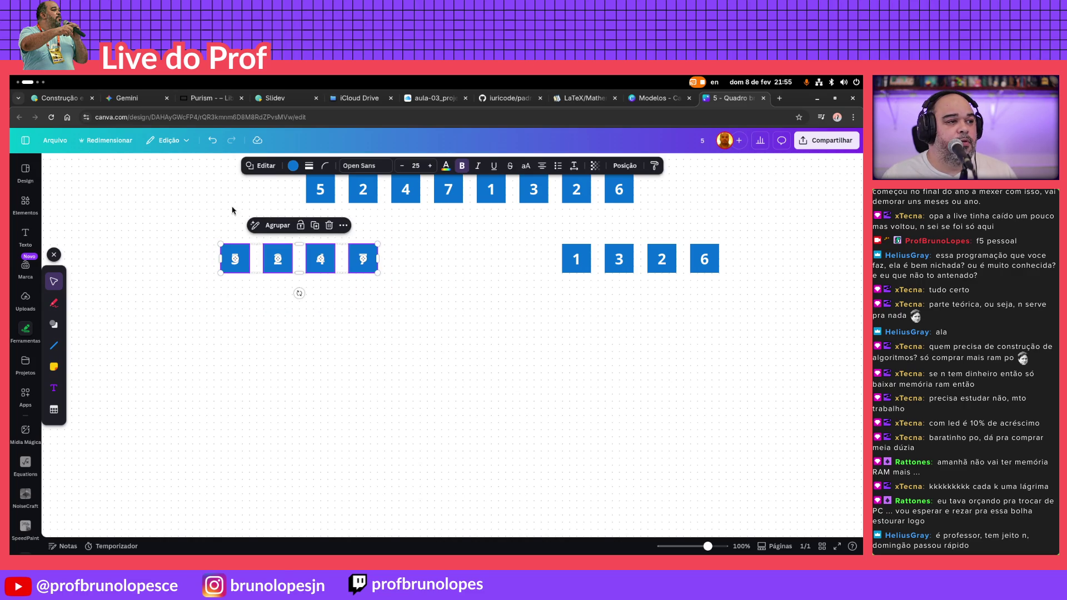
Colour the lower-left boxes 5, 2, 4, 7 orange and check colours on the reference slide
click(292, 166)
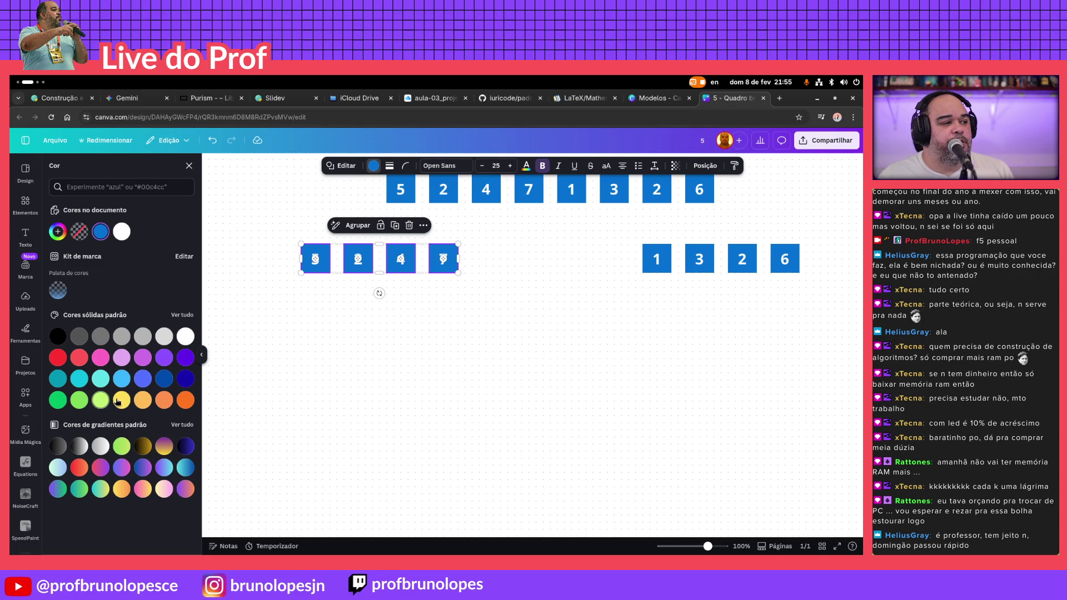
click(166, 401)
key(Escape)
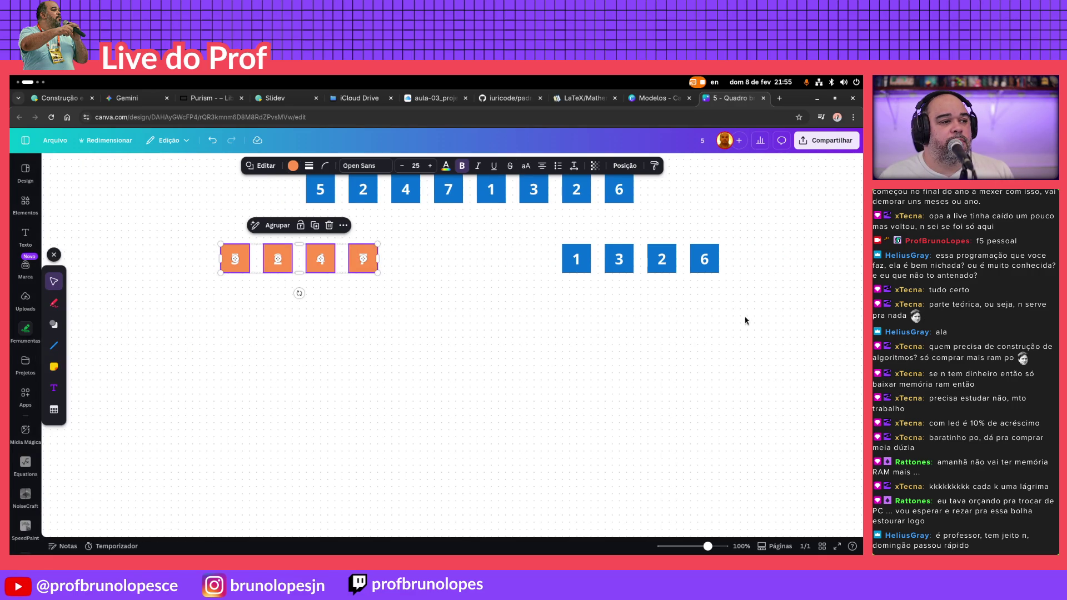
key(Escape)
drag(728, 319, 545, 234)
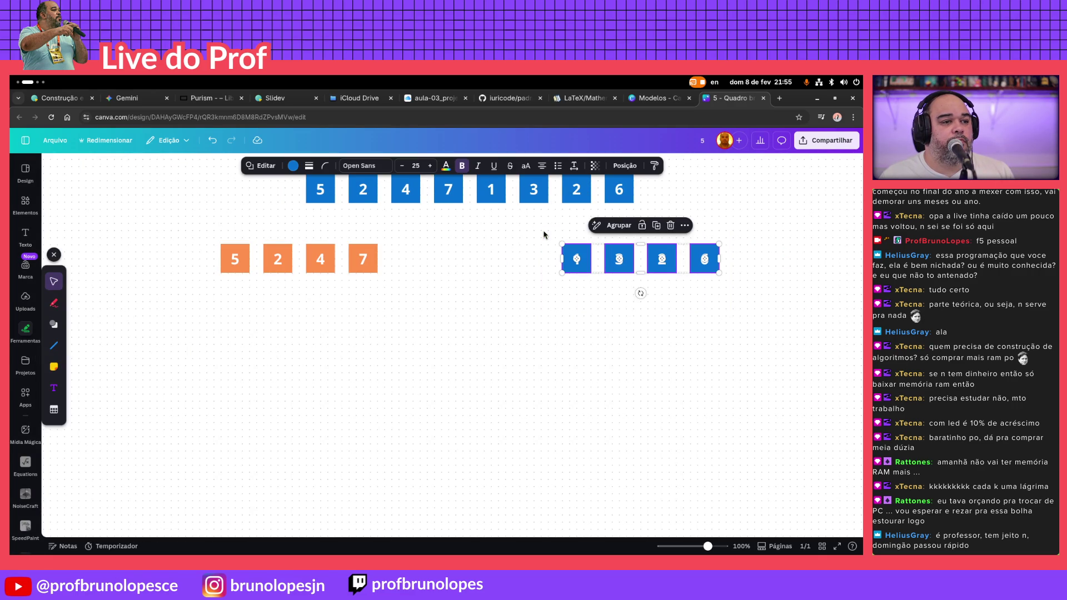
click(430, 99)
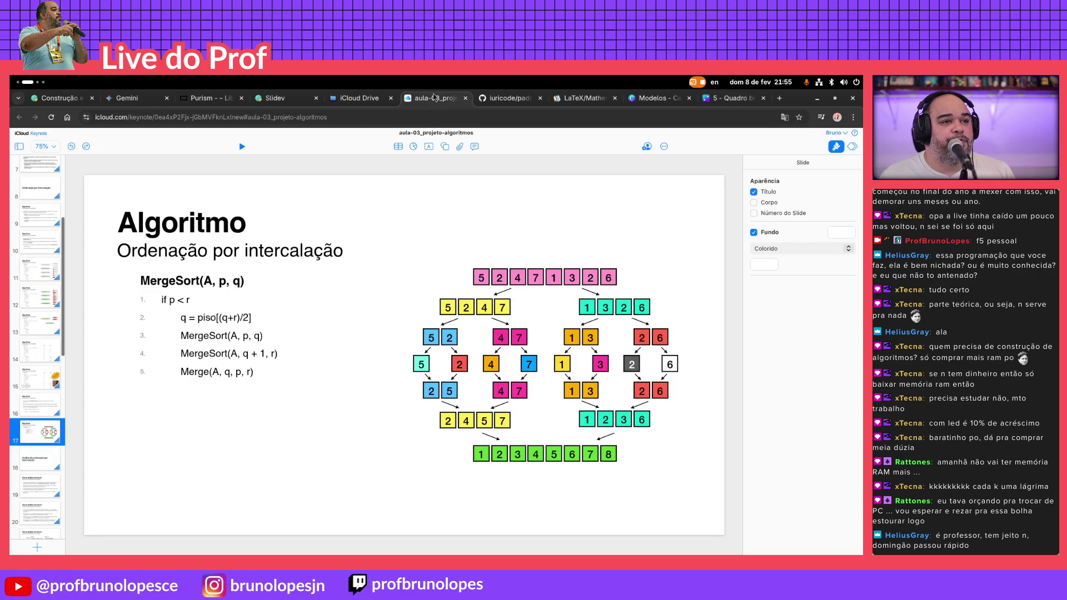
click(719, 99)
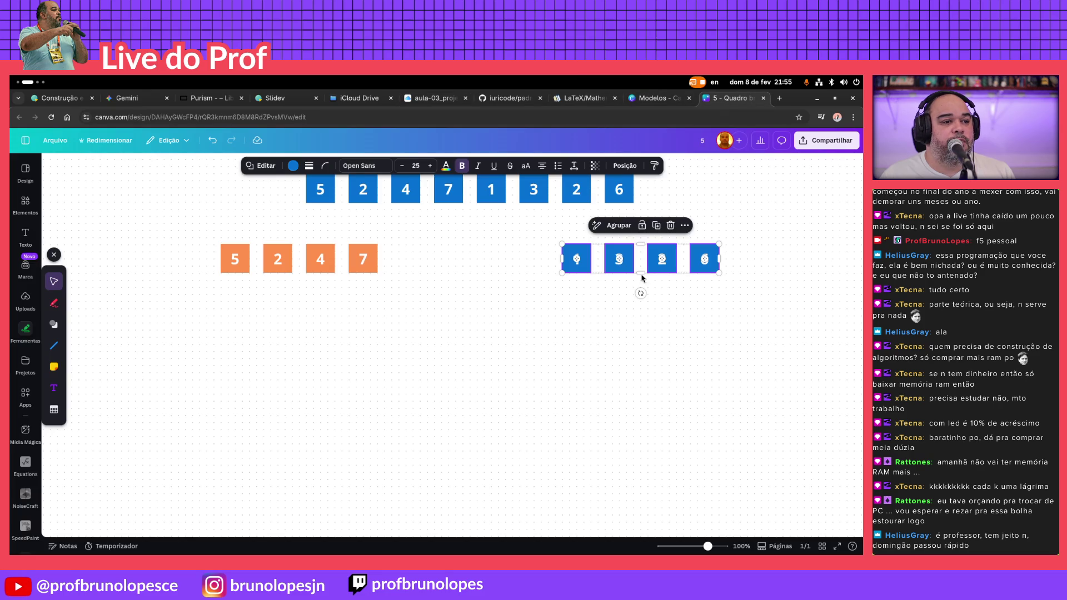
Colour the lower-right boxes 1, 3, 2, 6 green, then select both rows of boxes
click(500, 317)
drag(798, 312, 538, 234)
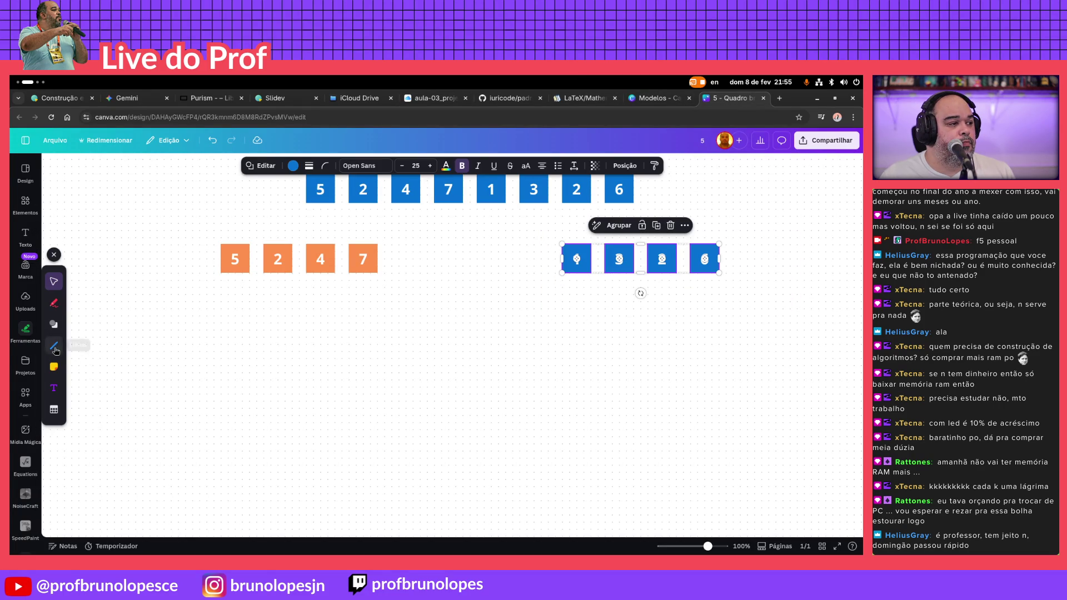
click(293, 166)
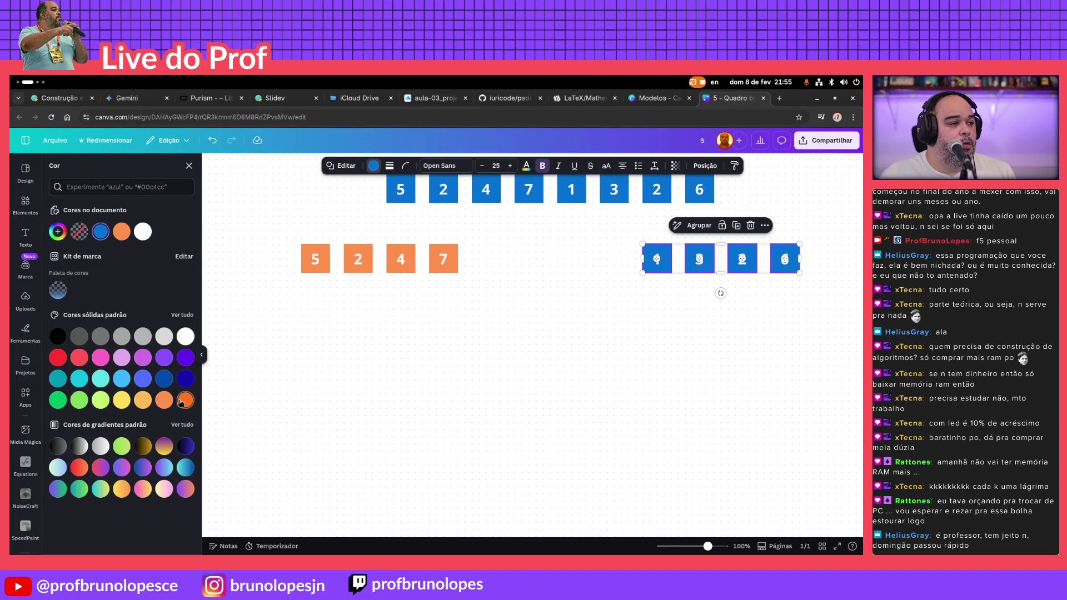
click(78, 401)
click(422, 359)
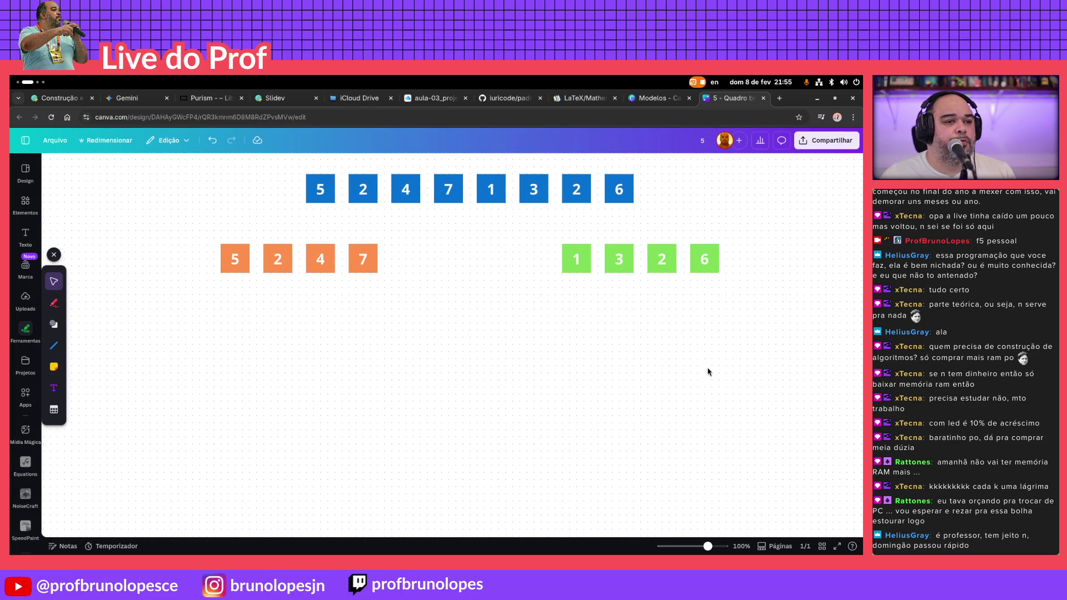
drag(743, 347, 197, 150)
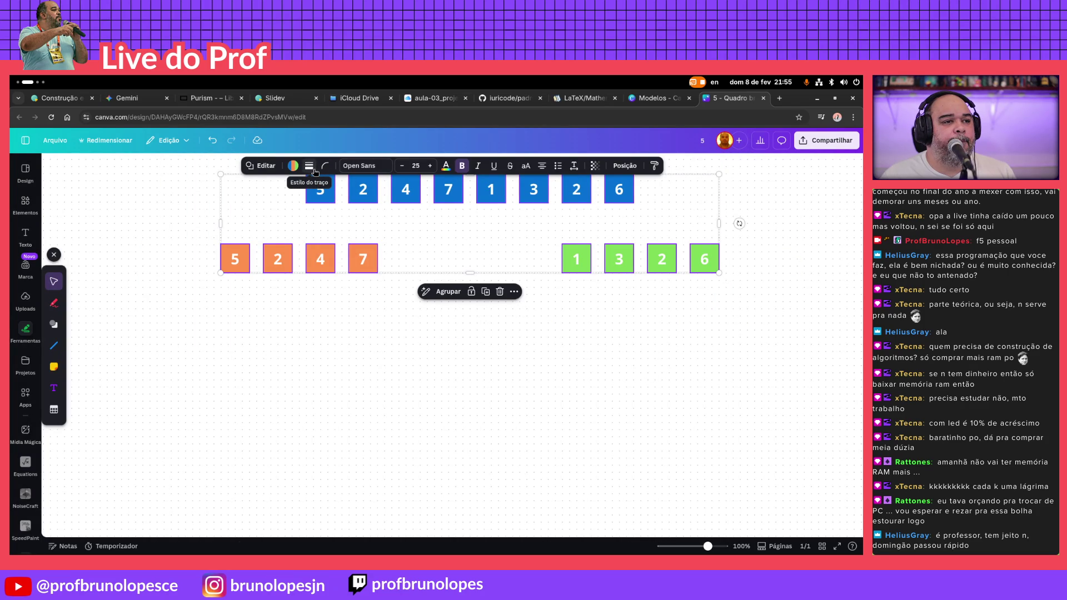
Give all the number boxes a solid outline with weight 1
click(267, 168)
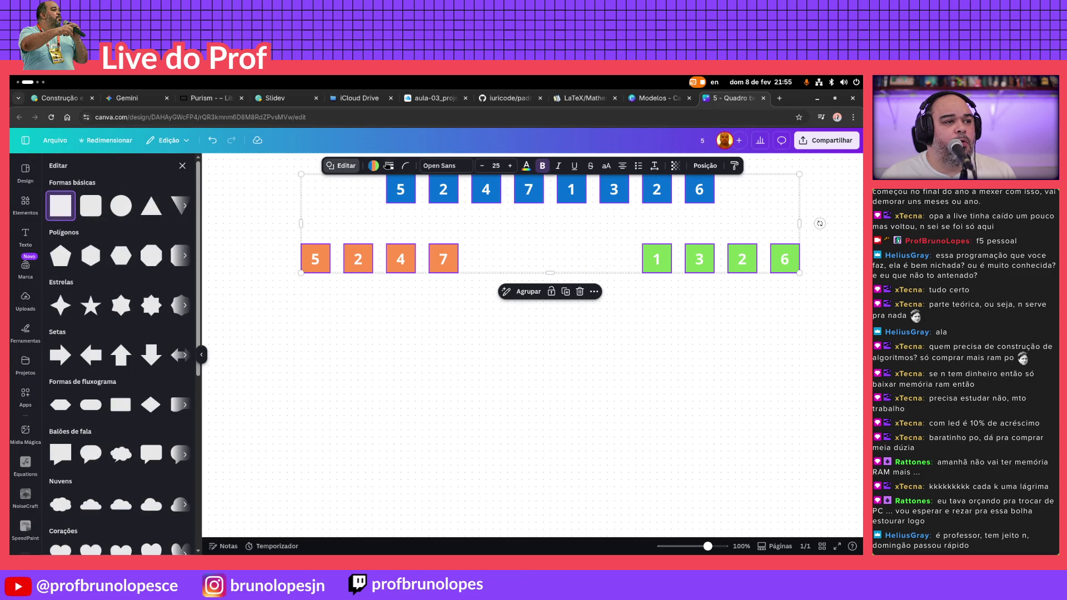
click(338, 166)
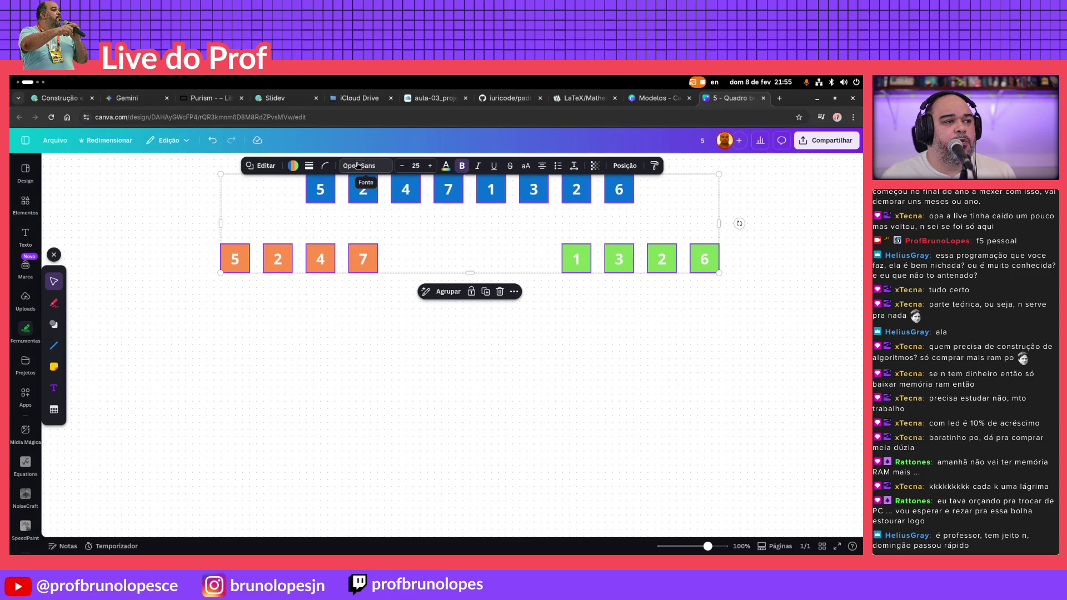
click(309, 165)
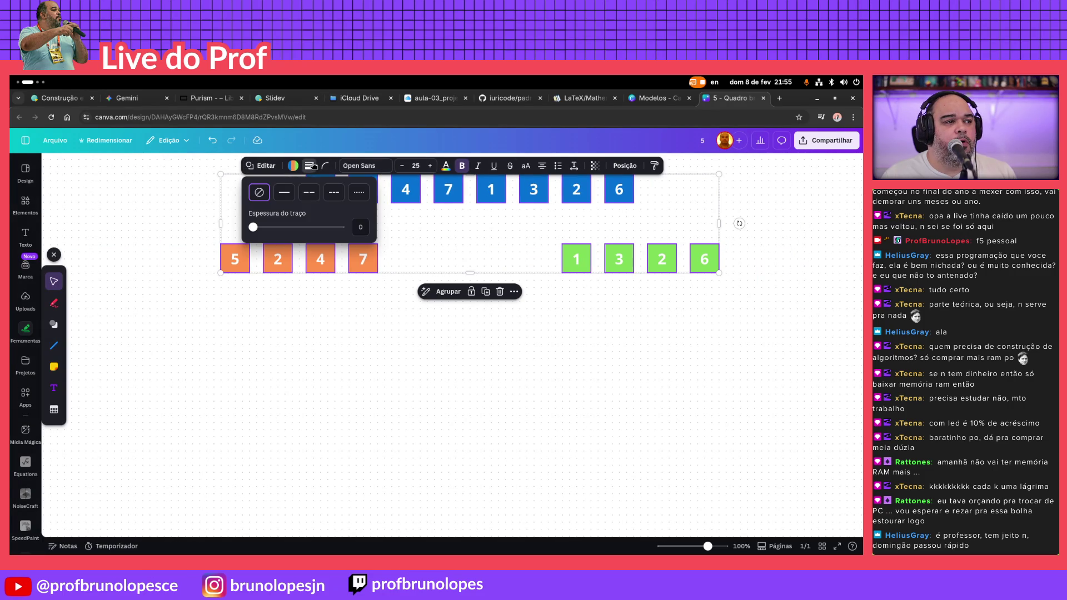
click(285, 193)
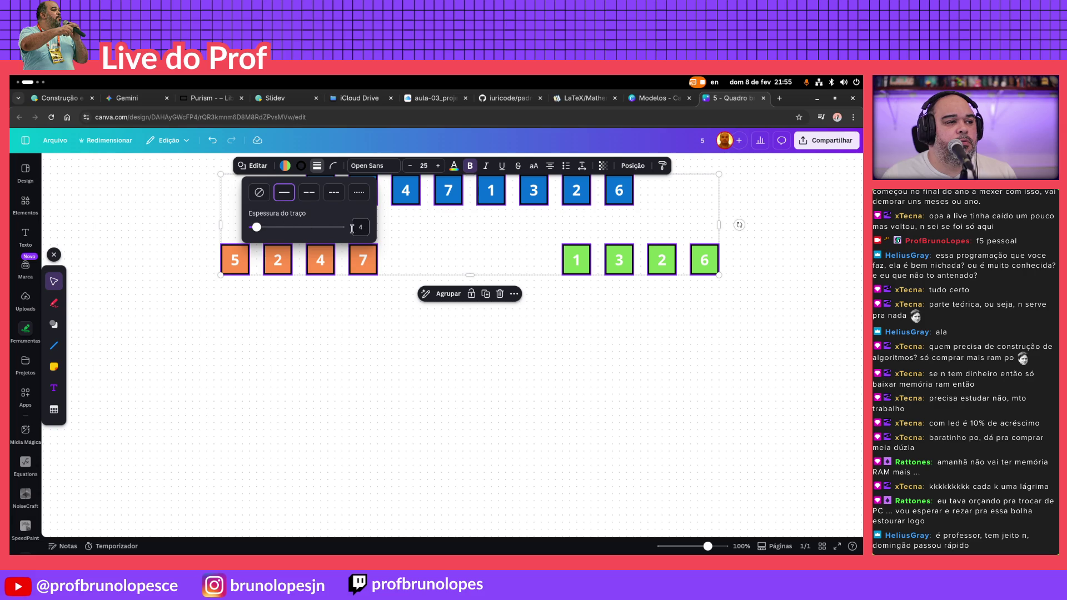
text(1)
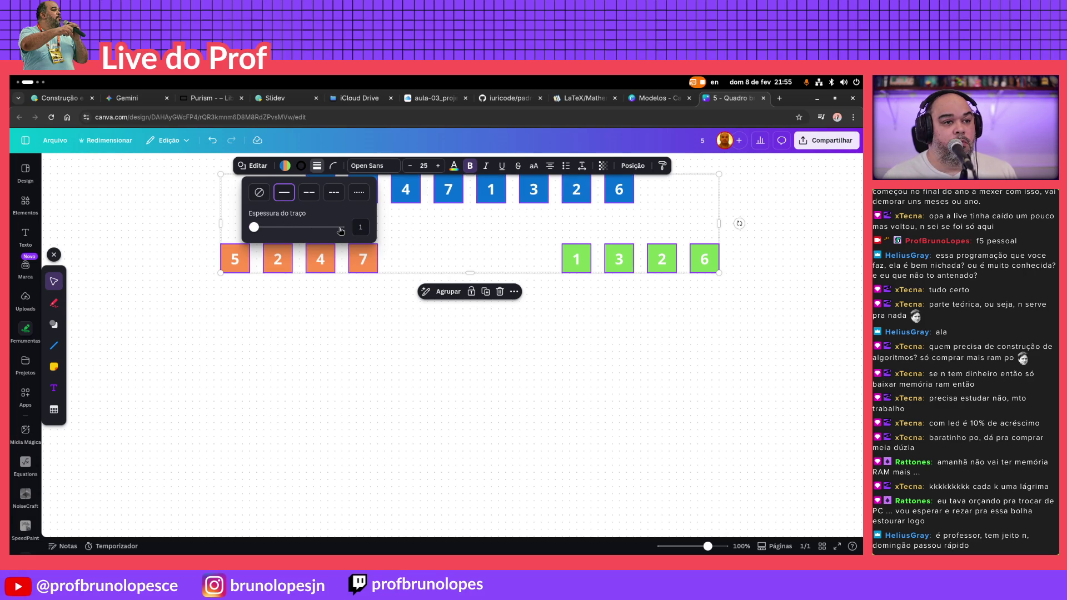
click(548, 352)
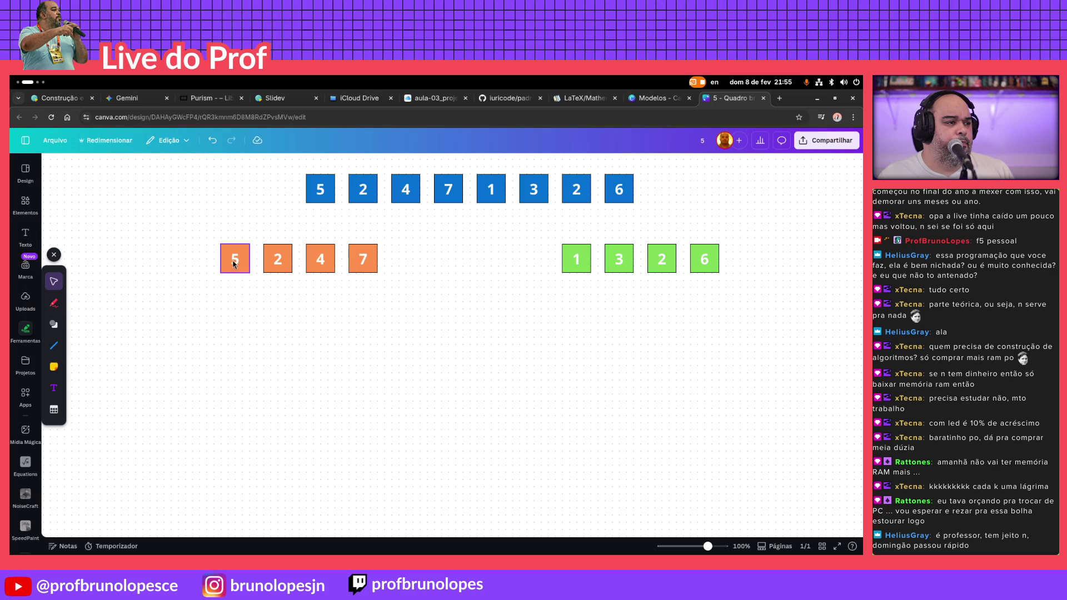
Change the four green boxes to a darker green, then select the orange boxes for recolouring
drag(752, 299, 555, 227)
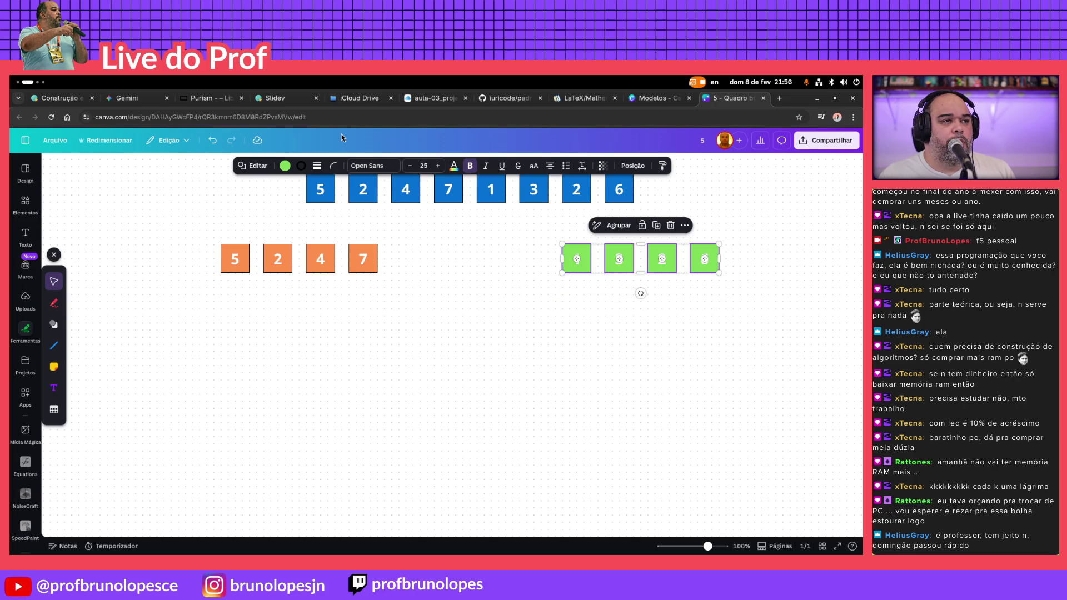
click(284, 165)
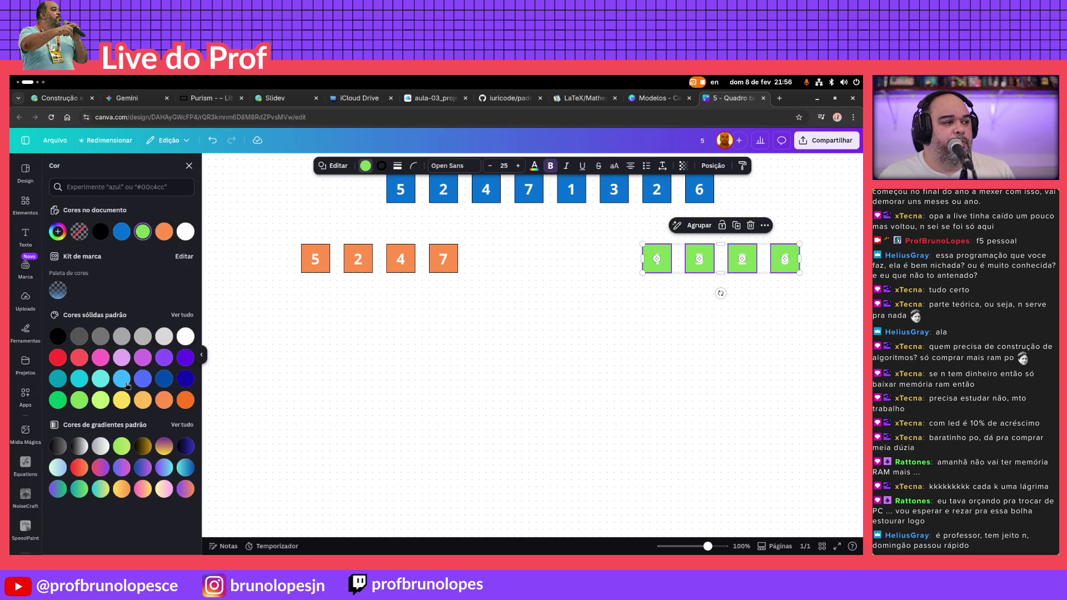
click(59, 401)
key(Escape)
drag(395, 324, 185, 232)
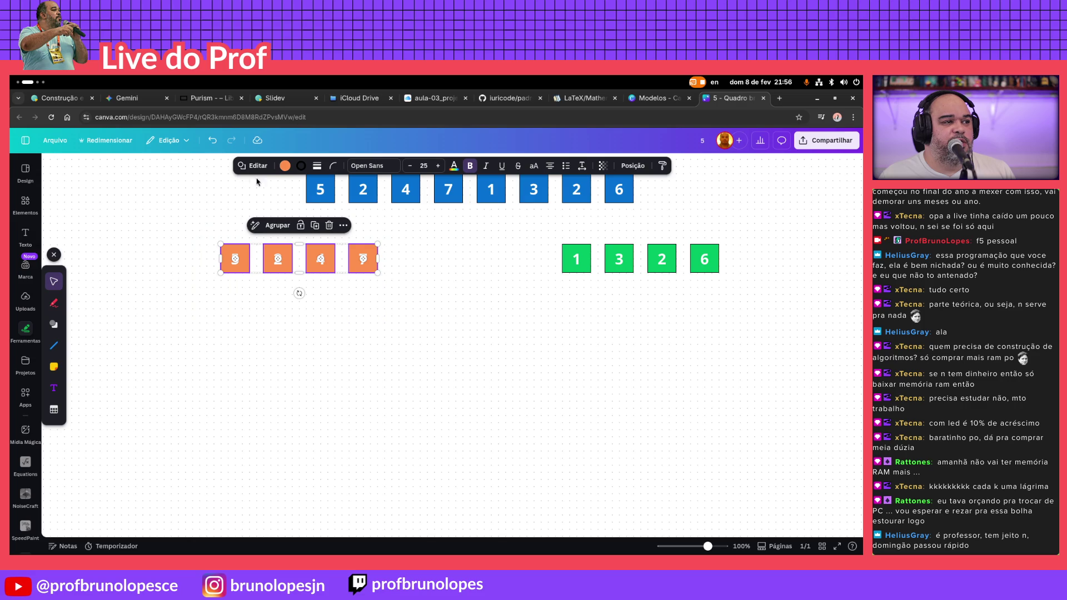
click(285, 165)
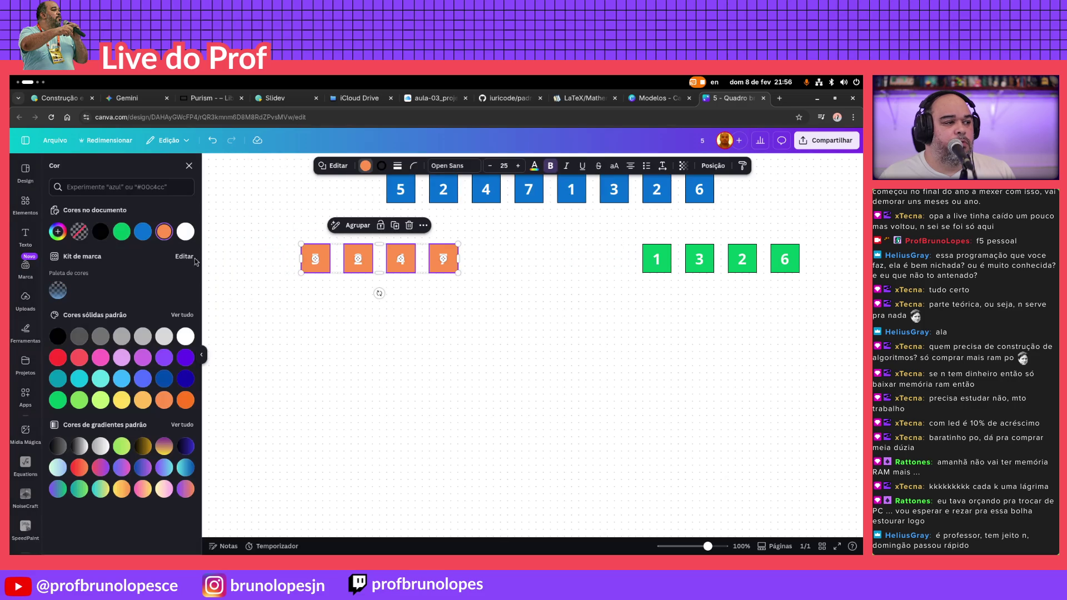
Recolour the four orange boxes to a darker orange
click(184, 401)
click(355, 363)
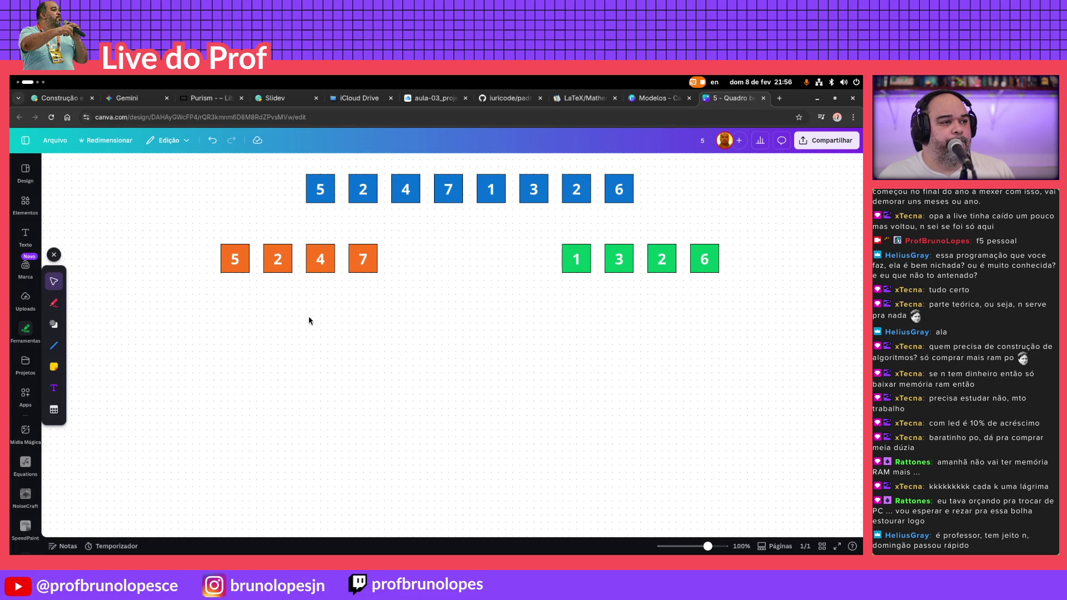
Duplicate orange boxes 5 and 2 into a new third row (after undoing a four-box duplicate)
drag(395, 335, 205, 228)
key(ctrl+d)
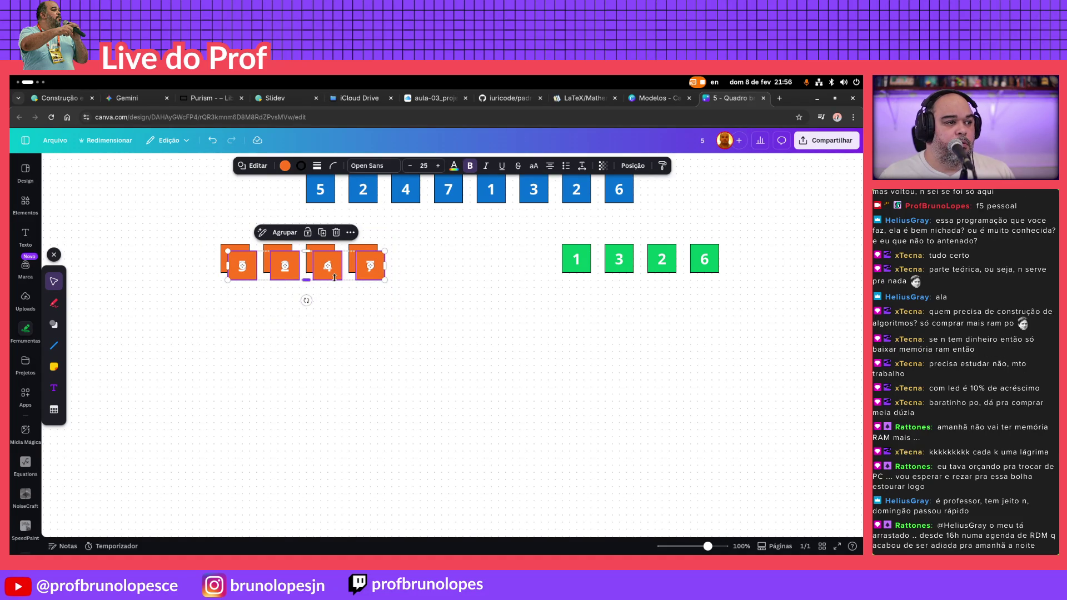
key(ctrl+z)
drag(285, 314, 203, 232)
key(ctrl+d)
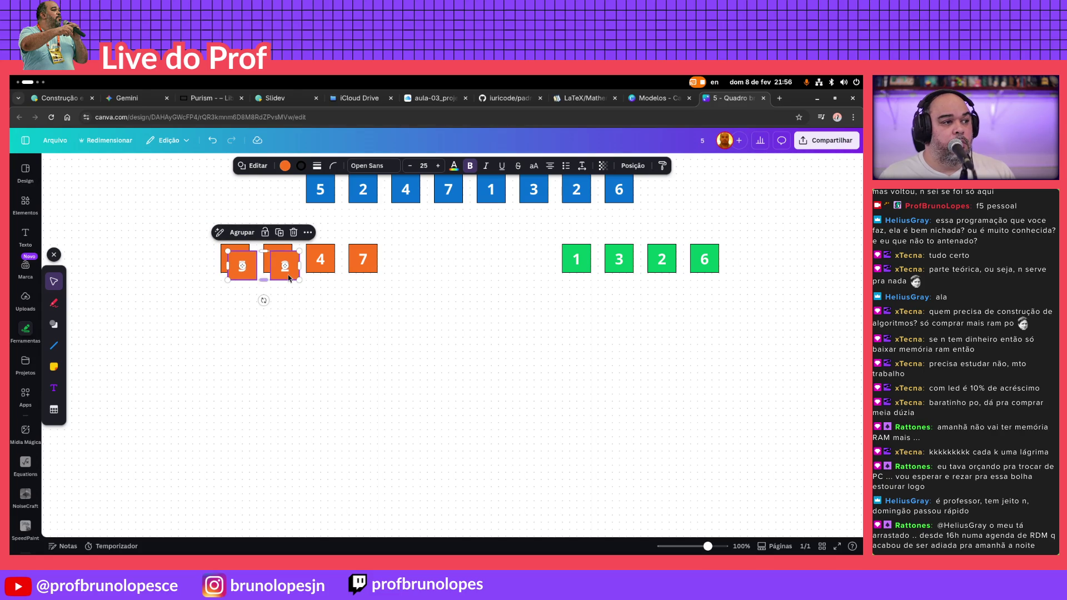
drag(289, 278, 237, 327)
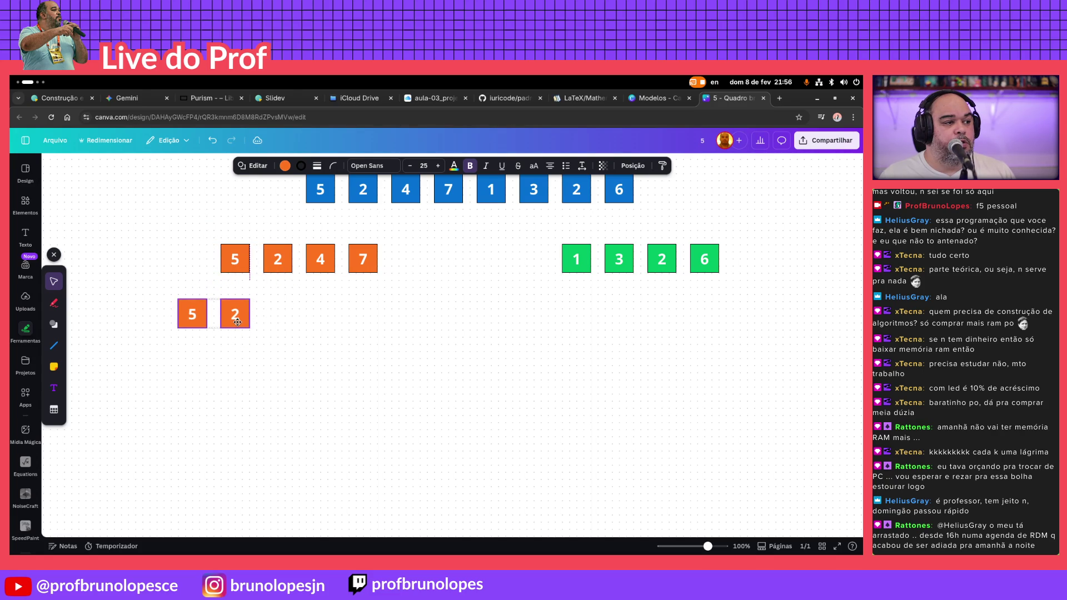
drag(237, 327, 241, 338)
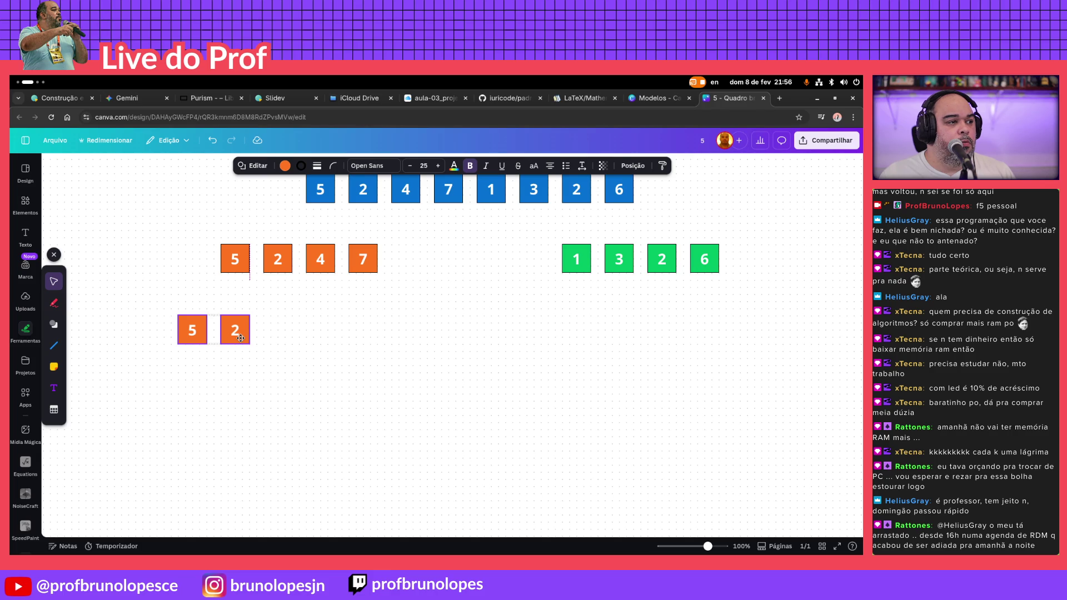
drag(241, 337, 241, 339)
Place copies of orange boxes 4 and 7 beside them in the third row
drag(417, 317, 301, 243)
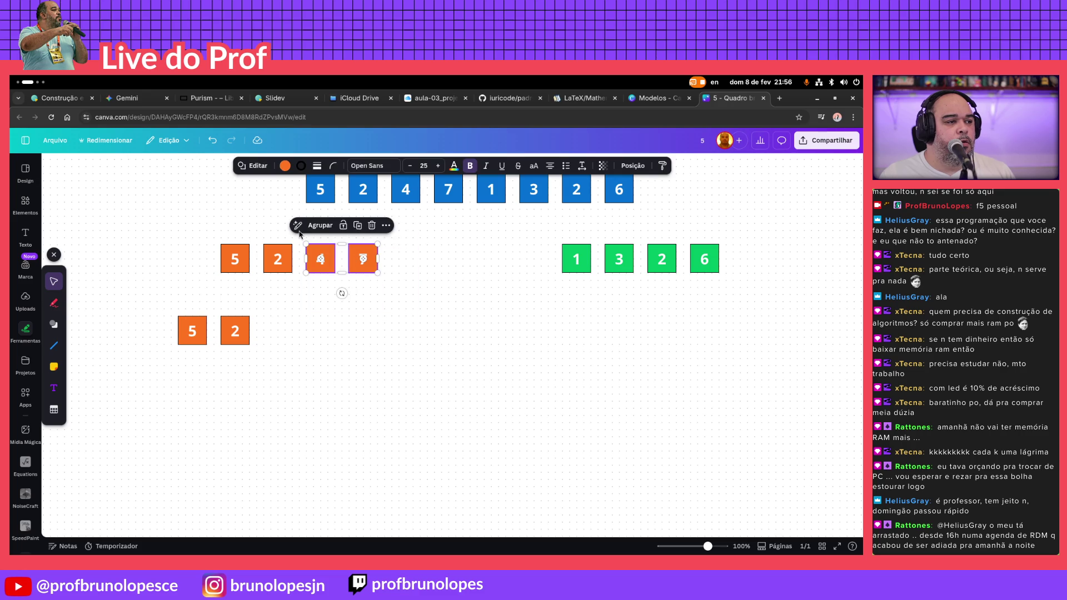
drag(360, 270, 402, 335)
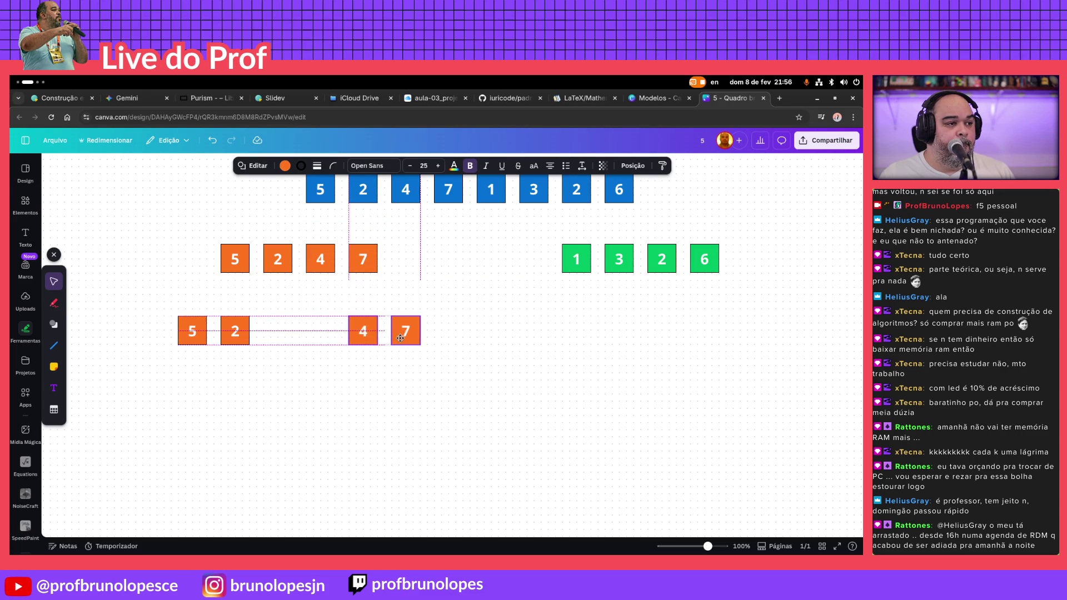
click(550, 325)
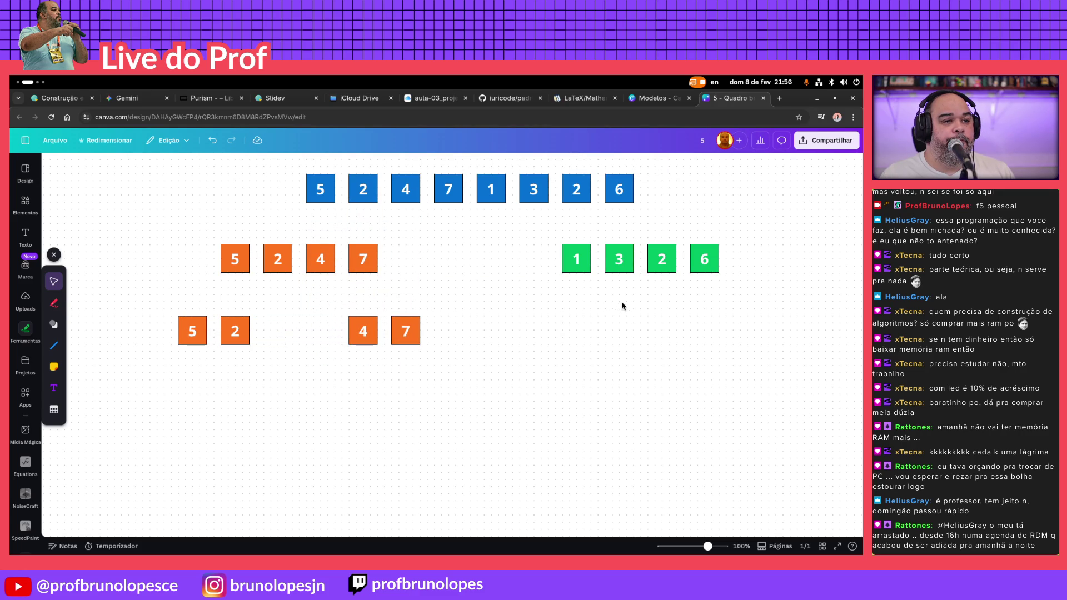
Duplicate green pairs 1, 3 and 2, 6 down into the third row
drag(637, 302, 531, 230)
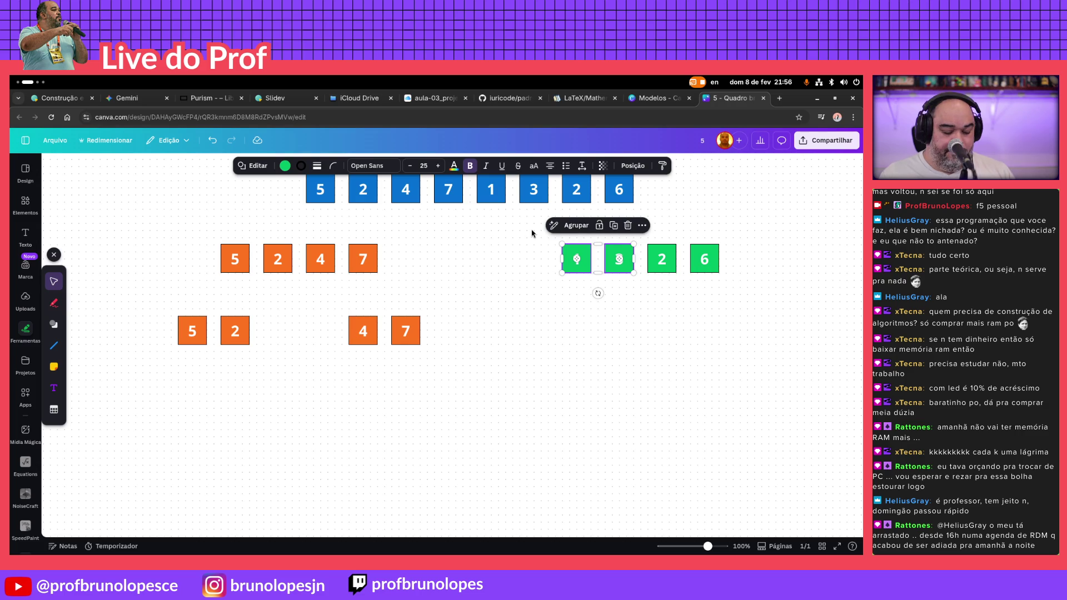
key(ctrl+d)
drag(628, 271, 575, 332)
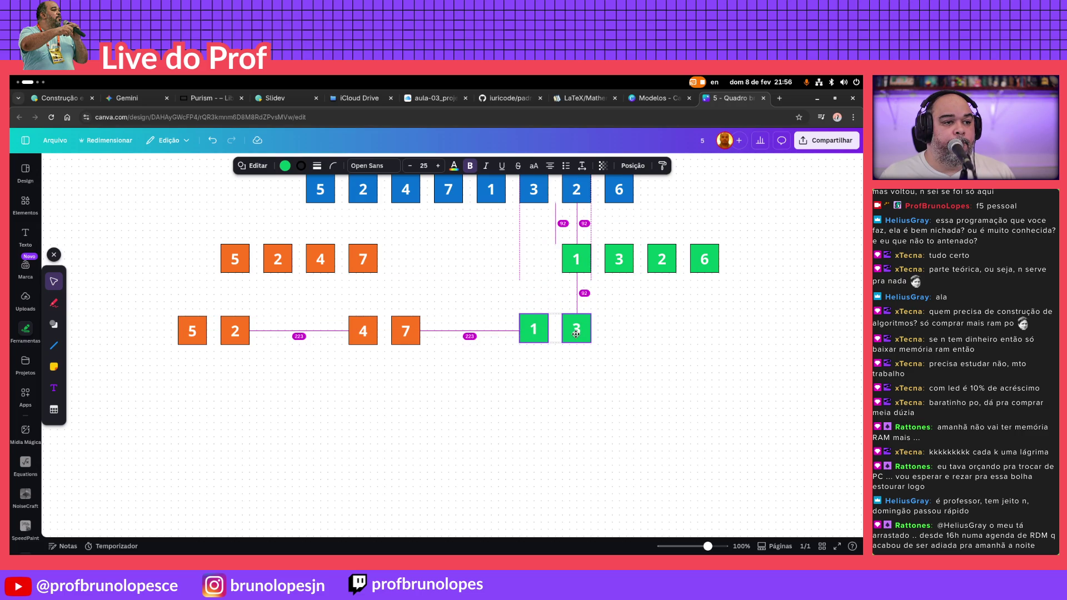
drag(756, 316, 642, 230)
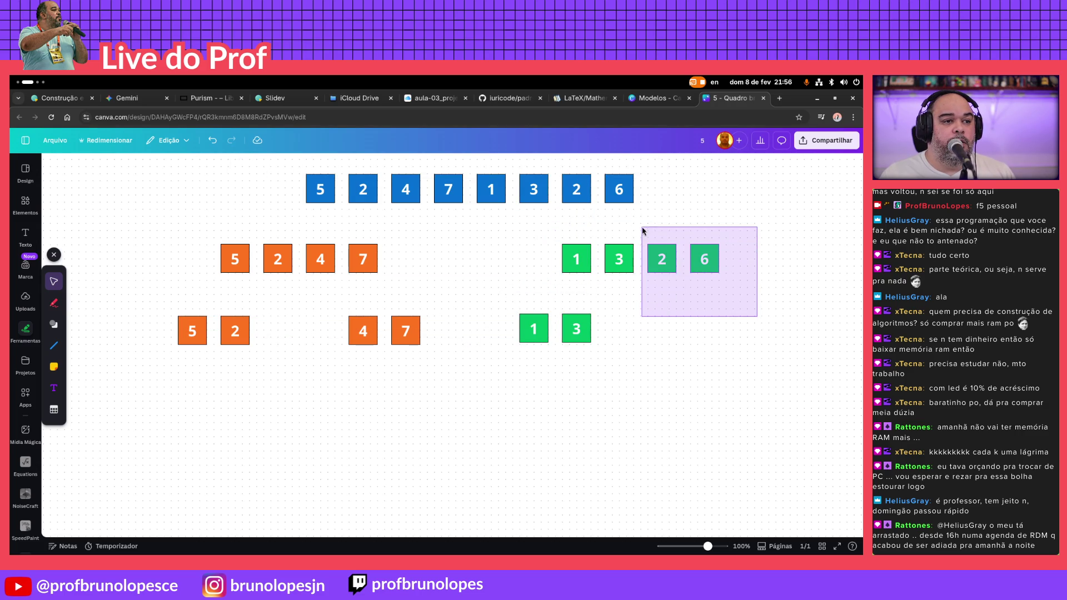
drag(699, 272, 741, 337)
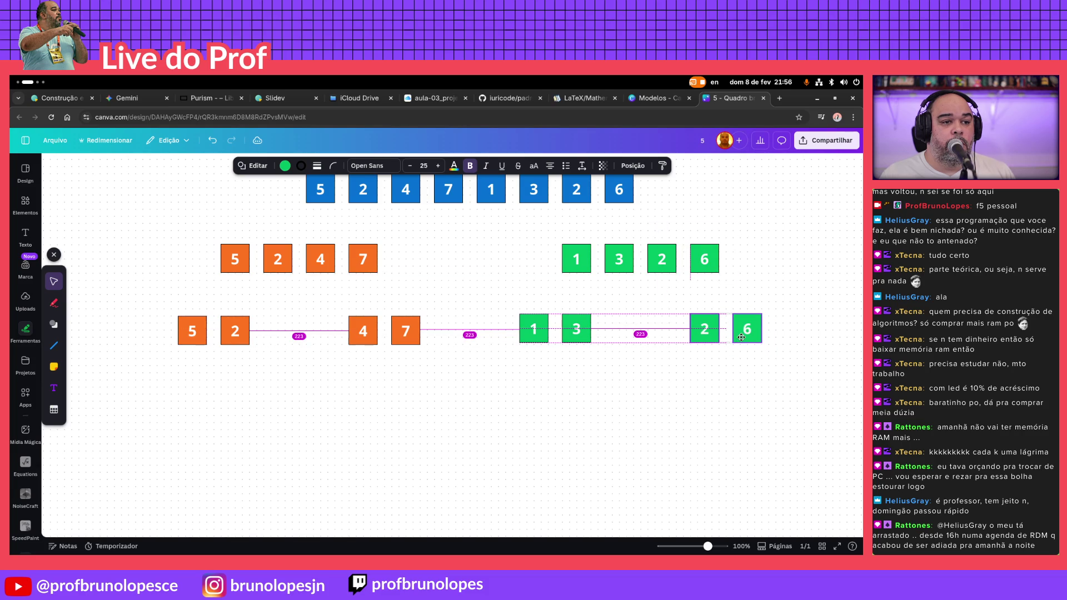
drag(742, 335, 741, 337)
click(533, 417)
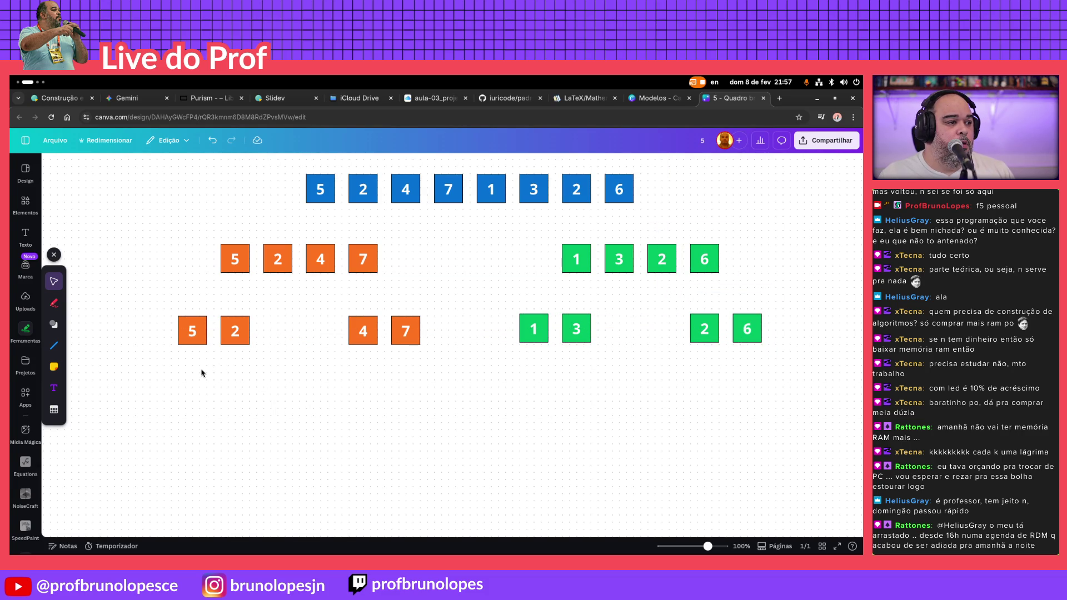
Copy orange 5, 2, 4 and 7 down as spaced single boxes in a fourth row
mouse_move(191, 332)
mouse_down()
mouse_move(199, 338)
mouse_move(171, 389)
mouse_up()
click(226, 406)
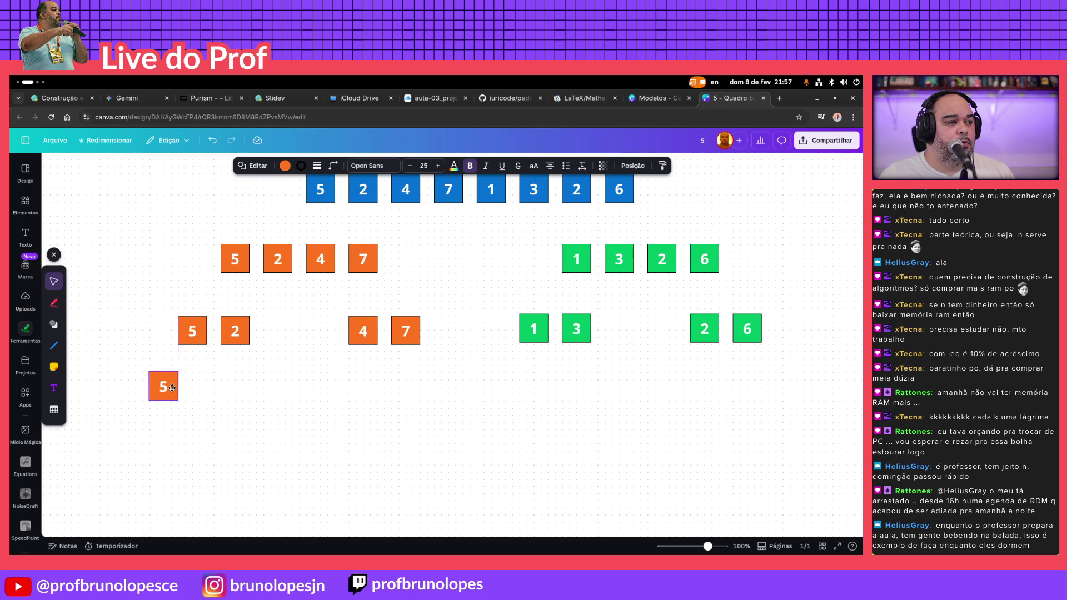
drag(171, 388, 171, 396)
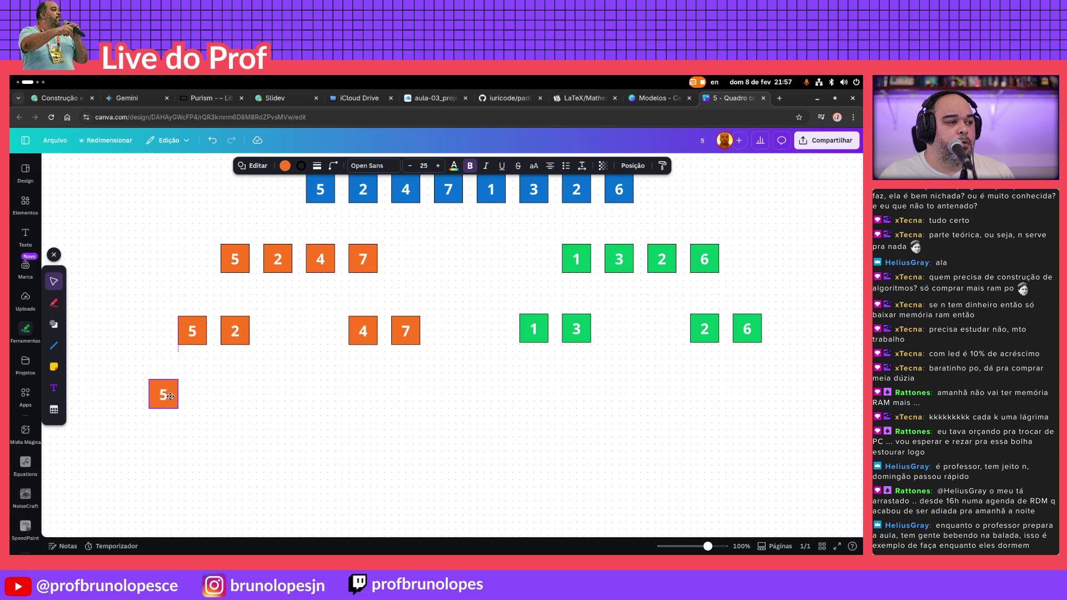
click(269, 362)
drag(234, 340, 266, 401)
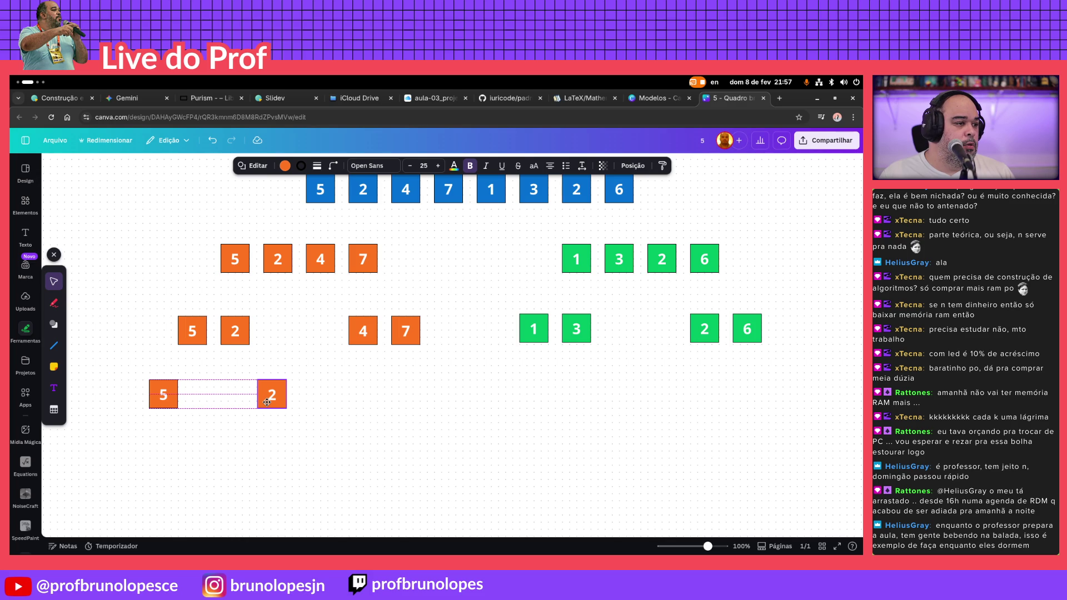
drag(266, 401, 264, 395)
click(374, 353)
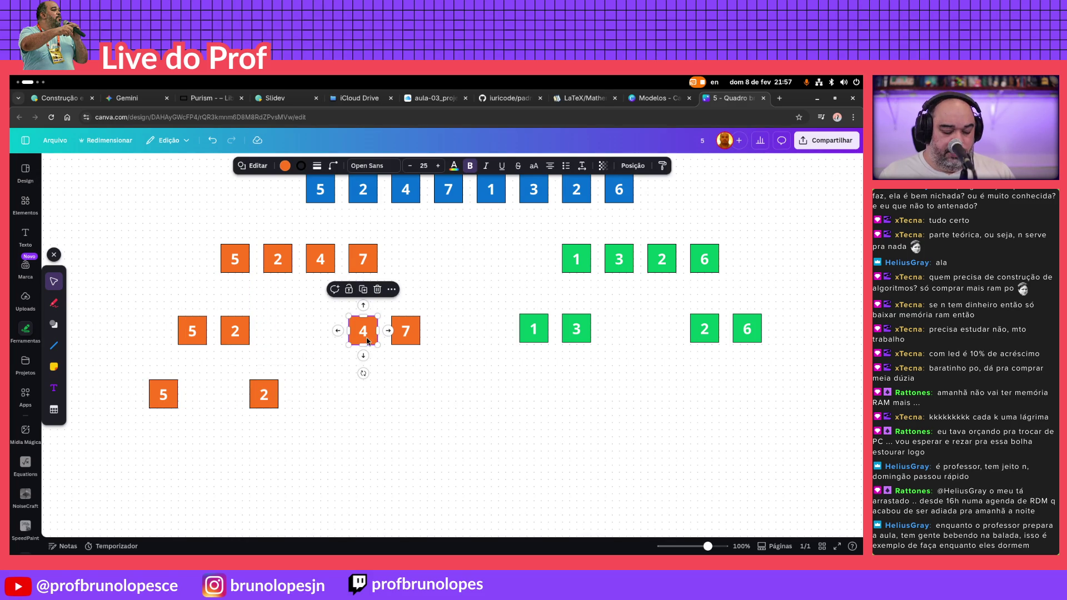
drag(368, 341, 333, 395)
click(411, 333)
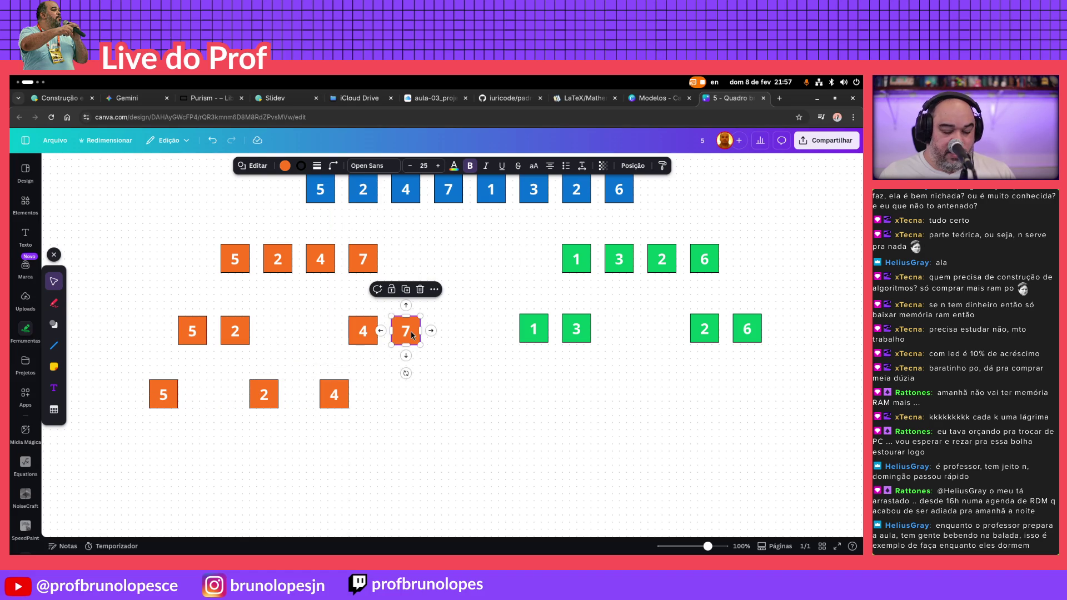
drag(412, 335, 434, 393)
Copy green 1, 3, 2 and 6 down as spaced single boxes completing the fourth row
click(523, 366)
drag(533, 328, 504, 399)
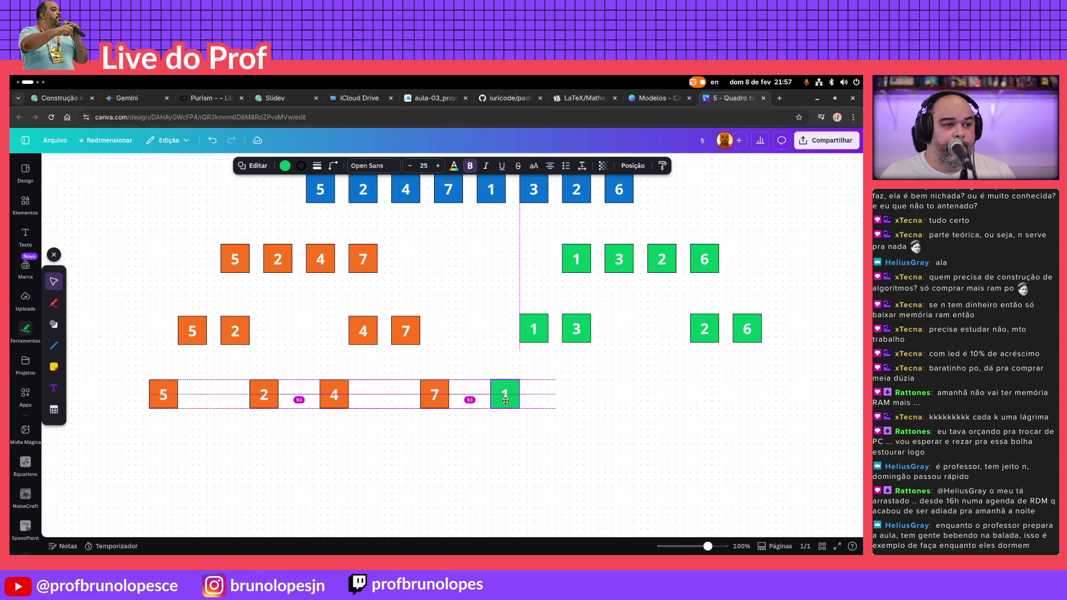
drag(575, 329, 603, 392)
click(704, 339)
drag(705, 339, 676, 393)
click(748, 340)
drag(748, 340, 780, 391)
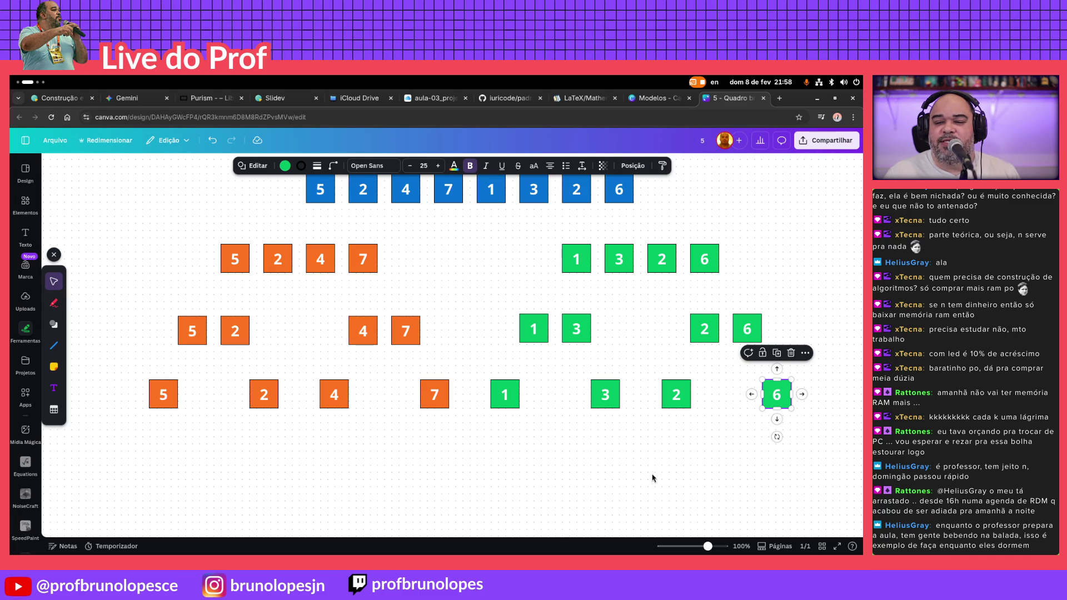
click(536, 474)
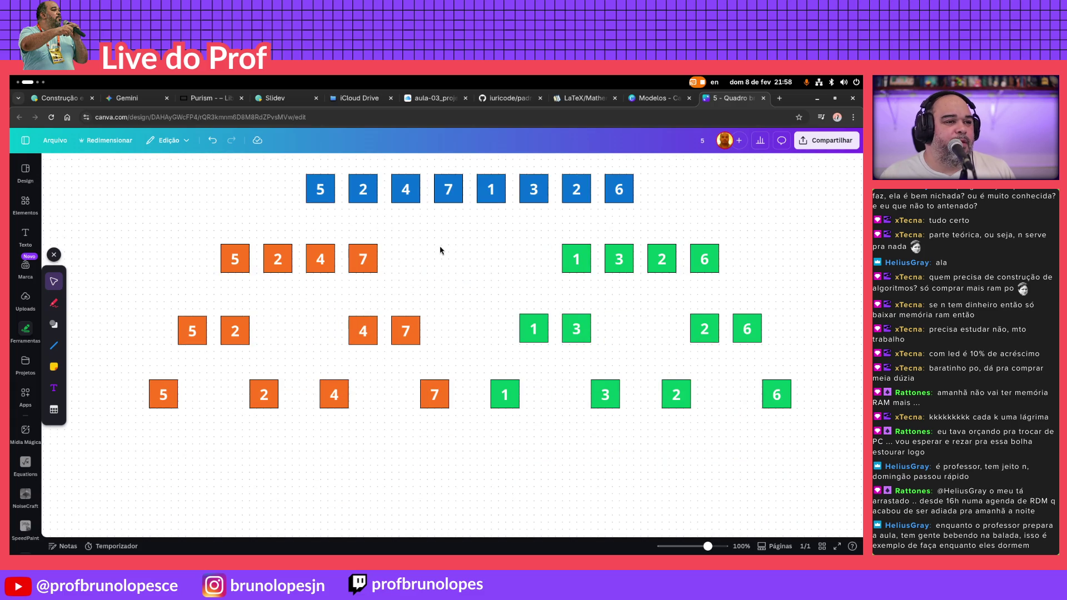
scroll(440, 250, up, 2)
scroll(265, 286, down, 2)
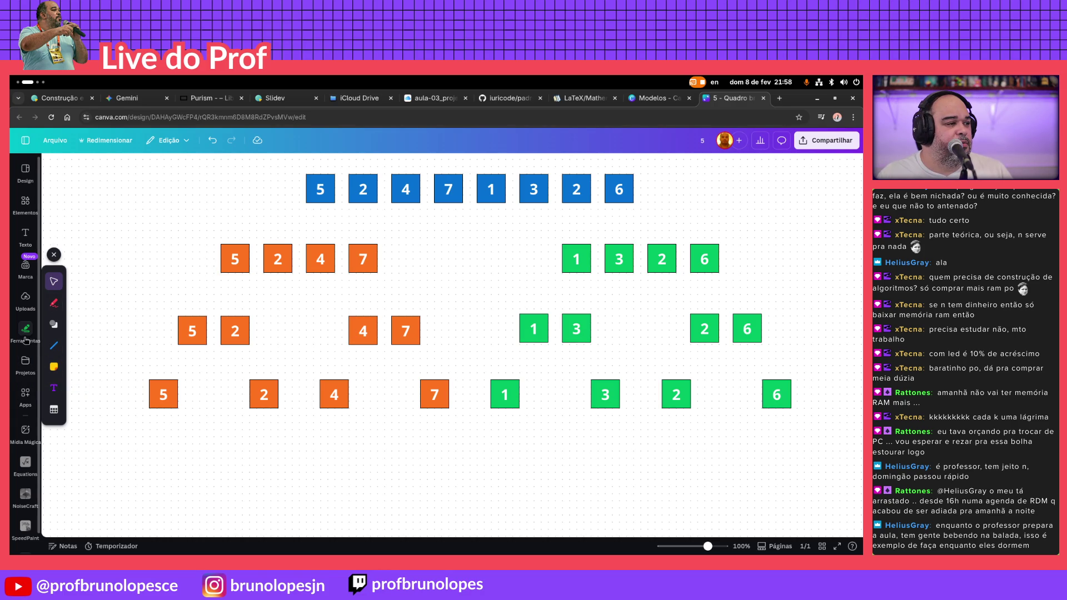
Add a green right arrow from Shapes and move it to the board's upper left
click(54, 324)
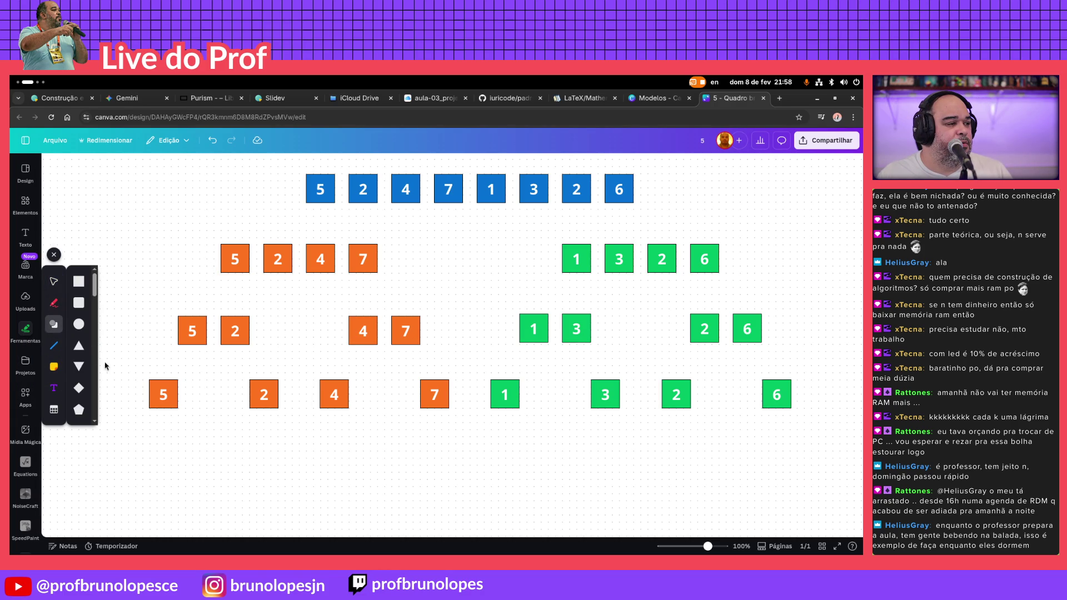
scroll(81, 330, down, 2)
scroll(81, 330, down, 1)
scroll(81, 330, down, 1)
scroll(82, 330, down, 1)
scroll(80, 331, down, 2)
scroll(81, 331, up, 1)
scroll(81, 332, up, 1)
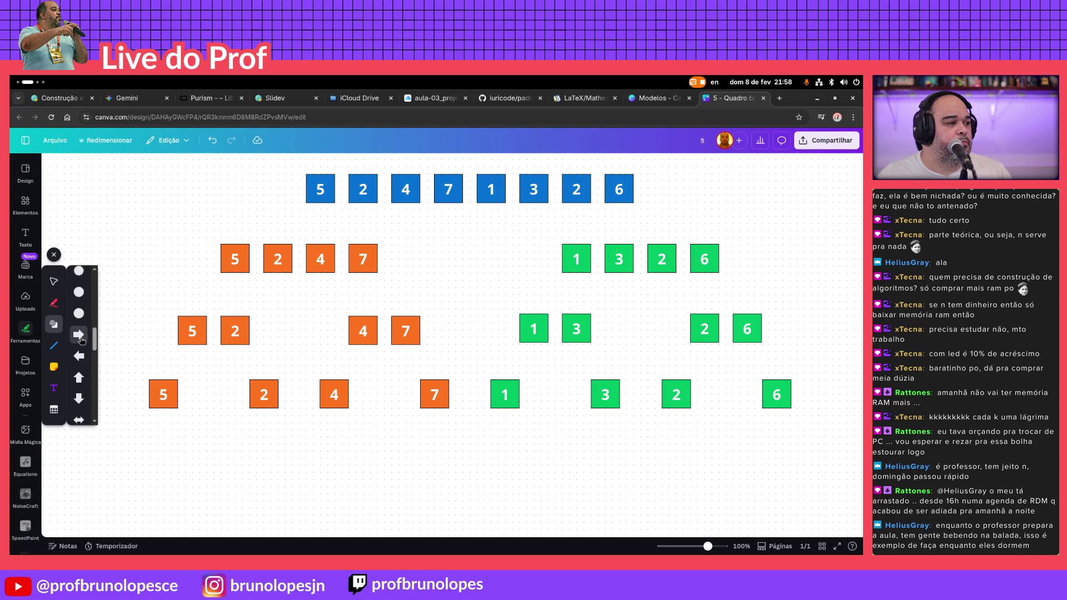
click(79, 334)
mouse_move(454, 349)
mouse_down()
mouse_move(150, 223)
mouse_move(143, 236)
mouse_up()
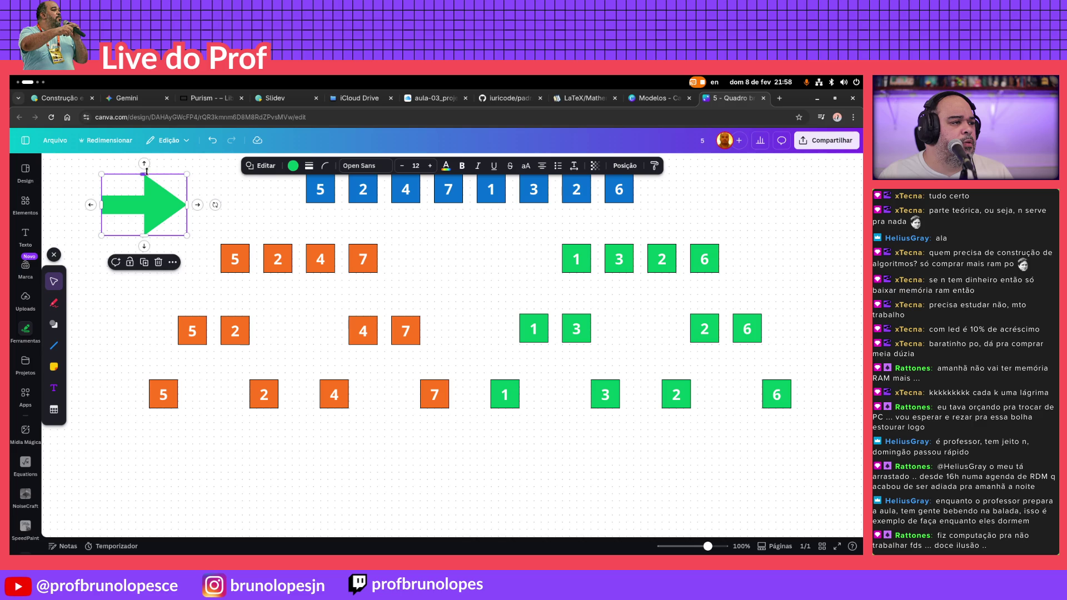
Shrink and flatten the arrow into a slim pointer level with the orange row
mouse_move(148, 173)
mouse_down()
mouse_move(147, 202)
mouse_move(146, 176)
mouse_up()
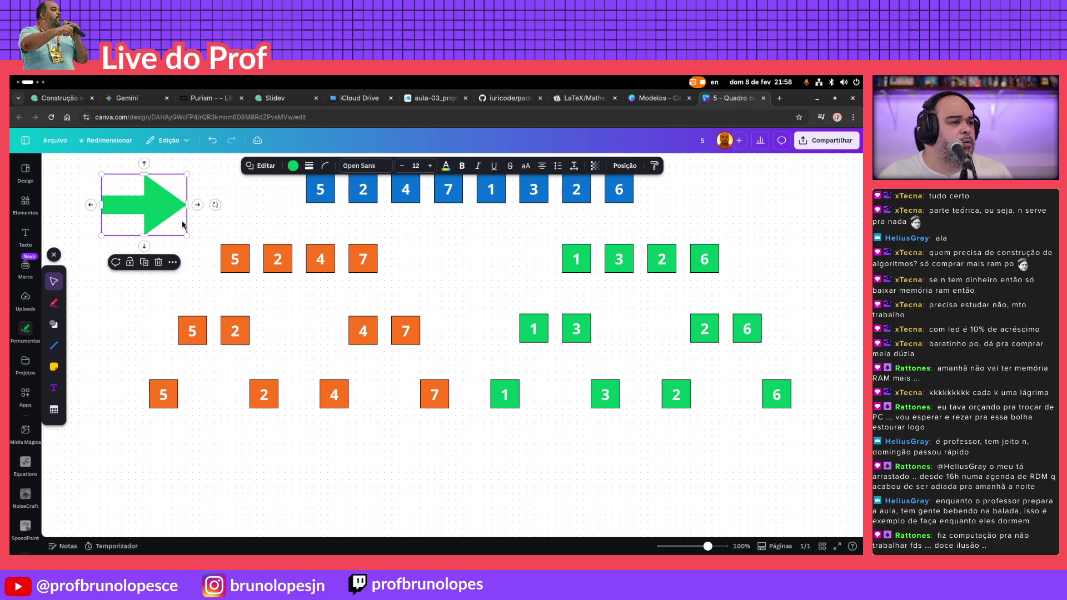
mouse_move(186, 236)
mouse_down()
mouse_move(131, 196)
mouse_move(172, 185)
mouse_up()
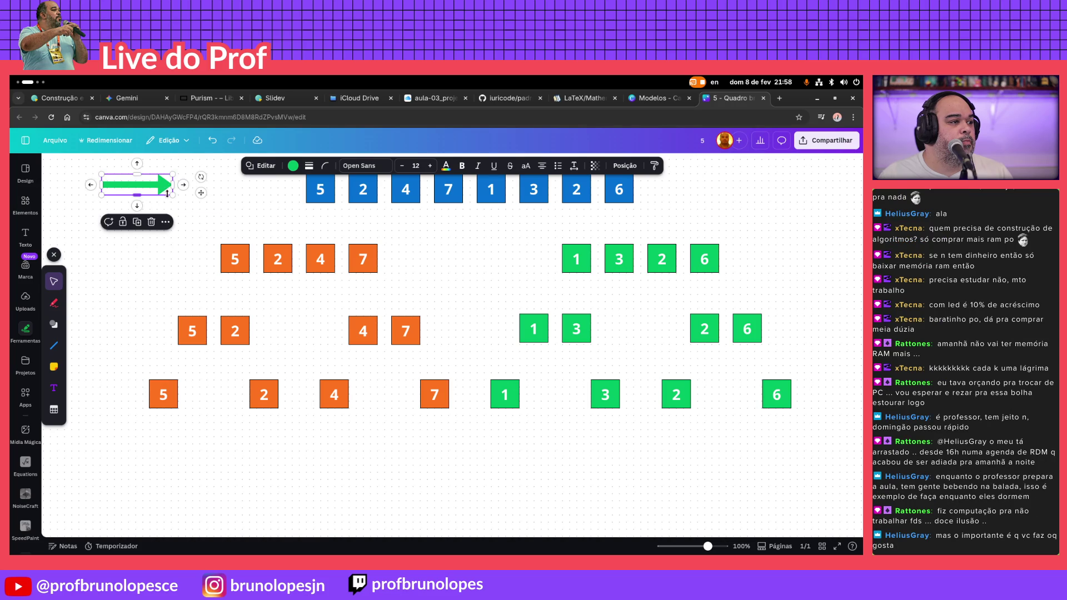
mouse_move(174, 194)
mouse_down()
mouse_move(150, 188)
mouse_move(185, 182)
mouse_move(149, 251)
mouse_up()
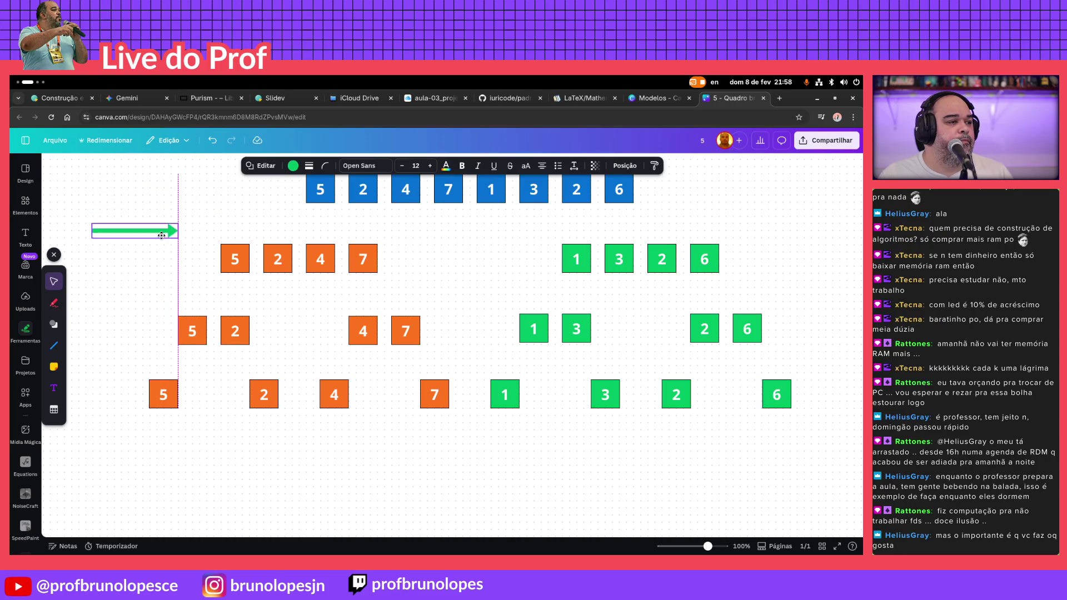
Delete the accidentally inserted table
click(54, 410)
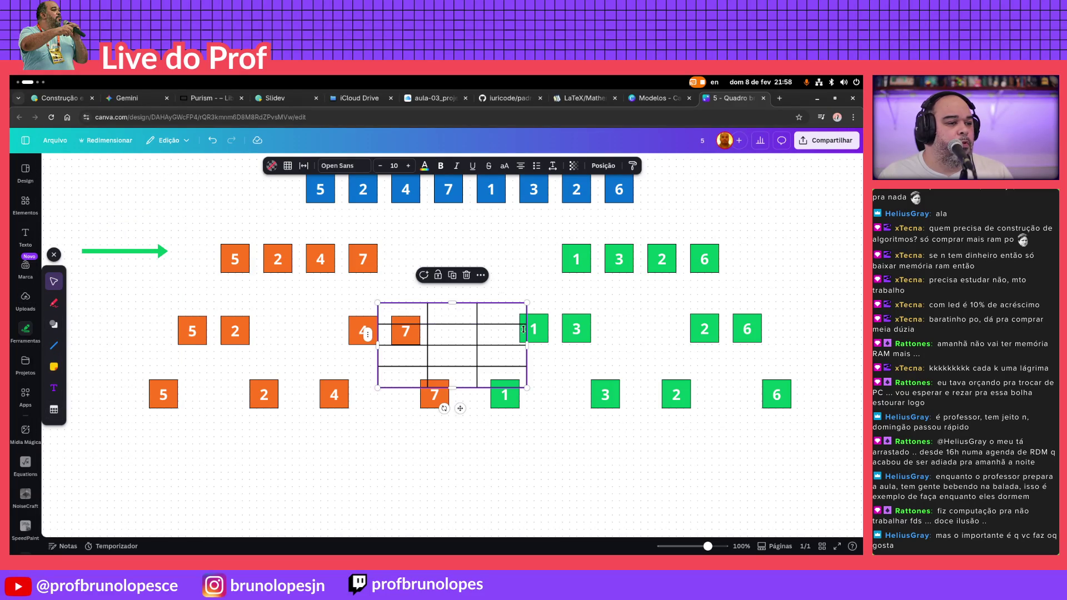
key(Delete)
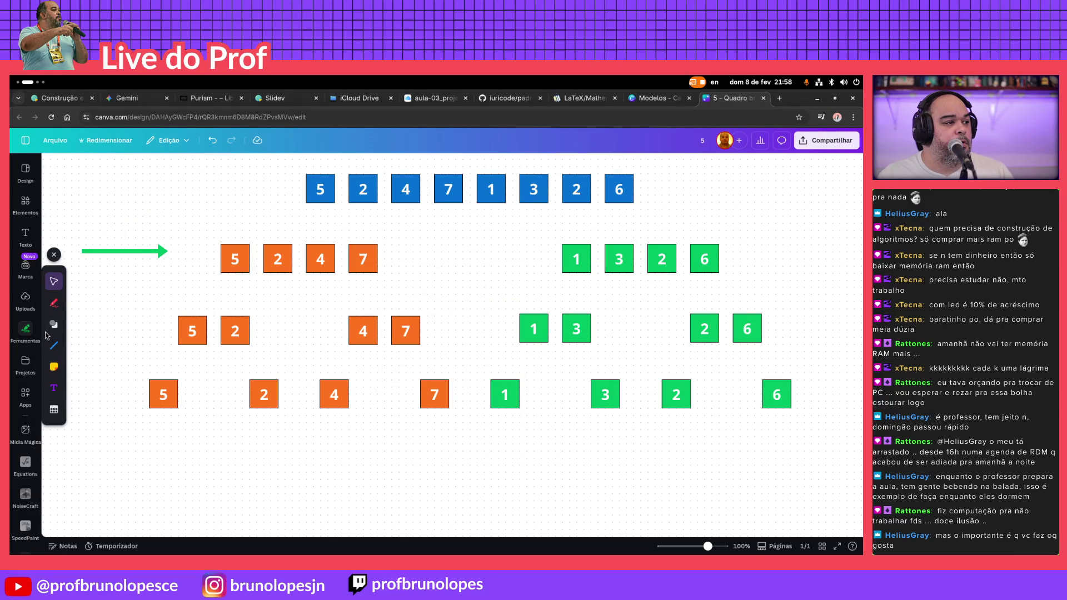
click(54, 324)
scroll(79, 345, down, 3)
scroll(79, 344, down, 2)
scroll(78, 343, down, 2)
scroll(79, 342, down, 2)
scroll(81, 339, down, 2)
scroll(80, 338, down, 3)
scroll(81, 337, up, 3)
scroll(80, 333, up, 3)
scroll(79, 322, up, 5)
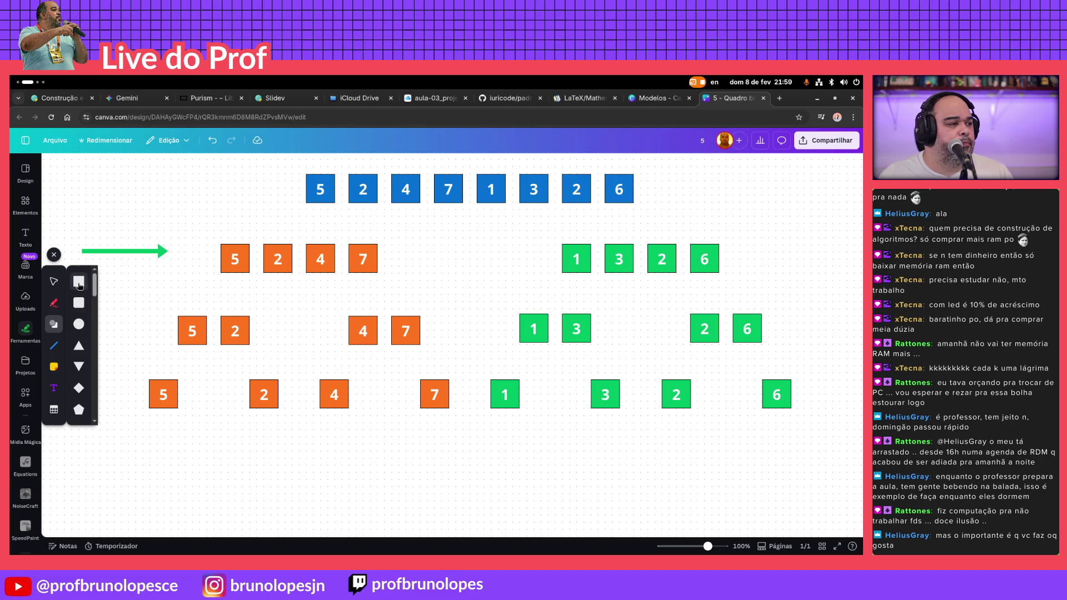
Add a green square, flatten it into a thin bar and stretch it beneath blue tiles 5, 2, 4, 7
click(79, 283)
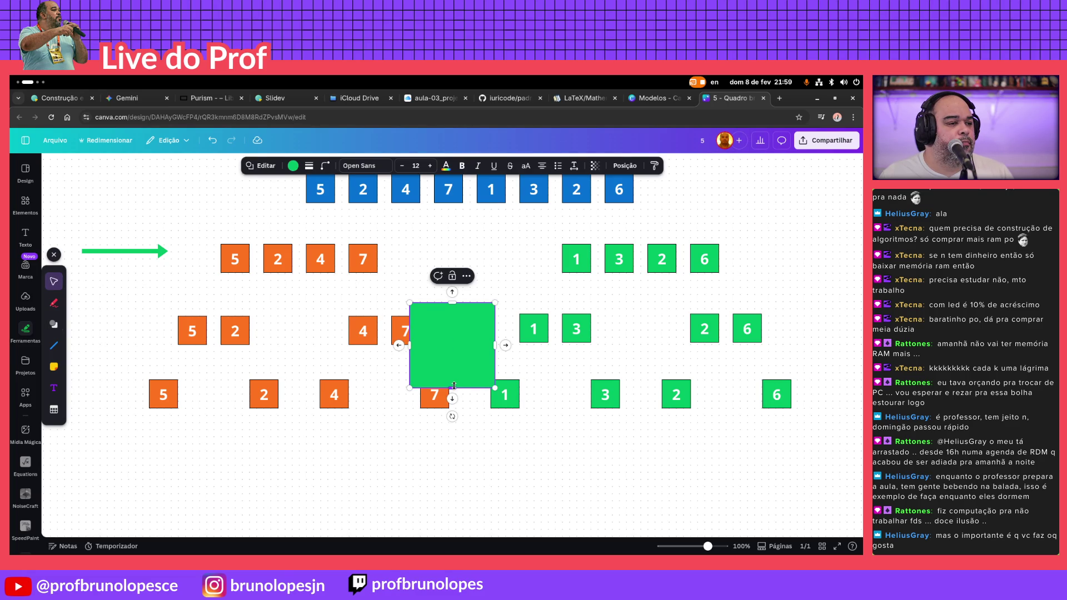
drag(452, 385, 444, 307)
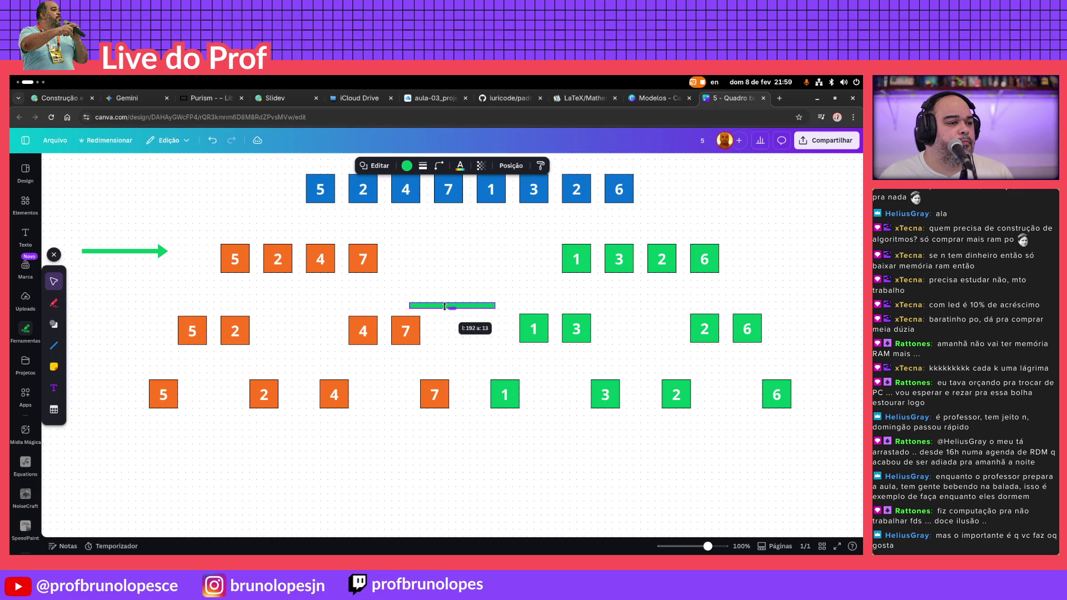
mouse_move(468, 305)
mouse_down()
mouse_move(416, 255)
mouse_move(340, 213)
mouse_move(359, 210)
mouse_up()
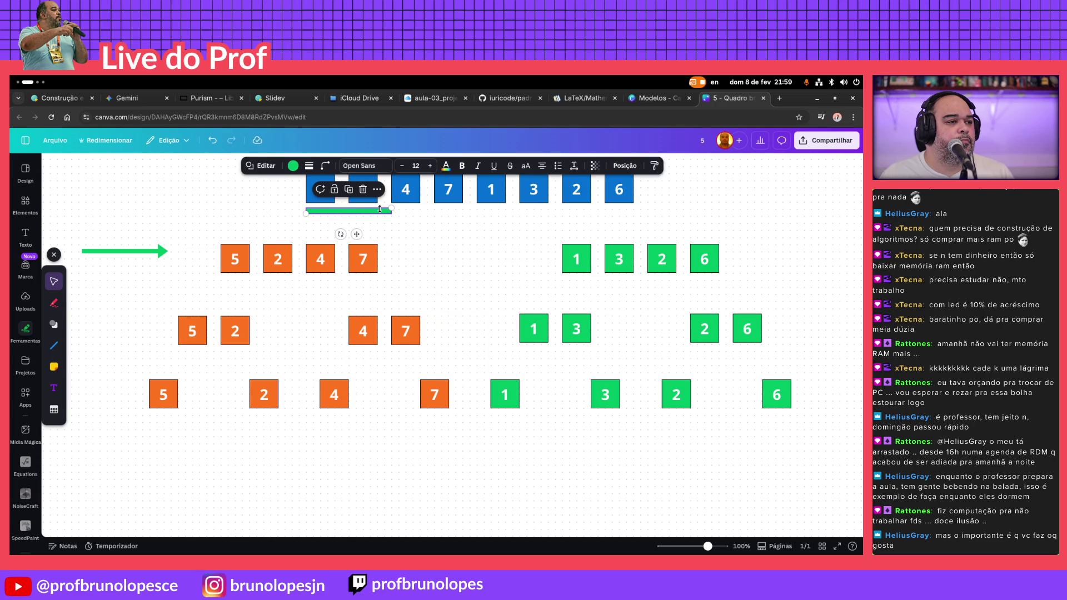
click(412, 237)
click(380, 212)
drag(391, 210, 463, 211)
Rotate the green arrow to point diagonally down from the bar and shorten it
click(150, 253)
mouse_move(117, 287)
mouse_down()
mouse_move(117, 248)
mouse_move(127, 258)
mouse_move(384, 210)
mouse_up()
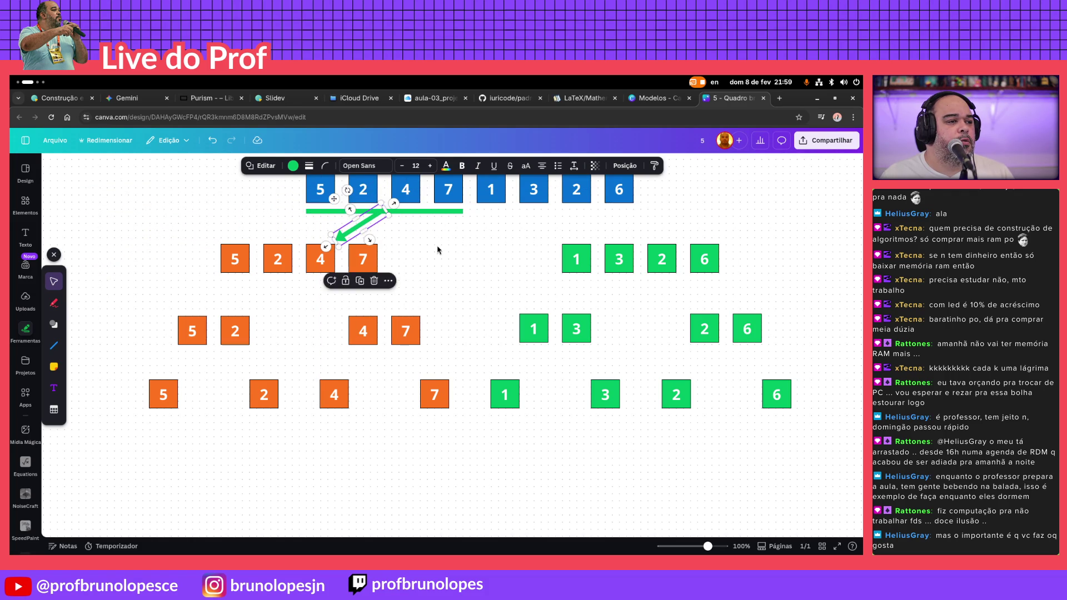
click(428, 275)
click(383, 213)
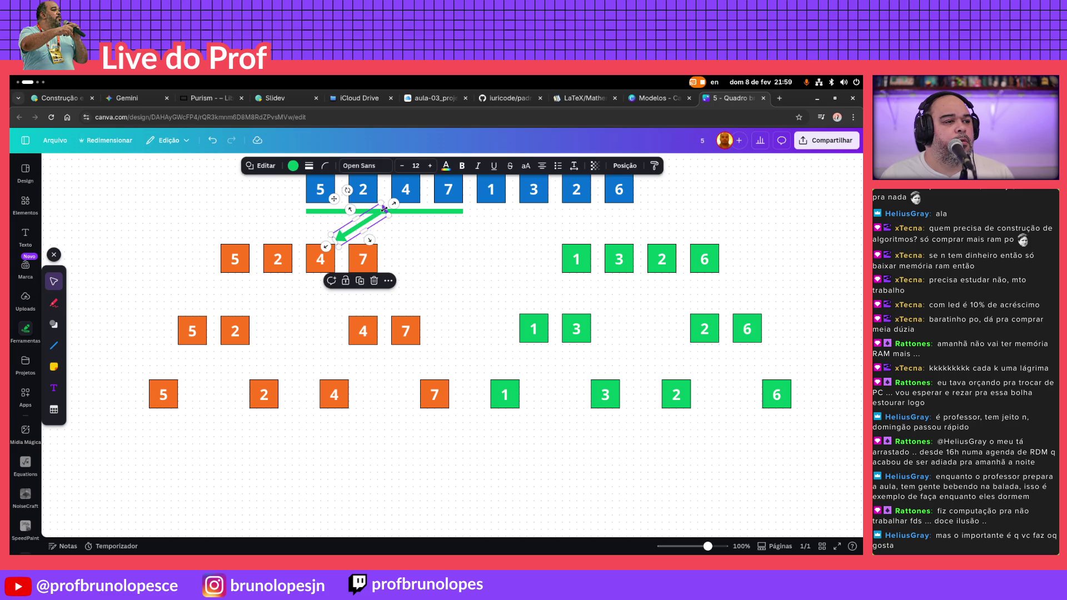
click(416, 244)
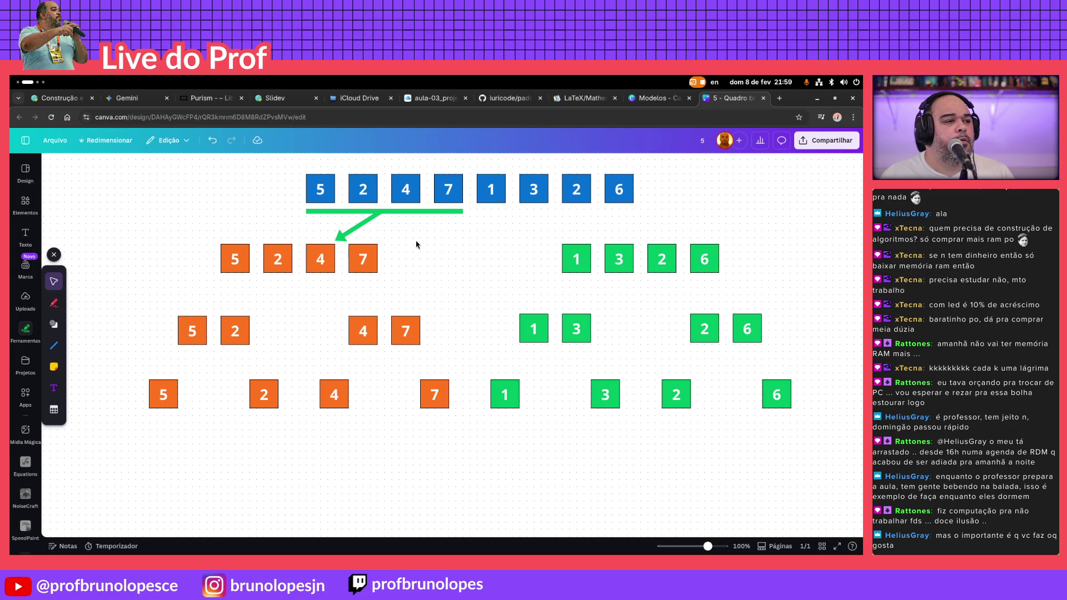
click(343, 239)
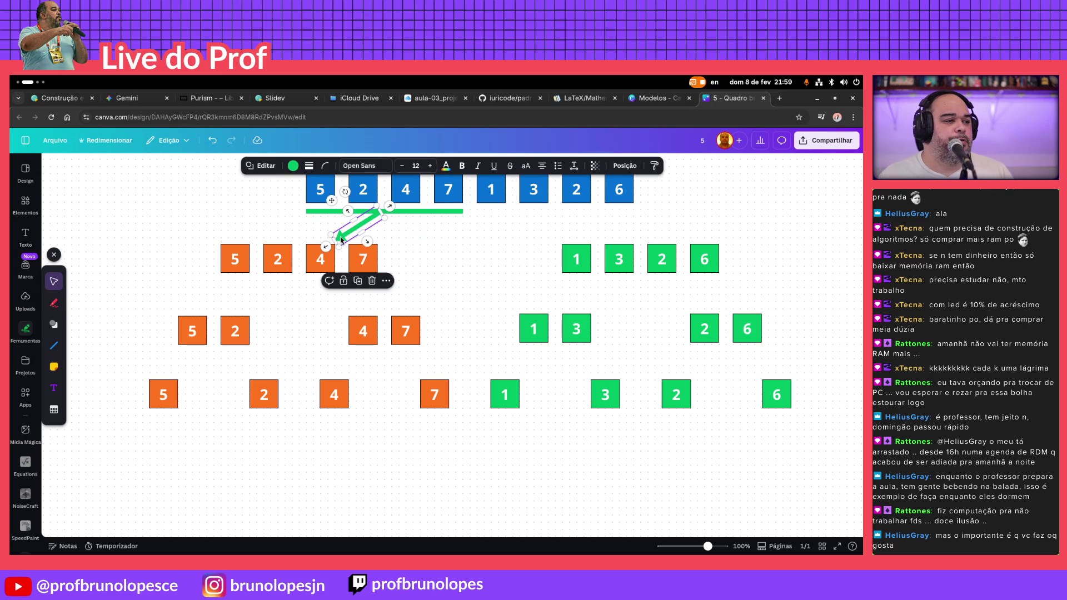
drag(334, 241, 342, 229)
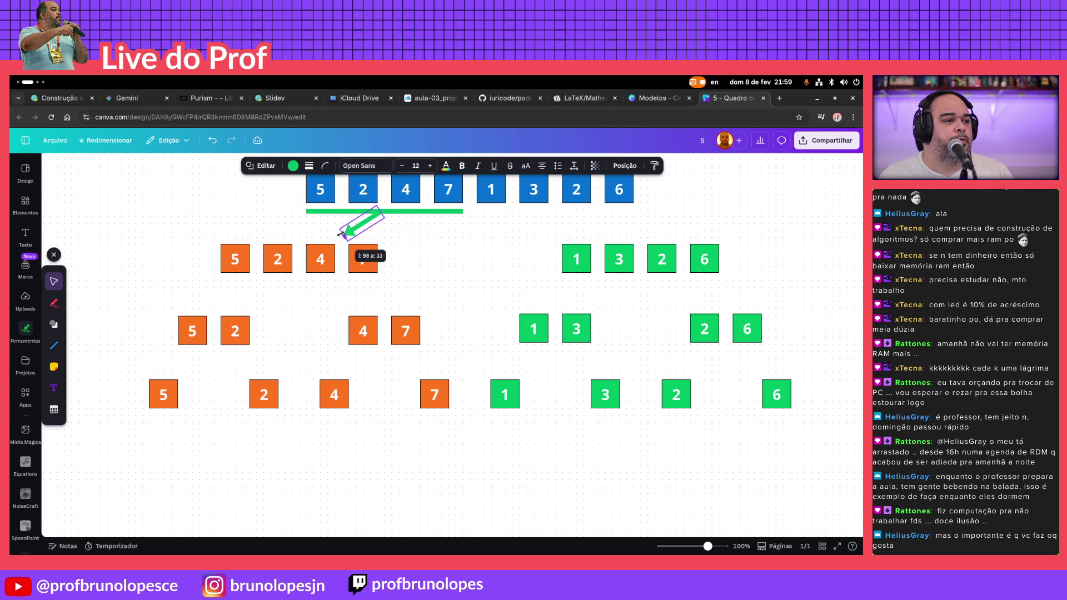
click(450, 250)
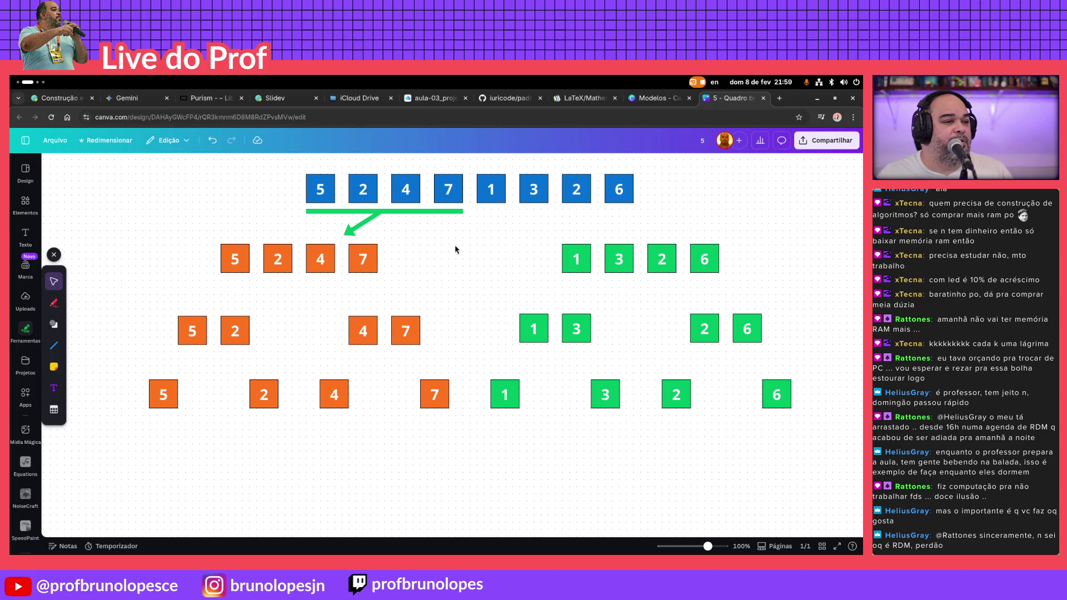
Recolour the diagonal arrow and the bar under 5, 2, 4, 7 to orange
click(371, 222)
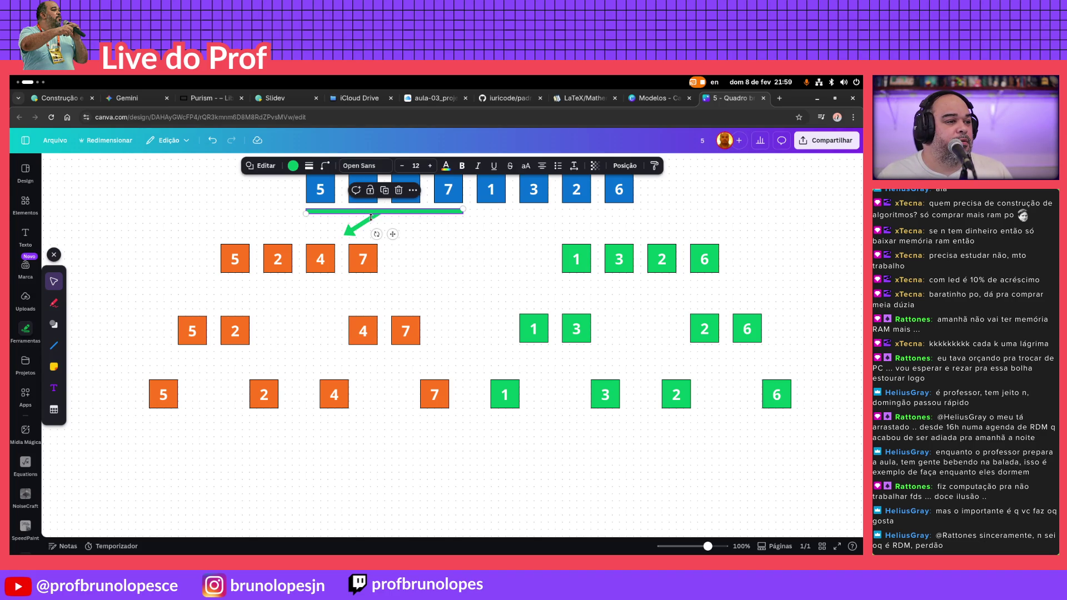
right_click(372, 222)
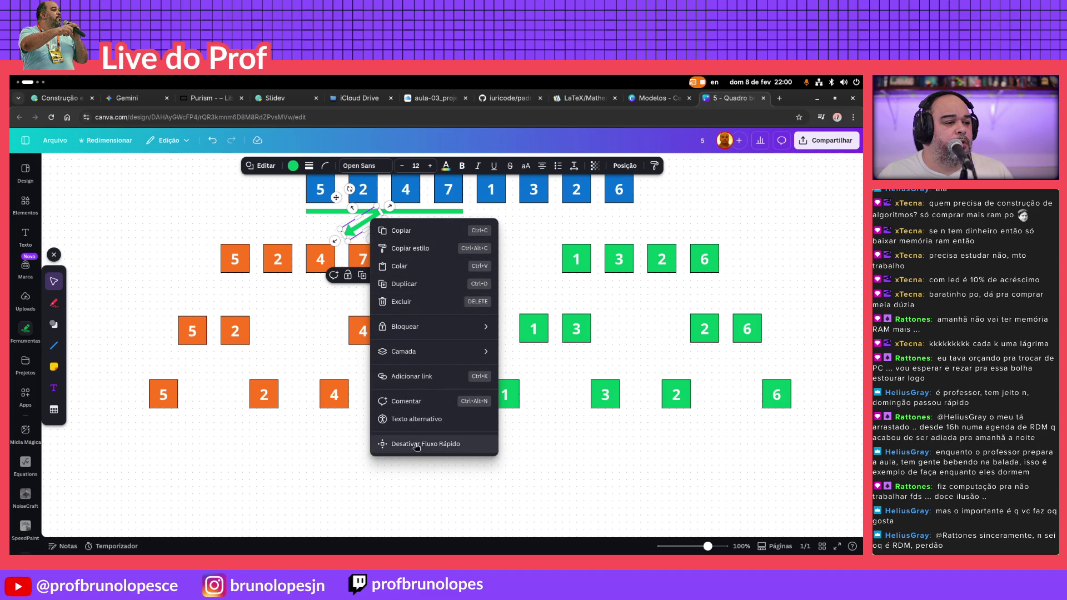
click(293, 165)
click(293, 165)
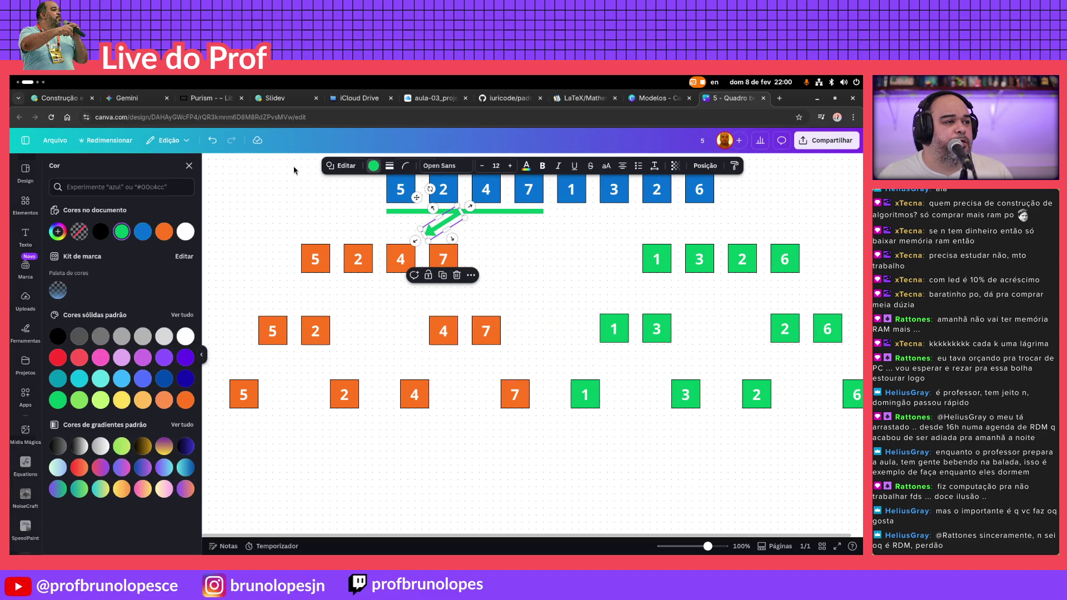
click(185, 400)
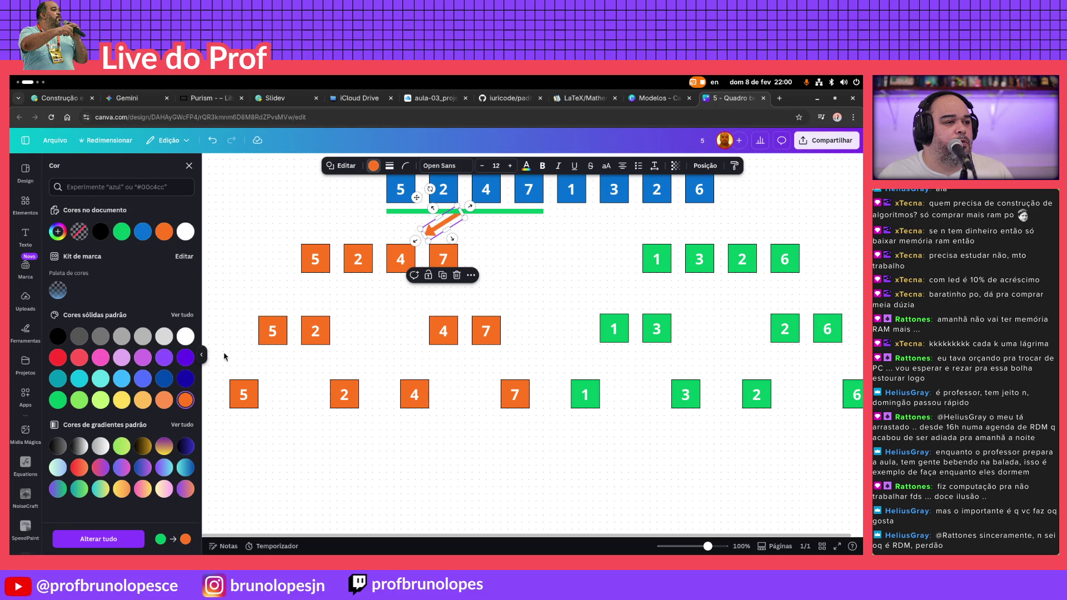
click(519, 211)
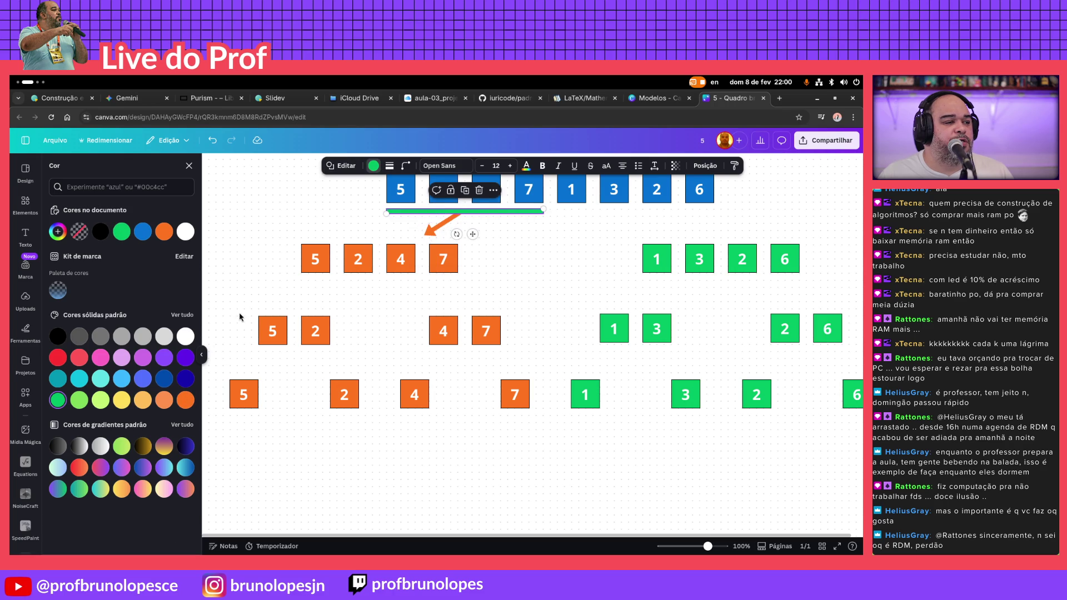
click(185, 401)
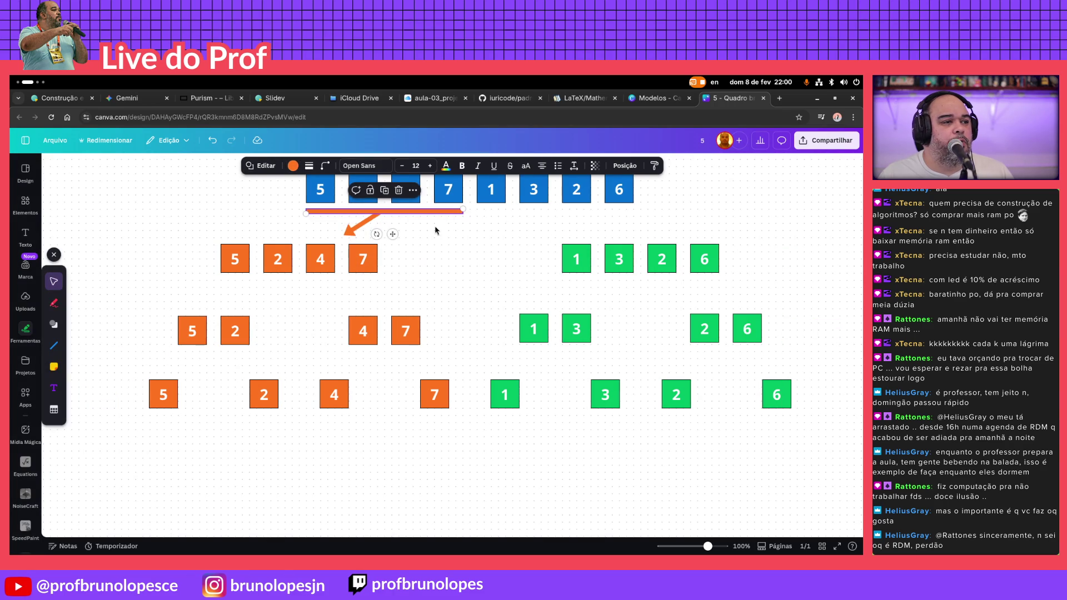
Group the orange bar and arrow into one object (Agrupar)
shift+click(368, 224)
right_click(368, 224)
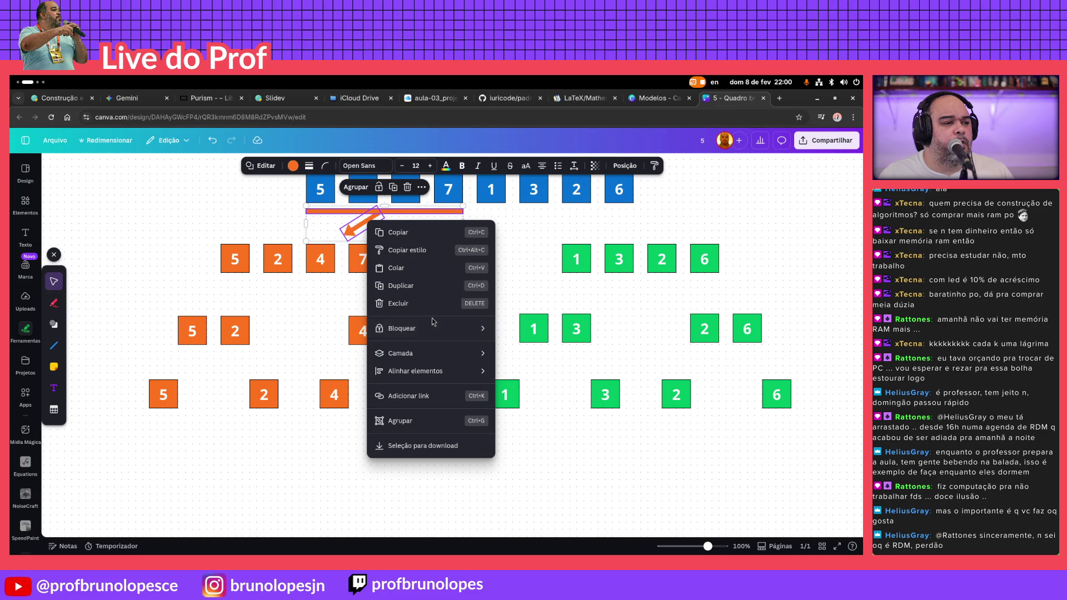
click(442, 420)
click(503, 242)
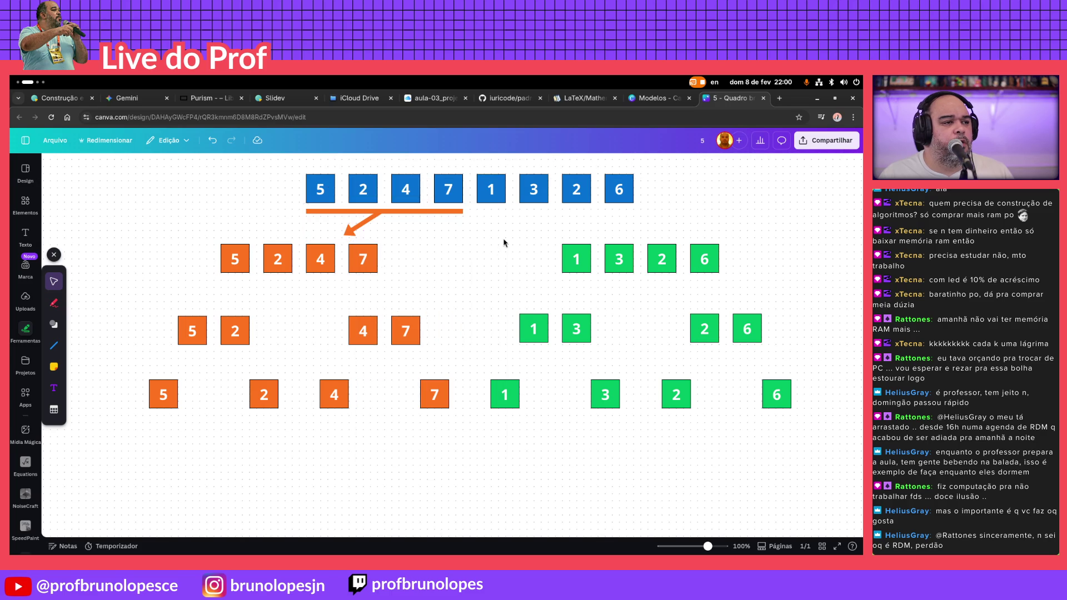
Duplicate the group and place the copy beneath blue tiles 1, 3, 2, 6
click(403, 216)
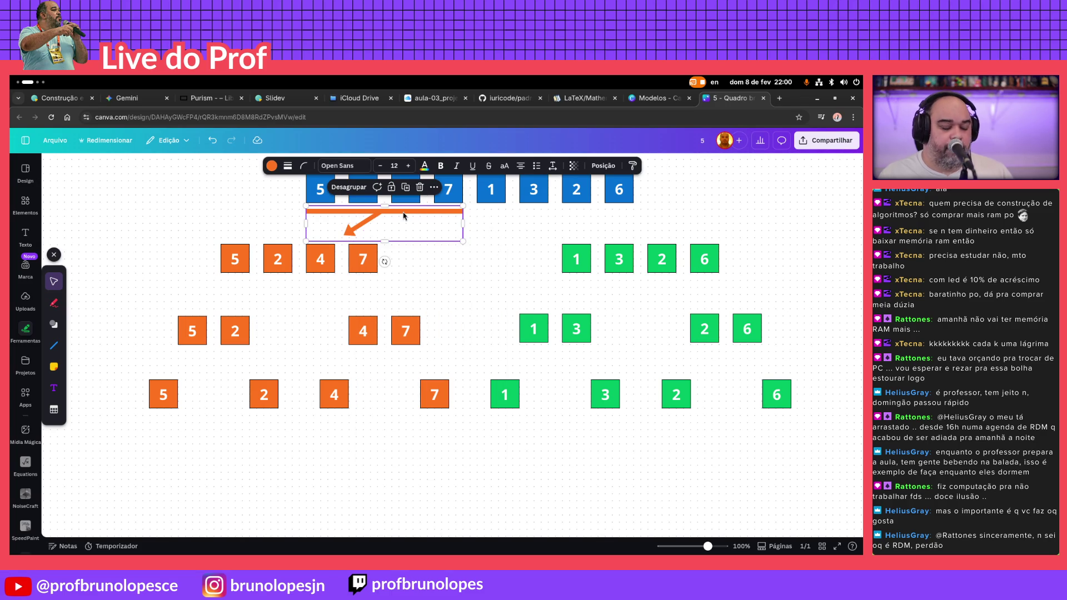
key(ctrl+d)
drag(432, 222, 609, 217)
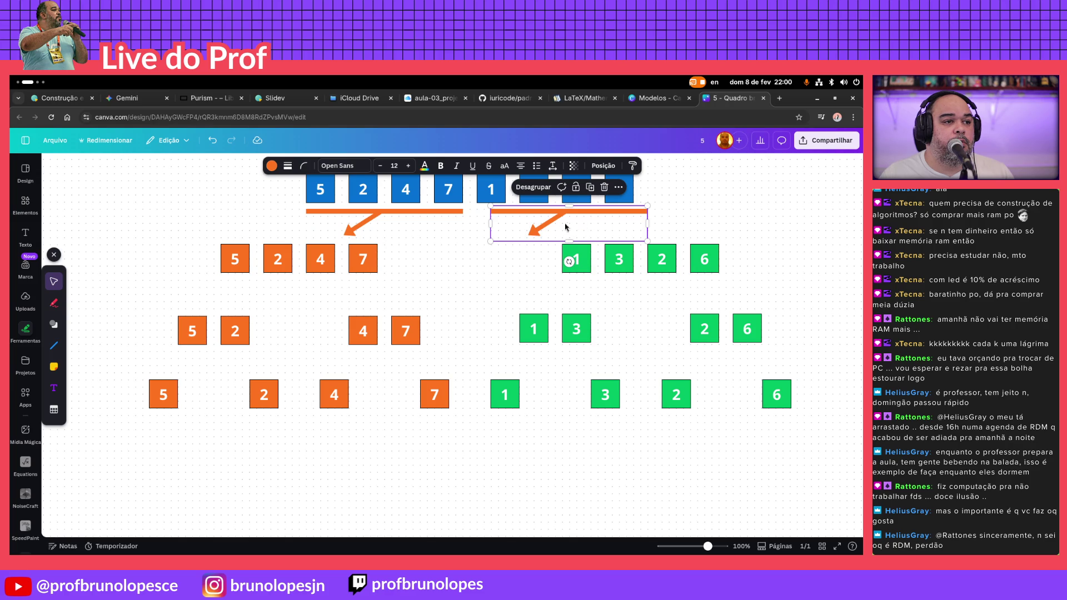
click(530, 226)
Shift the right bar slightly left and rotate its arrow to point down-right toward the green half
click(525, 273)
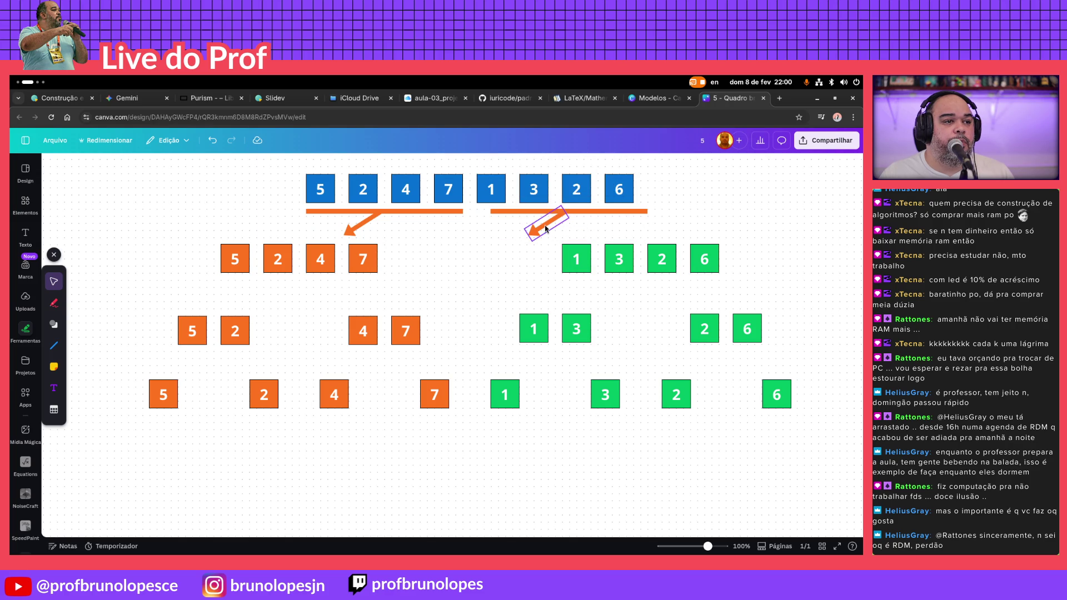
click(611, 212)
drag(611, 212, 598, 214)
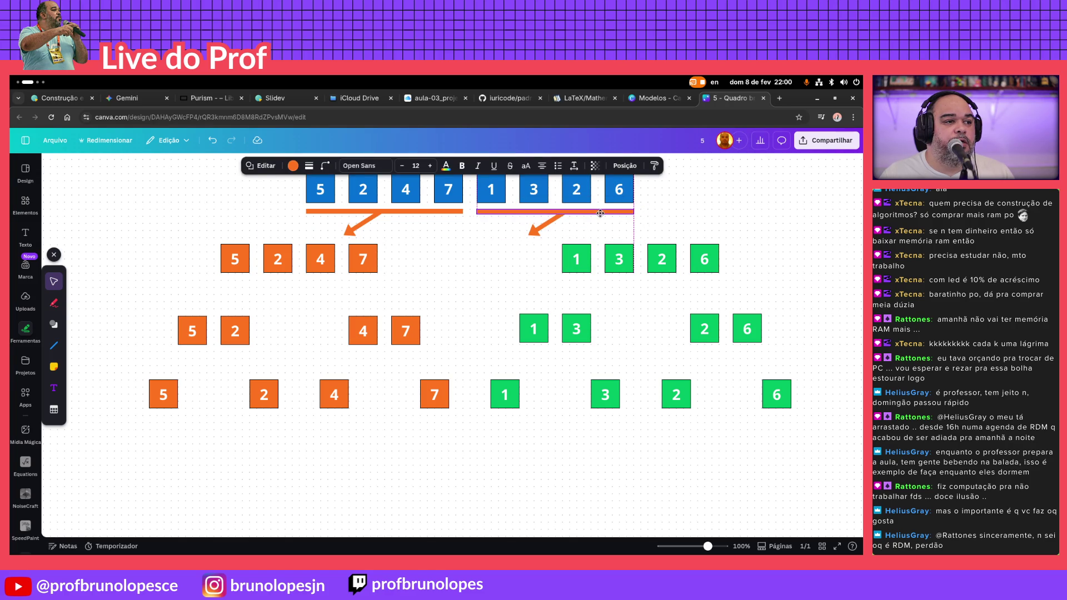
click(536, 232)
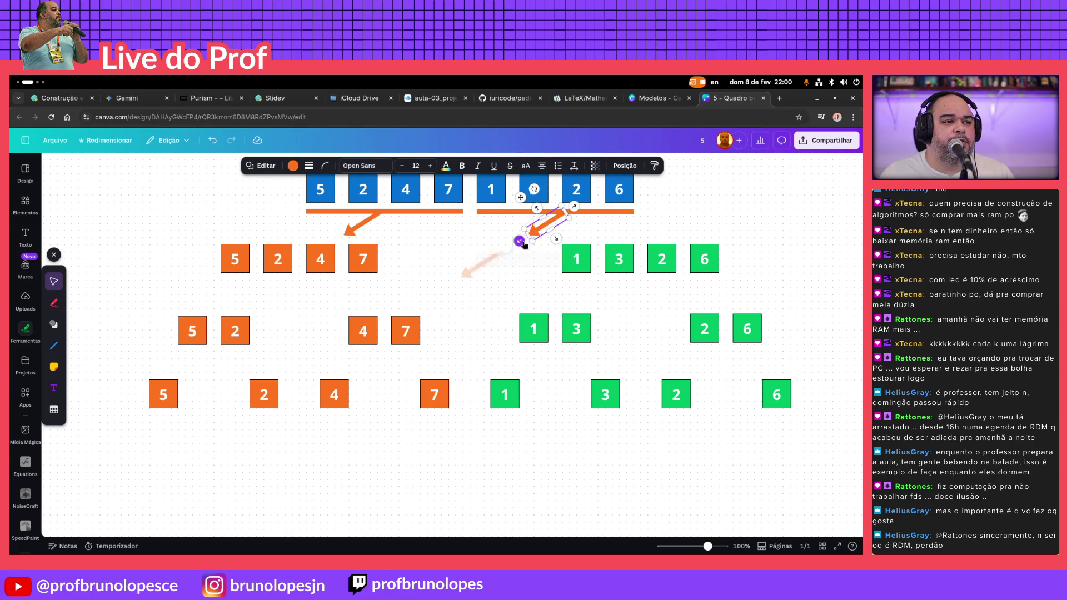
mouse_move(518, 241)
mouse_down()
mouse_move(521, 270)
mouse_move(485, 260)
mouse_move(510, 262)
mouse_up()
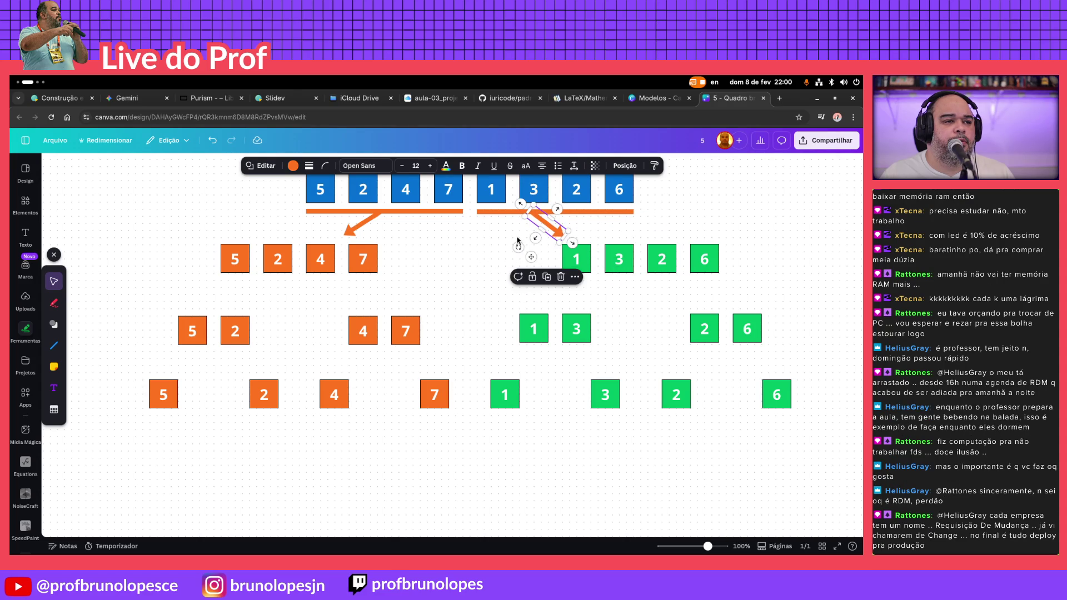
click(517, 241)
key(Right)
key(Right)
key(Right)
key(Right)
key(Right)
key(Right)
key(Right)
key(Right)
key(Right)
key(Right)
key(Right)
key(Right)
key(Right)
key(Right)
key(Right)
key(Right)
key(Right)
key(Right)
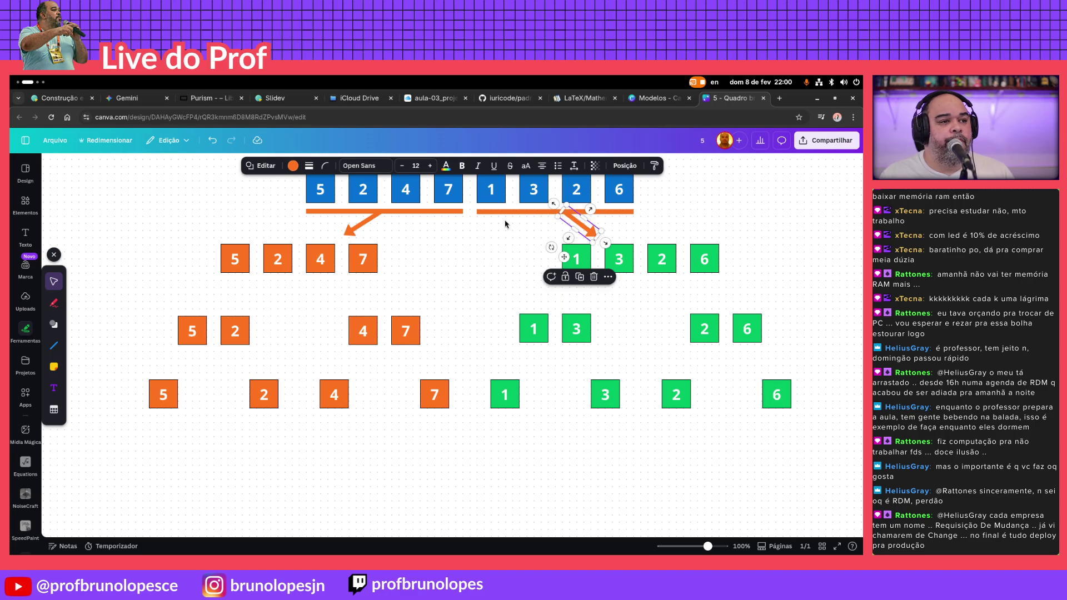
Group the right bar and arrow and recolour them green
click(513, 207)
drag(684, 204, 535, 236)
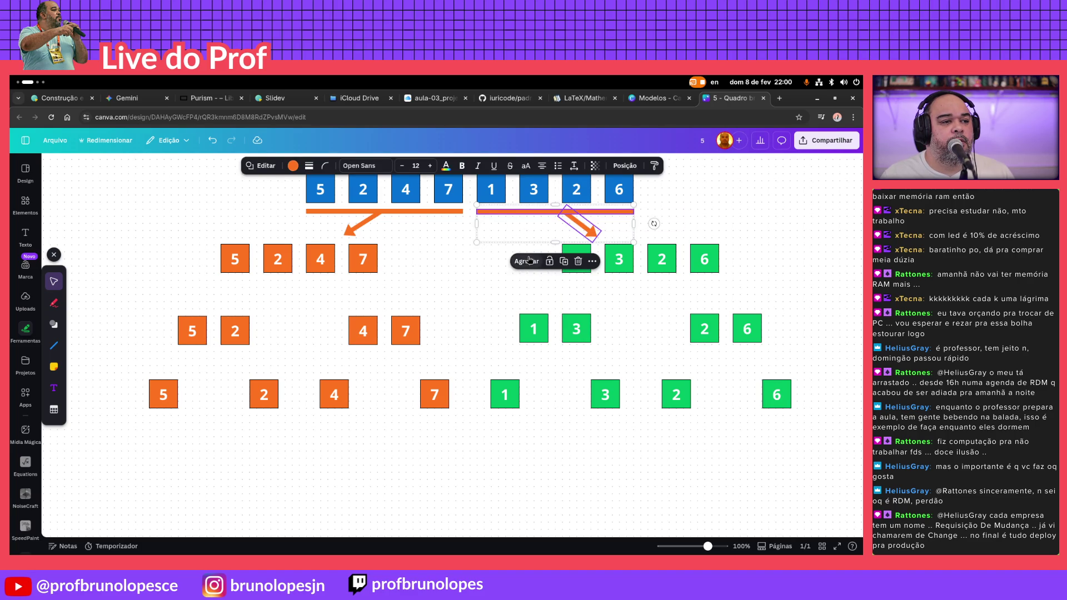
click(527, 261)
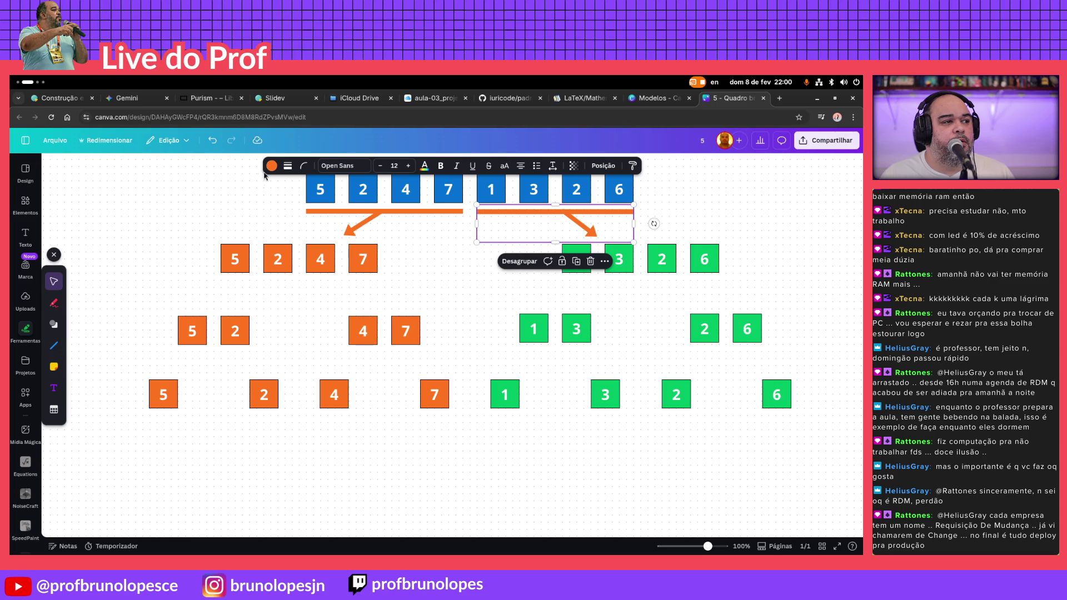
click(270, 166)
click(58, 400)
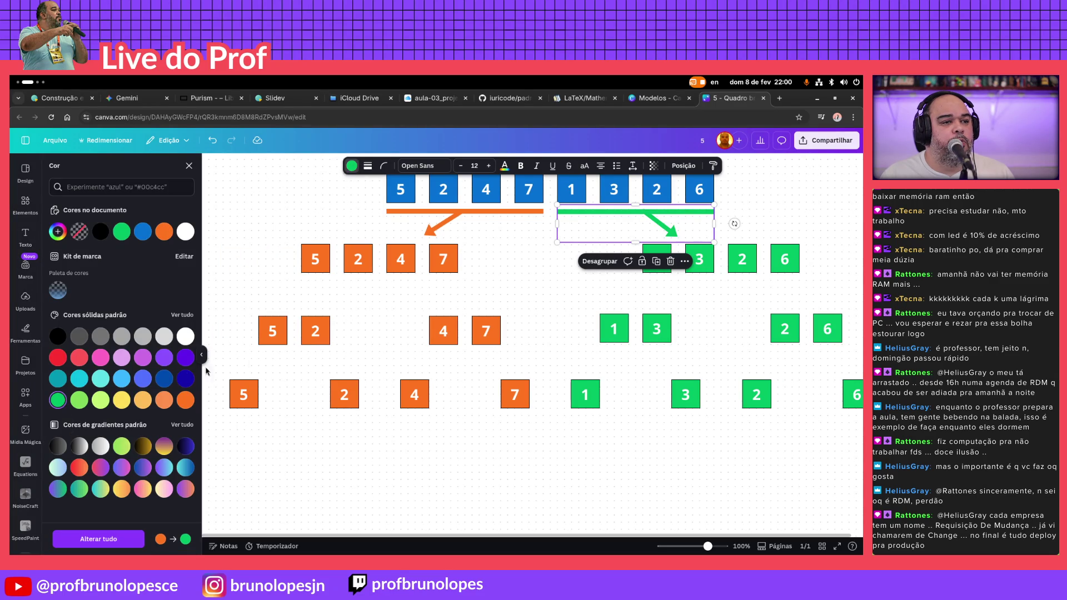
key(Escape)
click(829, 270)
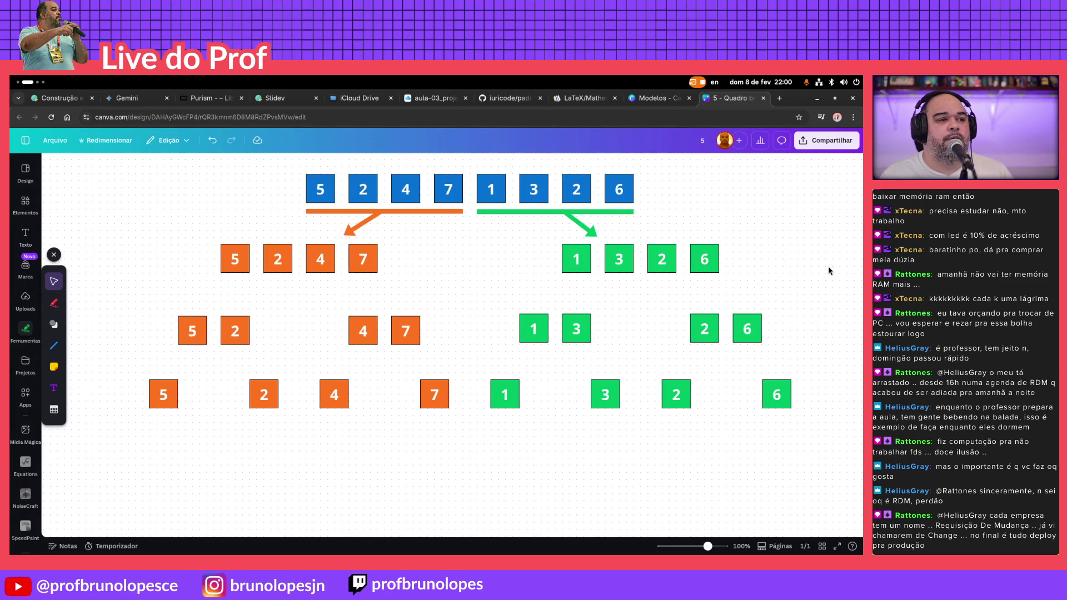
Duplicate the orange group under the orange 5 2 4 7 row and ungroup it (Desagrupar)
click(412, 217)
key(ctrl+d)
mouse_move(444, 227)
mouse_down()
mouse_move(291, 291)
mouse_move(351, 283)
mouse_up()
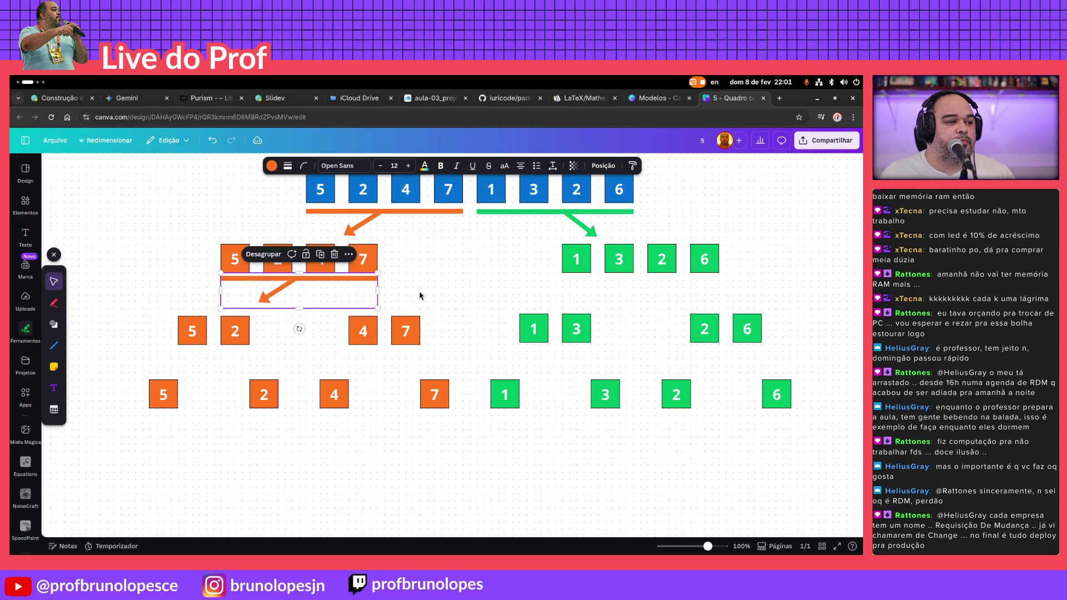
right_click(353, 283)
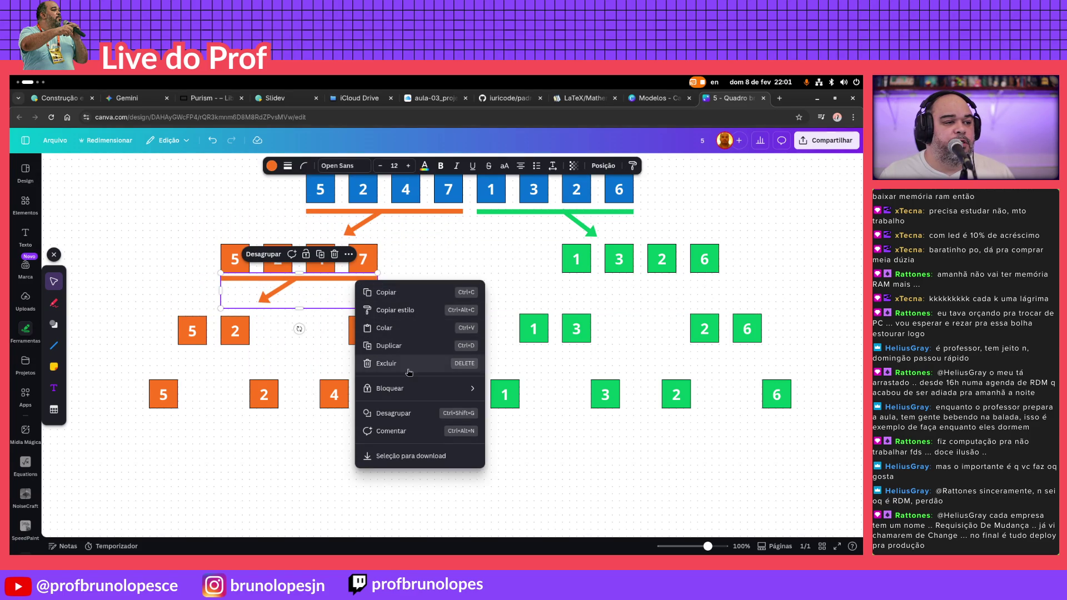
click(405, 415)
Nudge the copied arrow left toward the 5 and 2, undoing a bar-shortening attempt
click(420, 316)
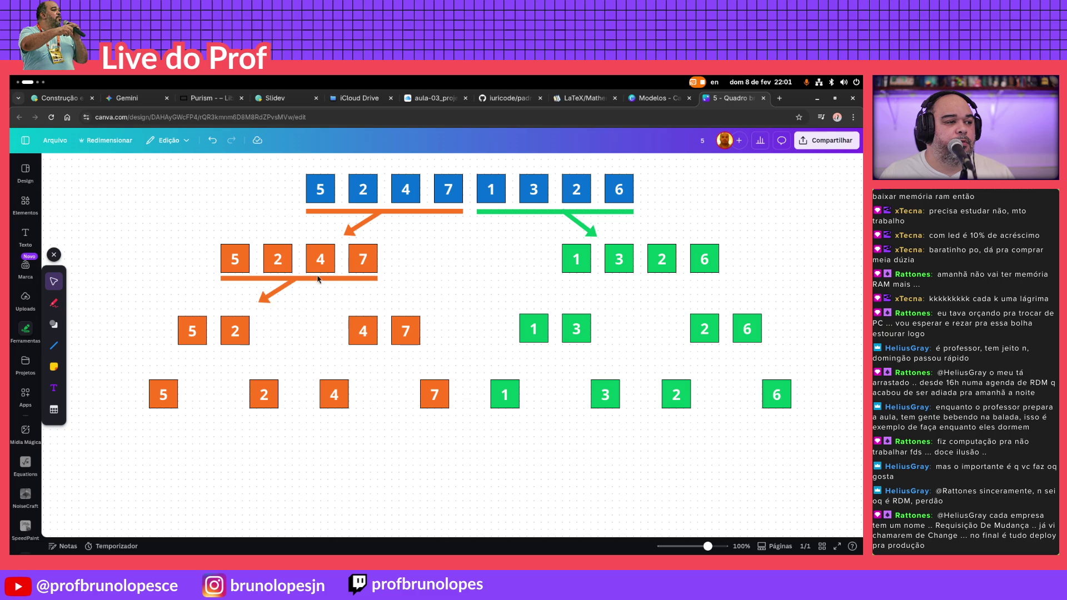
click(288, 296)
key(Left)
key(Left)
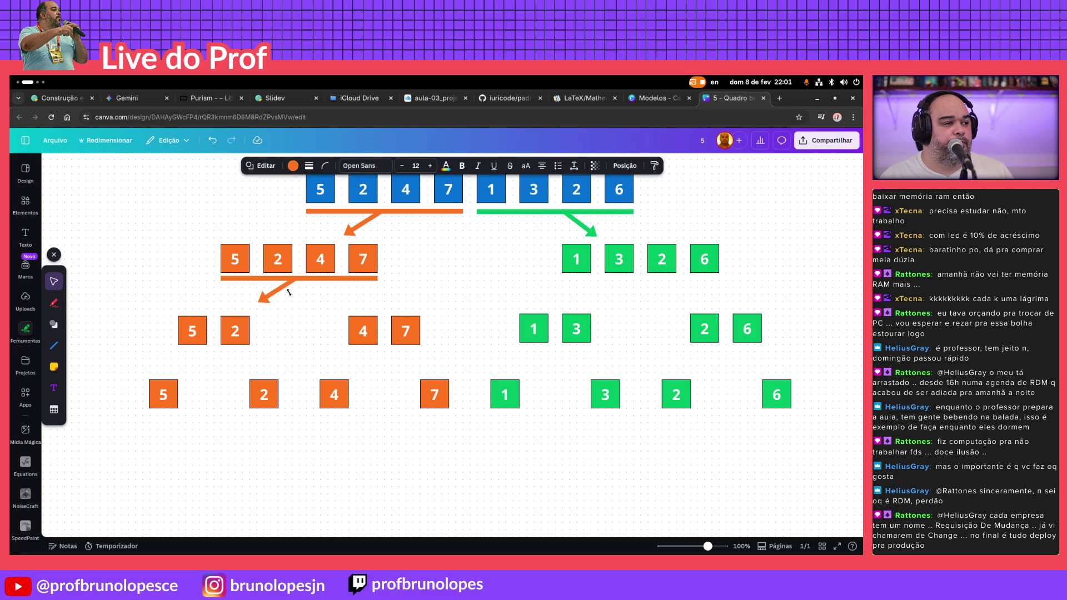
key(Left)
key(Left)
key(Left)
key(Left)
key(Left)
key(Left)
key(Left)
key(Left)
key(Left)
key(Left)
key(Left)
key(Left)
key(Left)
key(Left)
key(Left)
key(Left)
key(Left)
key(Left)
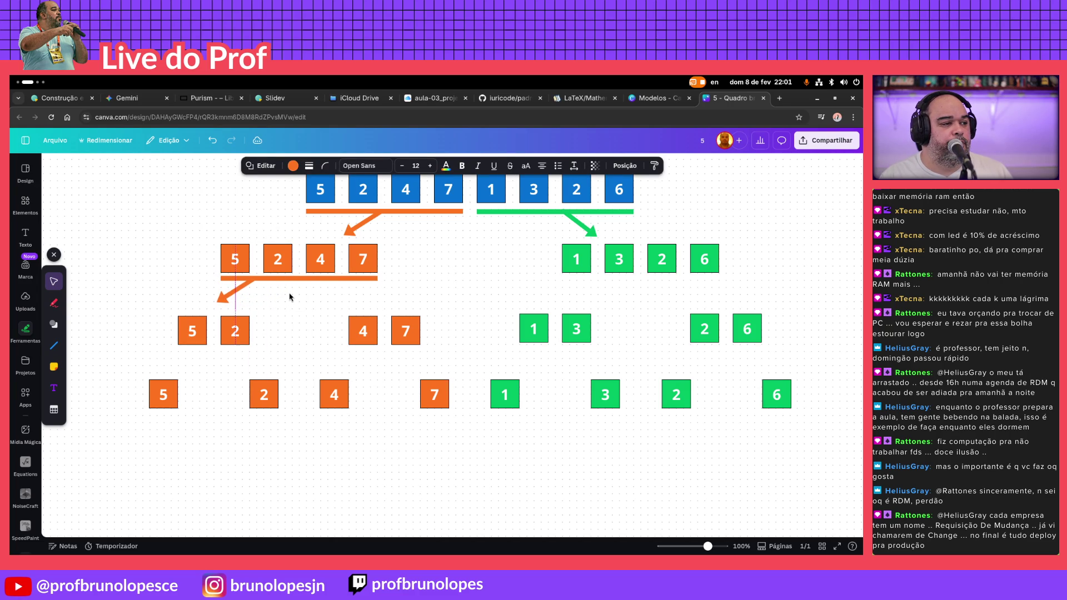
click(377, 278)
mouse_move(376, 279)
mouse_down()
mouse_move(317, 277)
mouse_move(376, 277)
mouse_move(353, 278)
mouse_up()
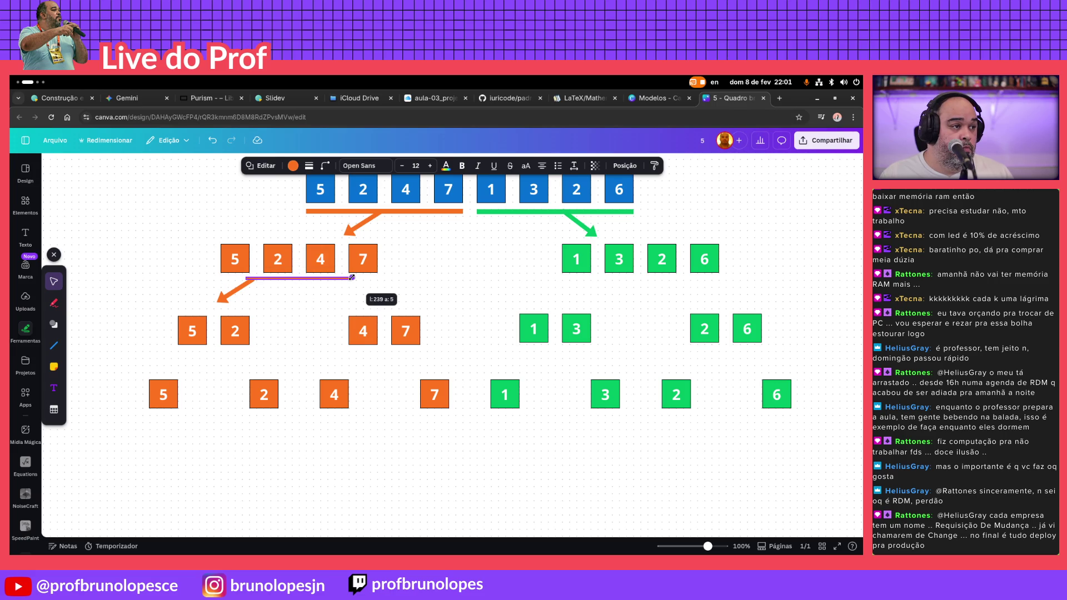
key(ctrl+z)
scroll(367, 284, up, 3)
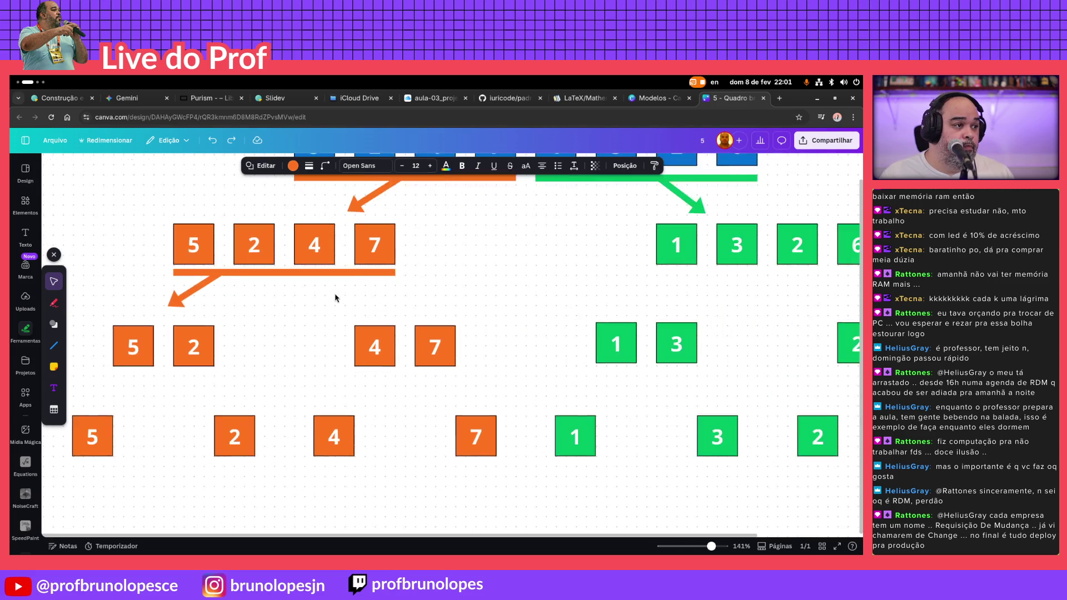
scroll(380, 278, up, 2)
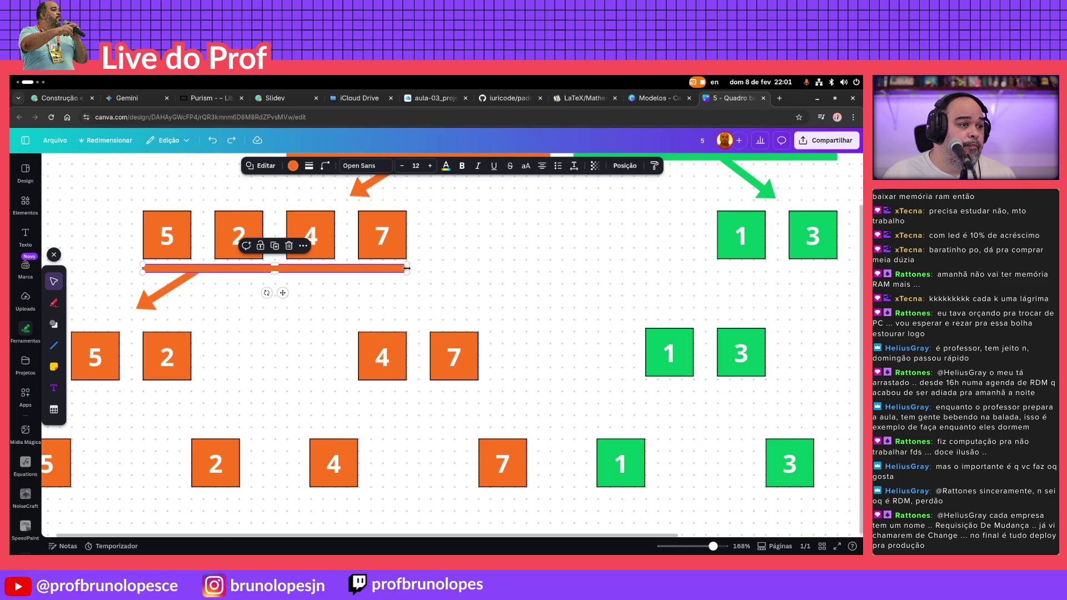
Shorten the orange bar to span only the 5 and 2 boxes and group it with its arrow
drag(408, 269, 263, 273)
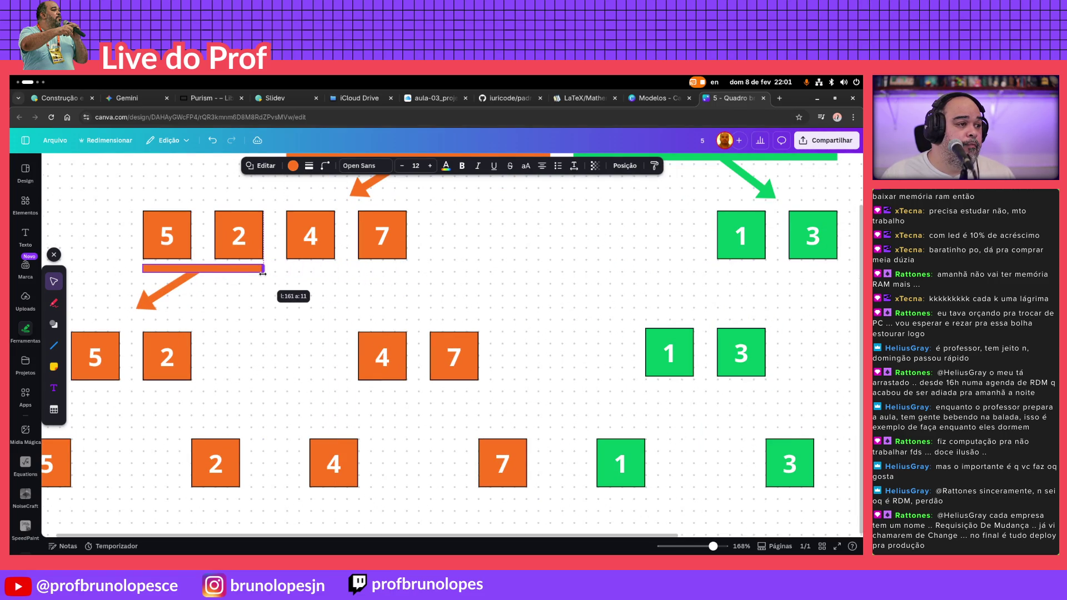
click(193, 280)
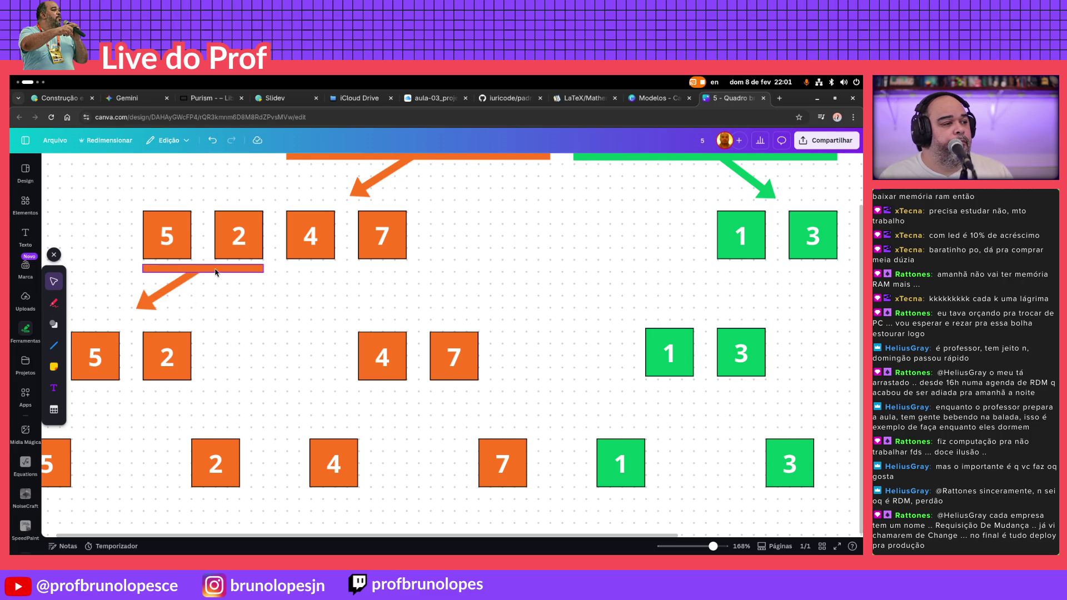
shift+click(188, 286)
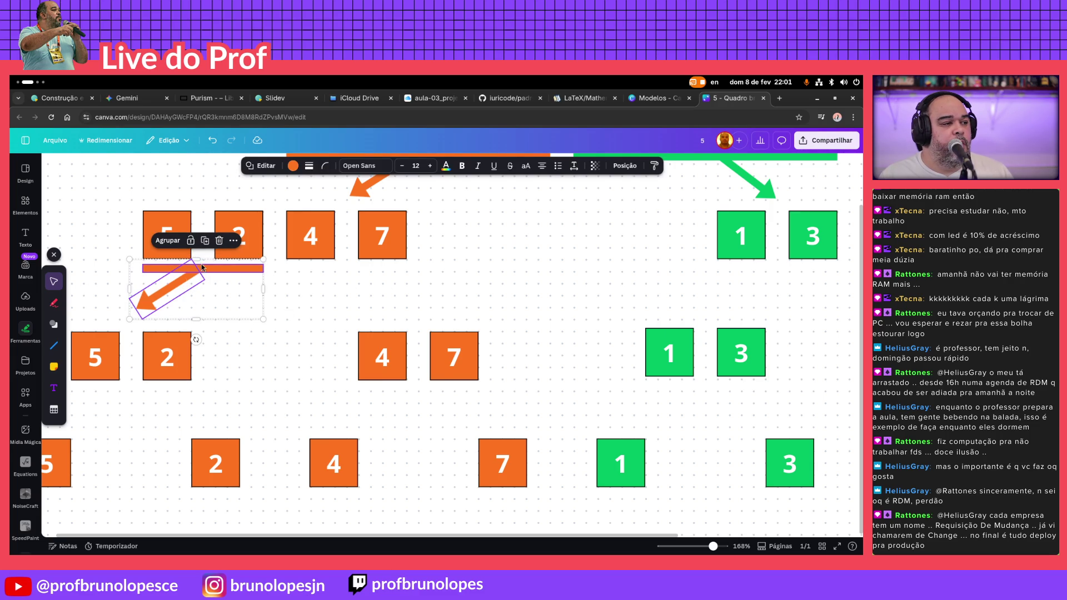
click(171, 249)
click(536, 274)
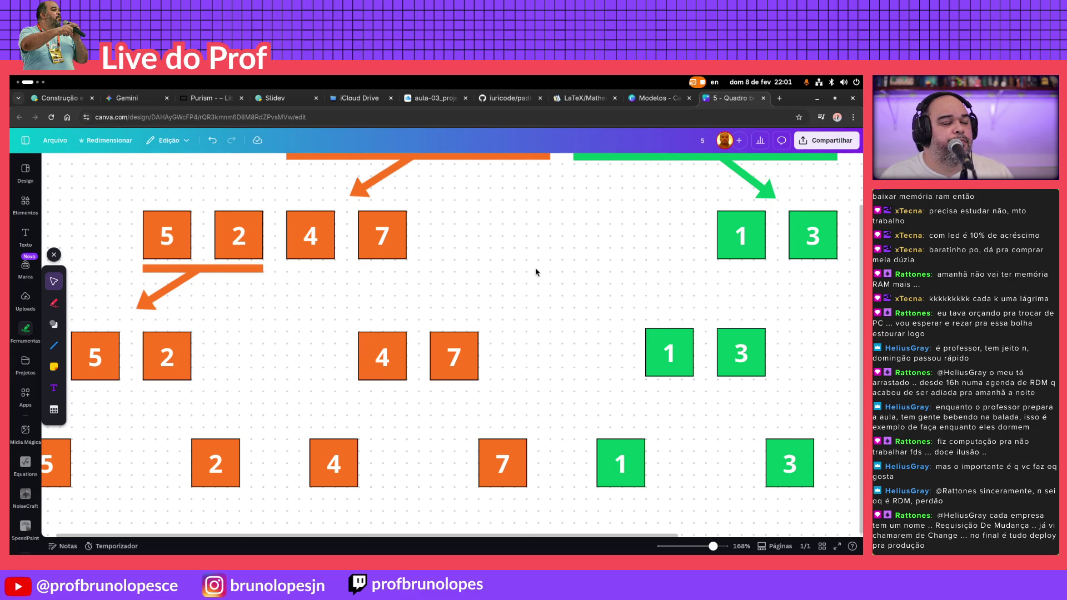
scroll(536, 271, up, 1)
scroll(526, 276, down, 3)
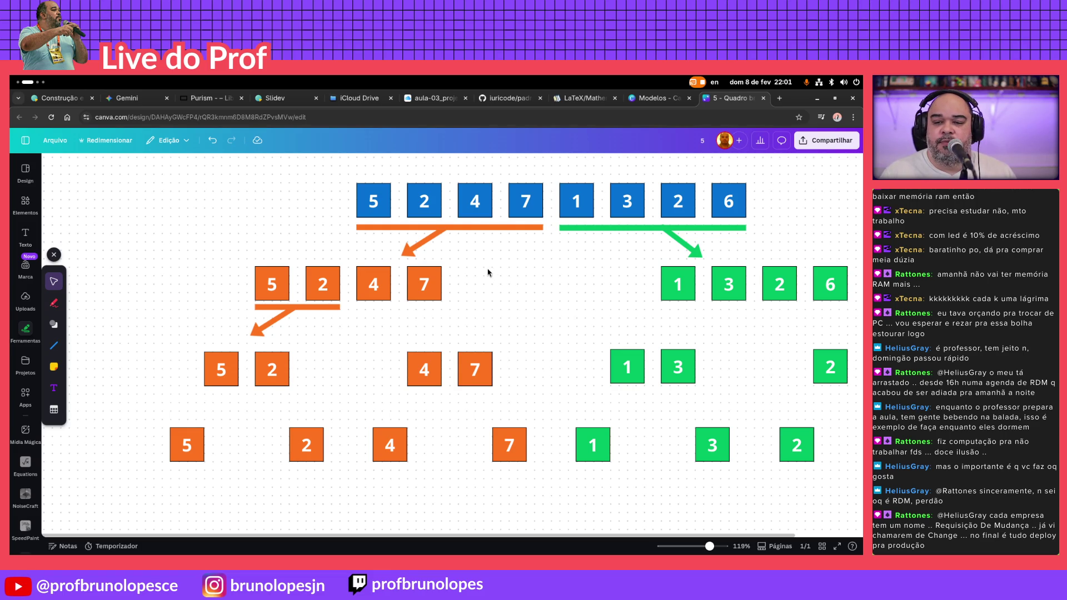
Paste a copy of the green bar and arrow and nudge its arrow left to meet the bar
key(ctrl+v)
scroll(488, 273, up, 5)
click(466, 315)
key(Left)
key(Left)
key(Left)
key(Left)
key(Left)
key(Left)
key(Left)
key(Left)
key(Left)
key(Left)
key(Left)
key(Left)
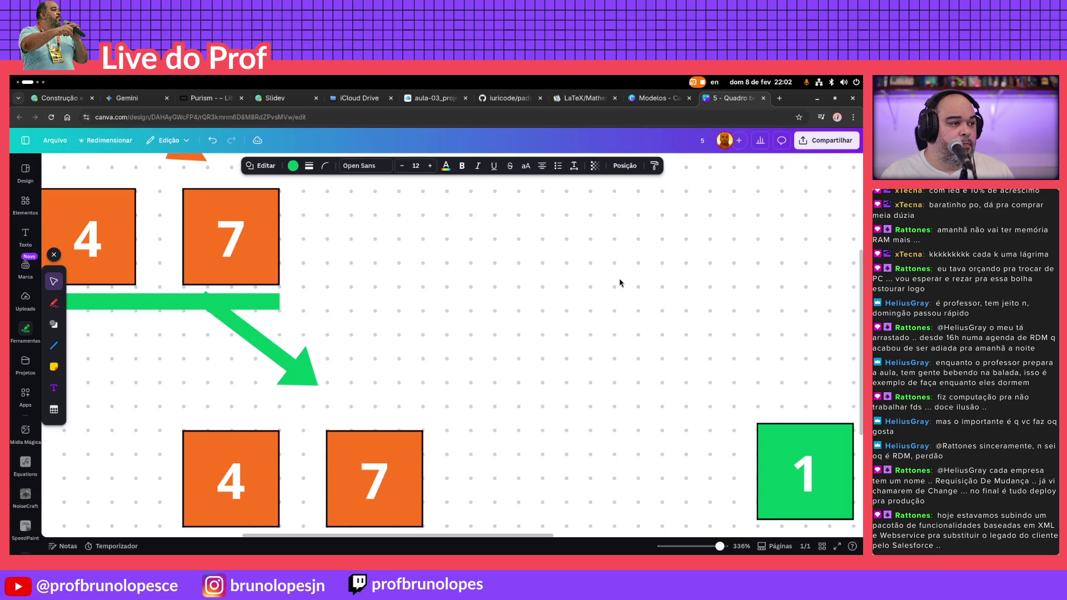
key(Left)
key(Left)
key(Left)
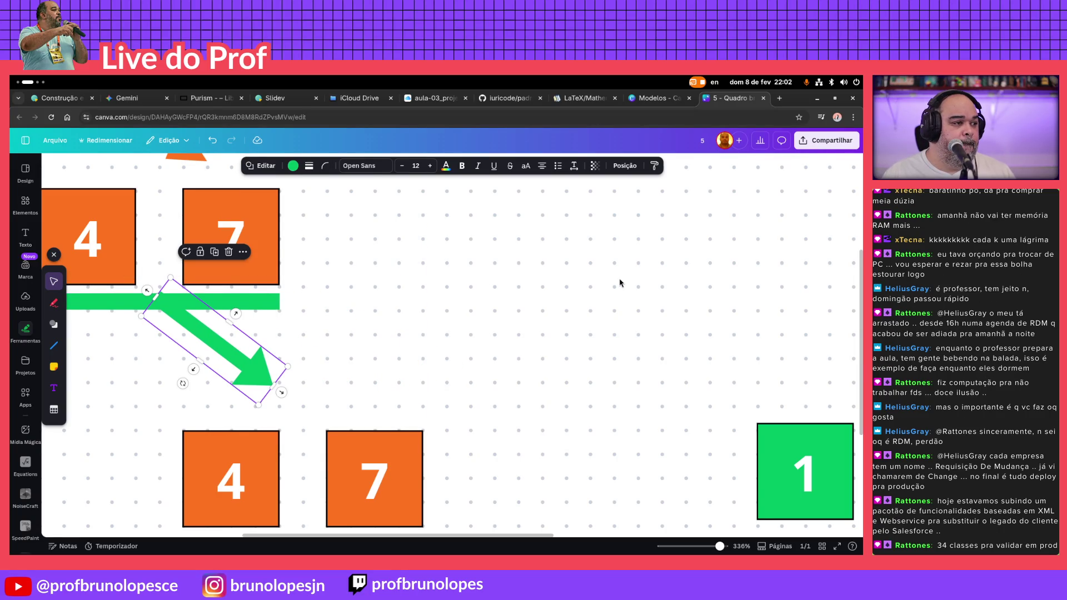
drag(154, 299, 160, 300)
click(441, 343)
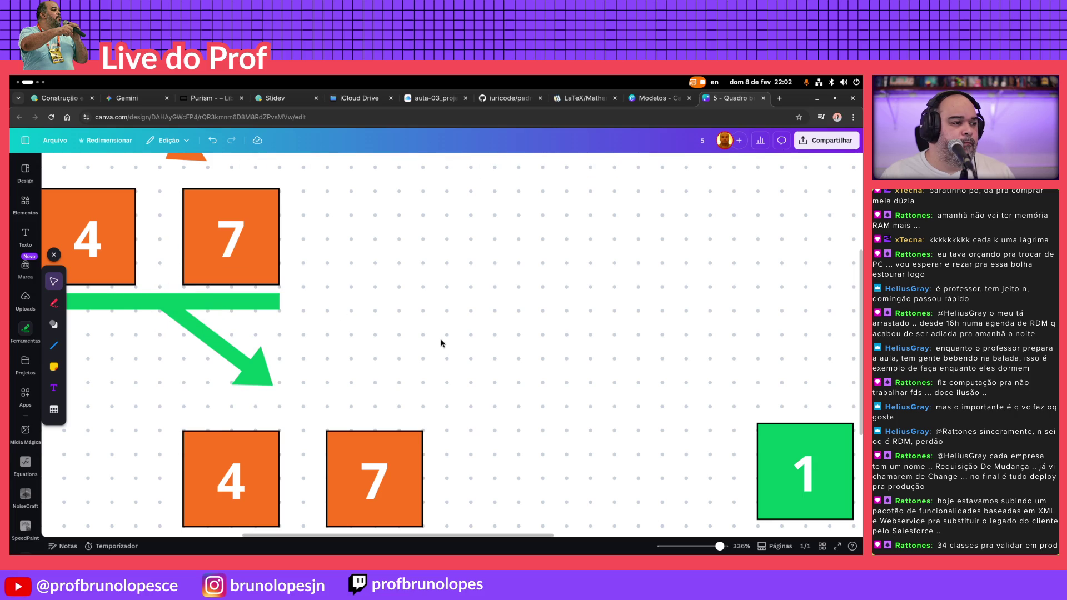
scroll(453, 342, down, 2)
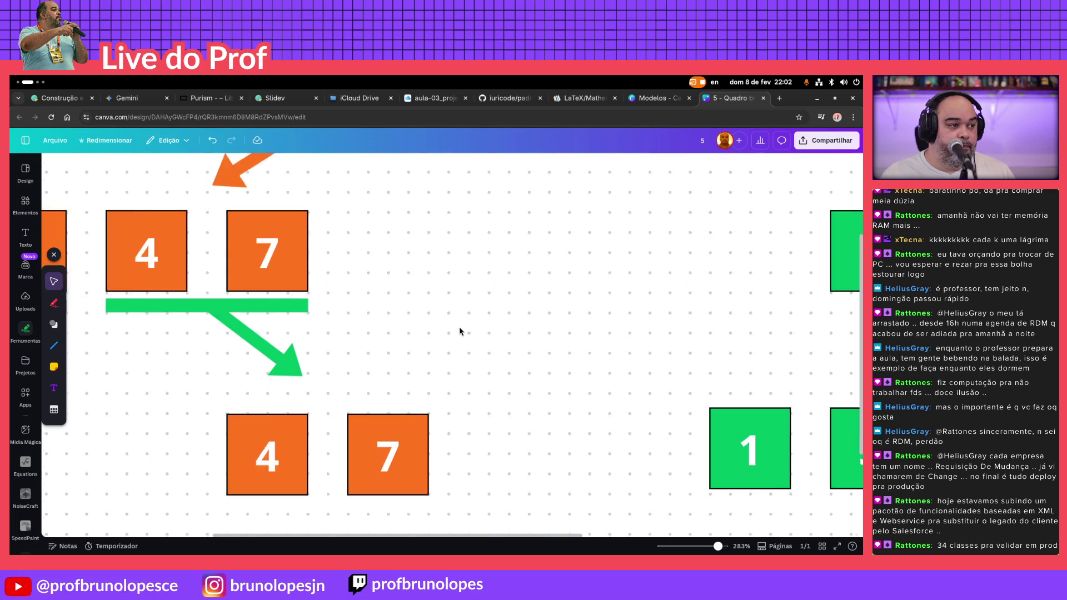
scroll(459, 330, down, 3)
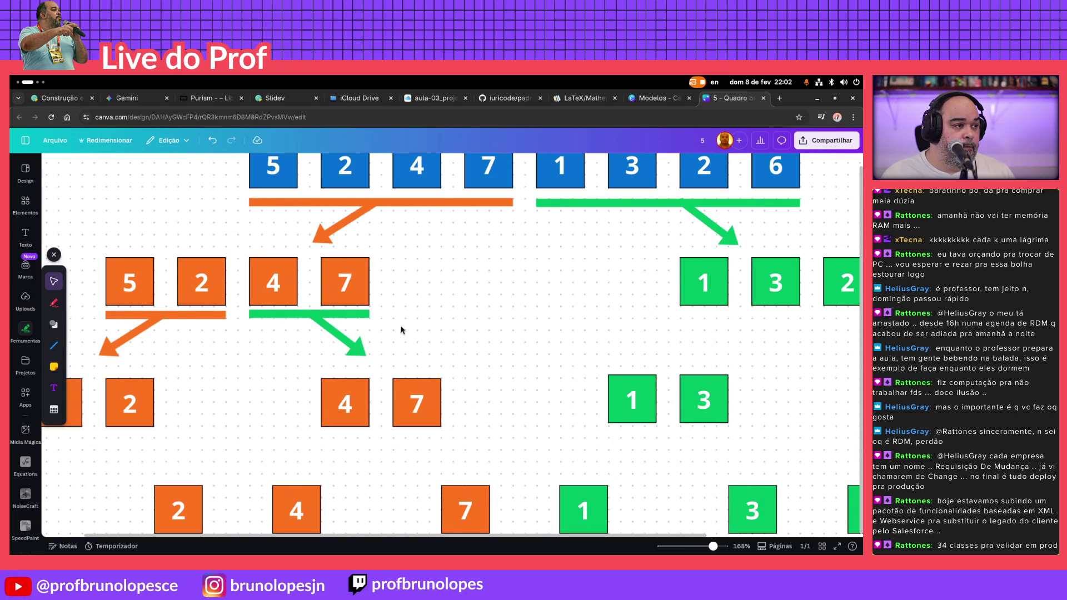
Ungroup the short orange bar and arrow under the 5 and 2 into separate pieces
click(157, 321)
right_click(158, 321)
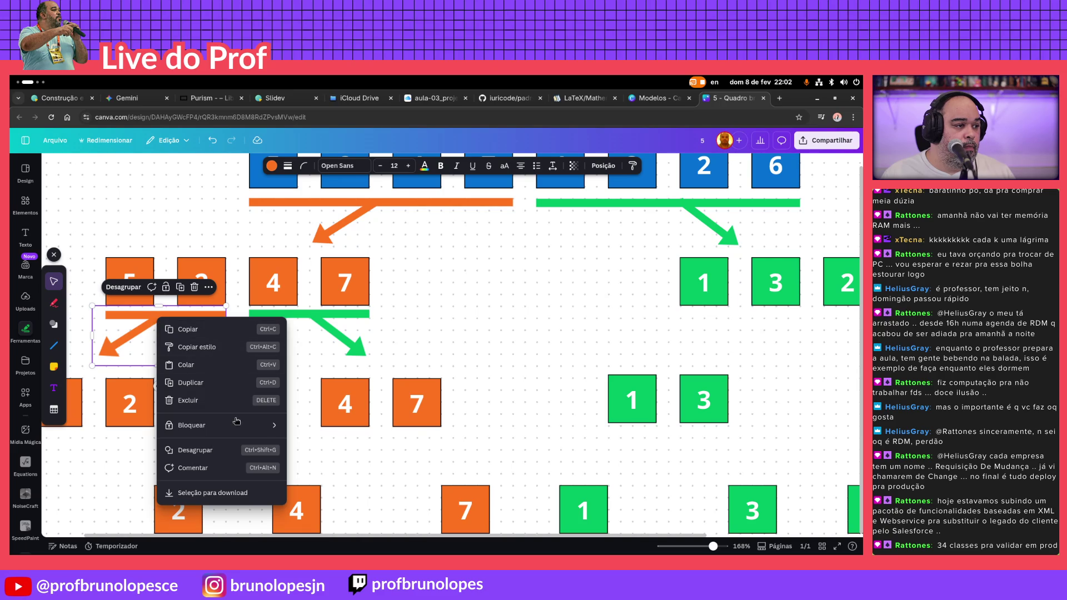
click(135, 284)
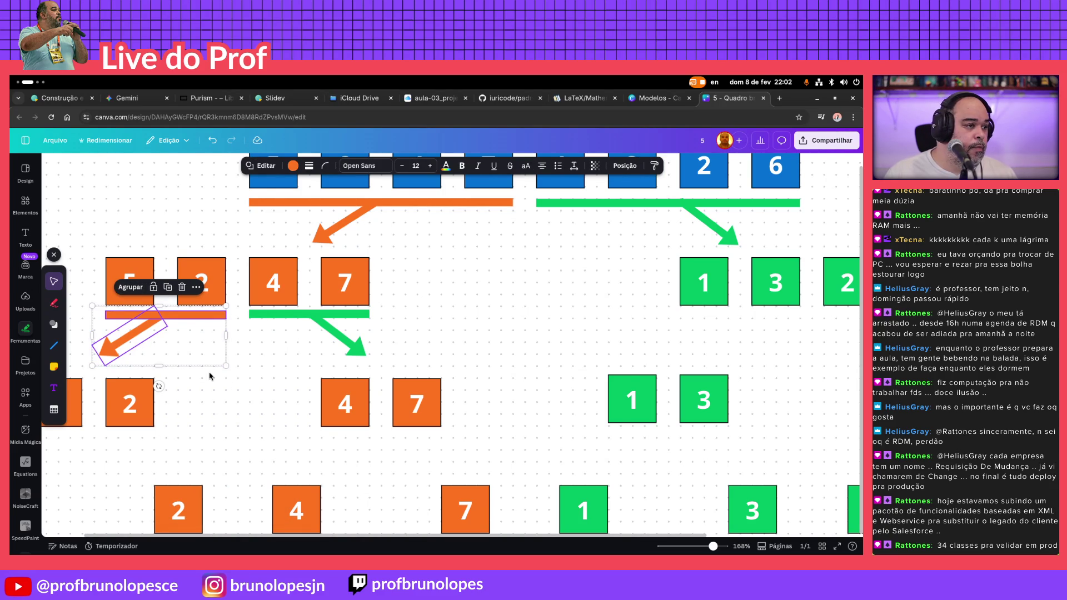
click(172, 350)
click(102, 347)
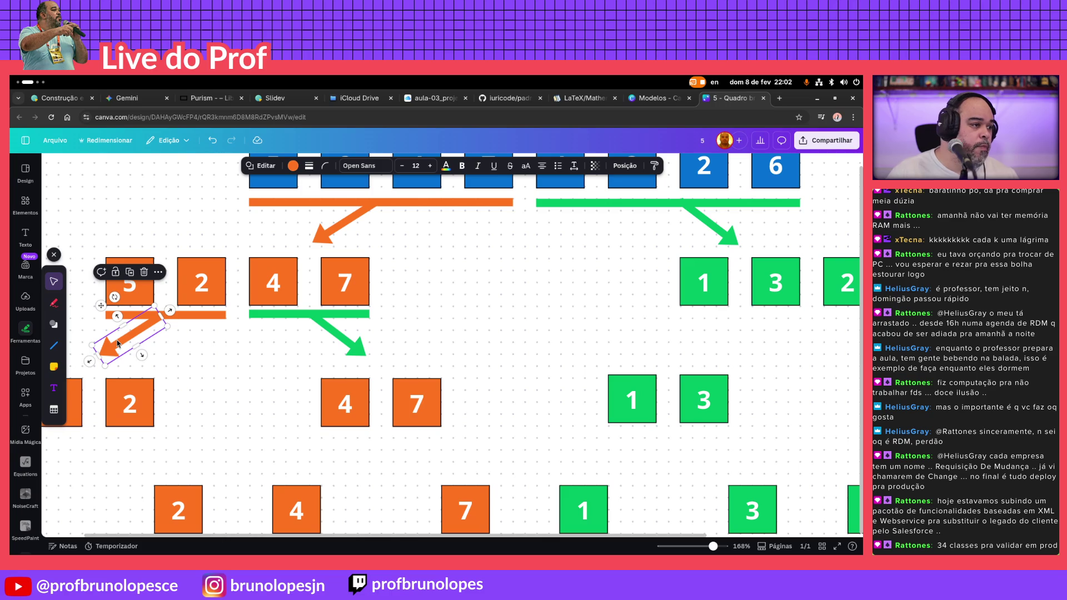
key(Escape)
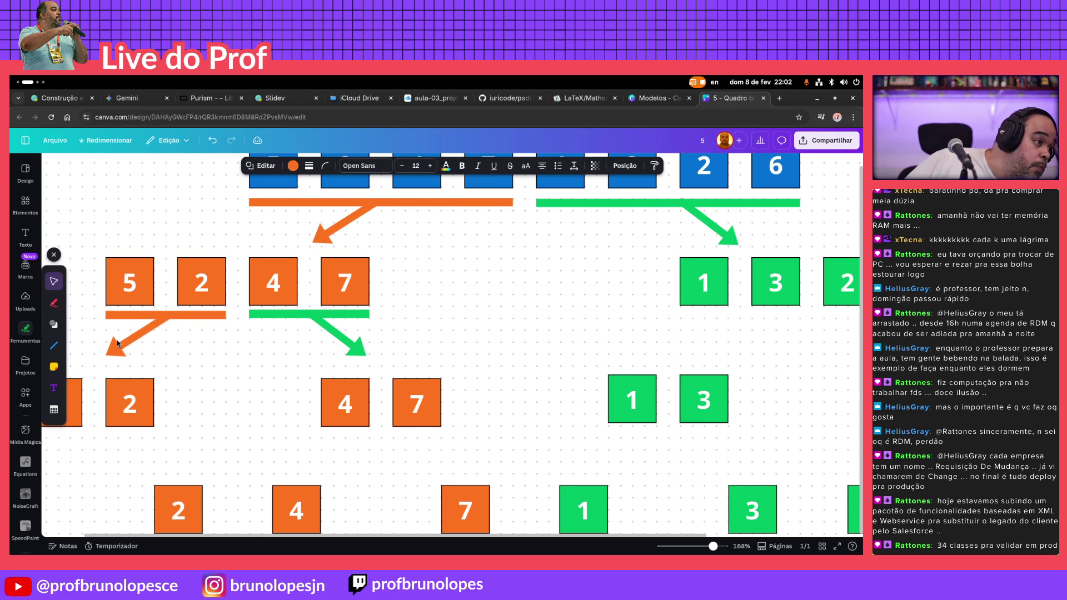
click(118, 341)
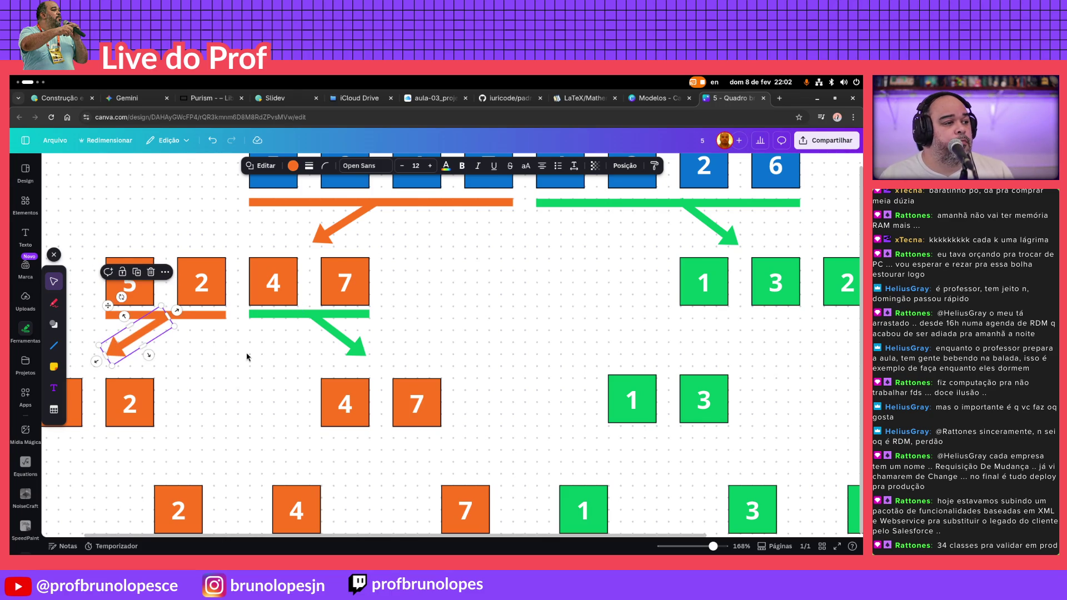
key(Escape)
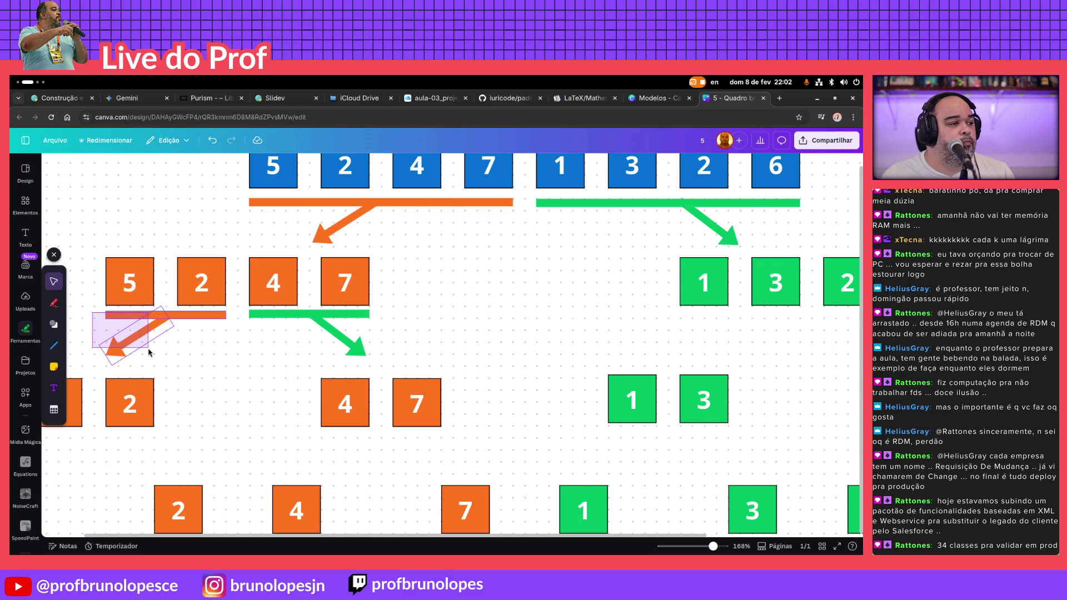
Group the orange bar with its arrow, then check the green bar-and-arrow selection and clear it
drag(122, 319, 149, 353)
click(134, 288)
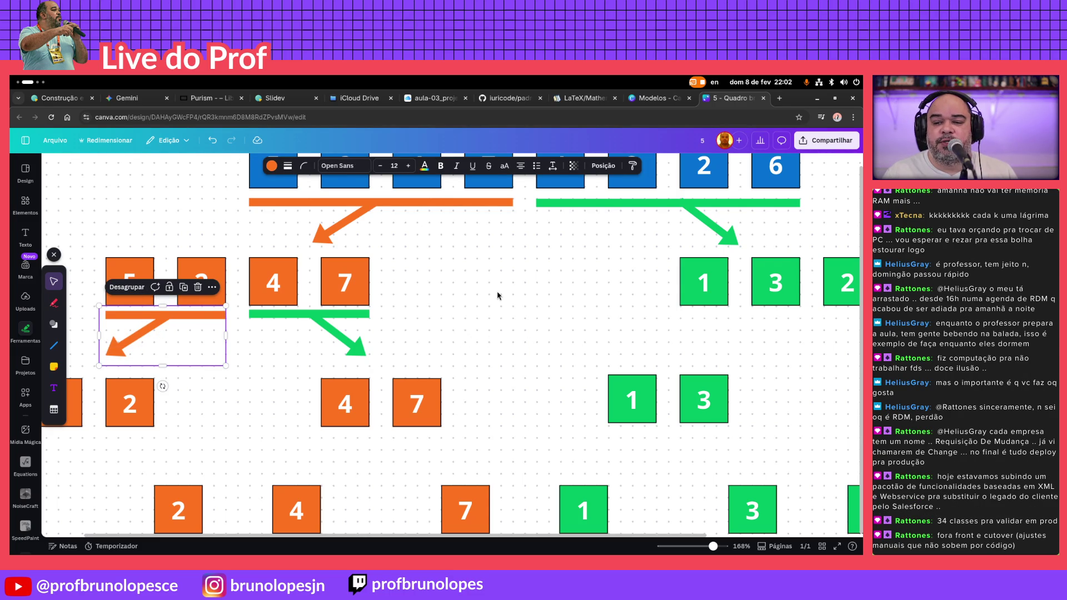
drag(422, 310, 298, 350)
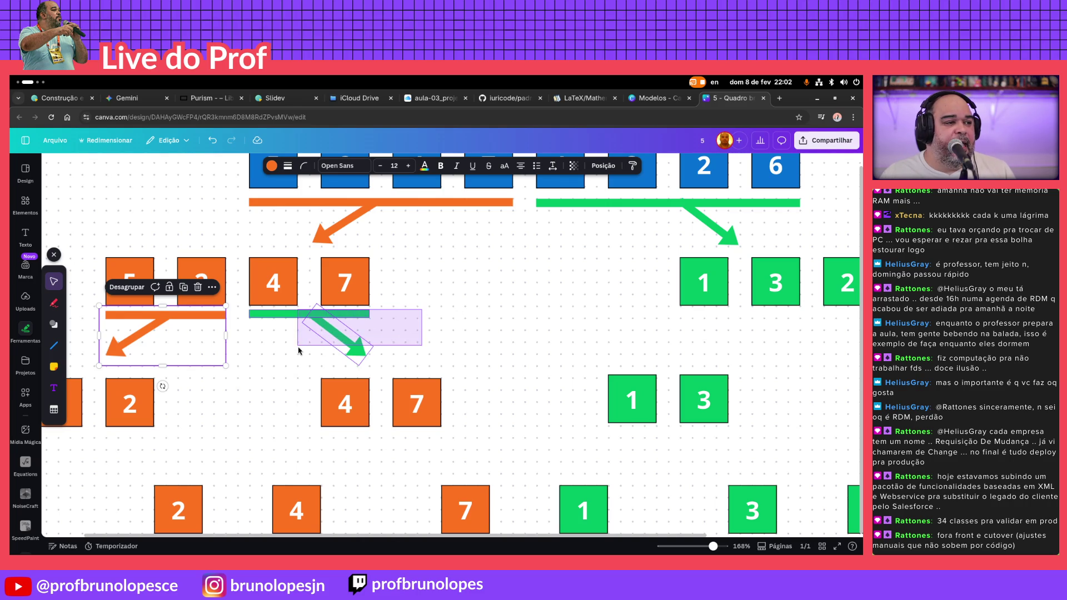
click(465, 301)
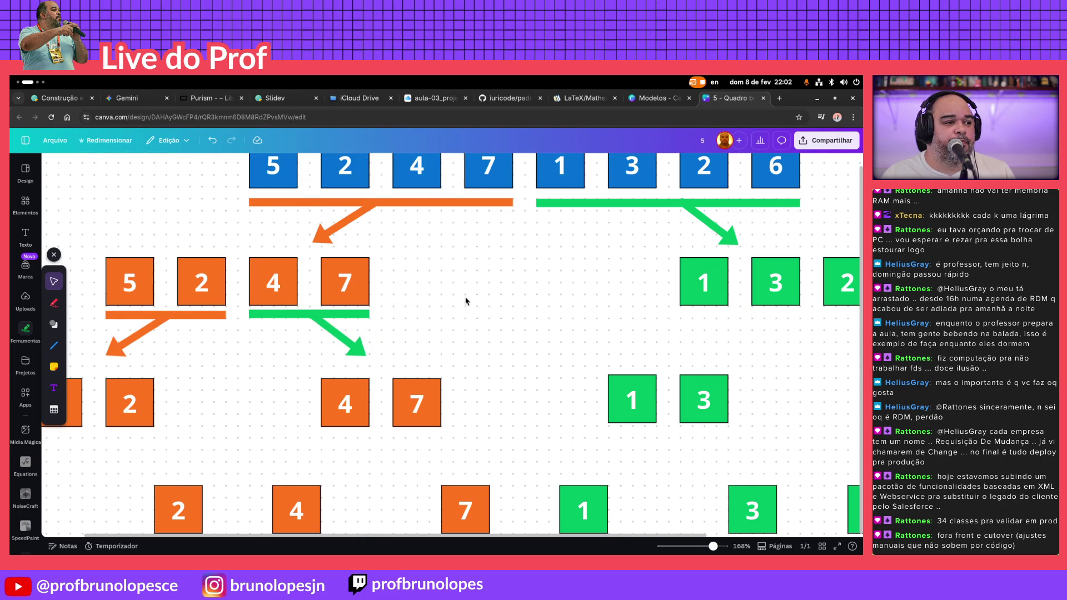
scroll(453, 315, down, 1)
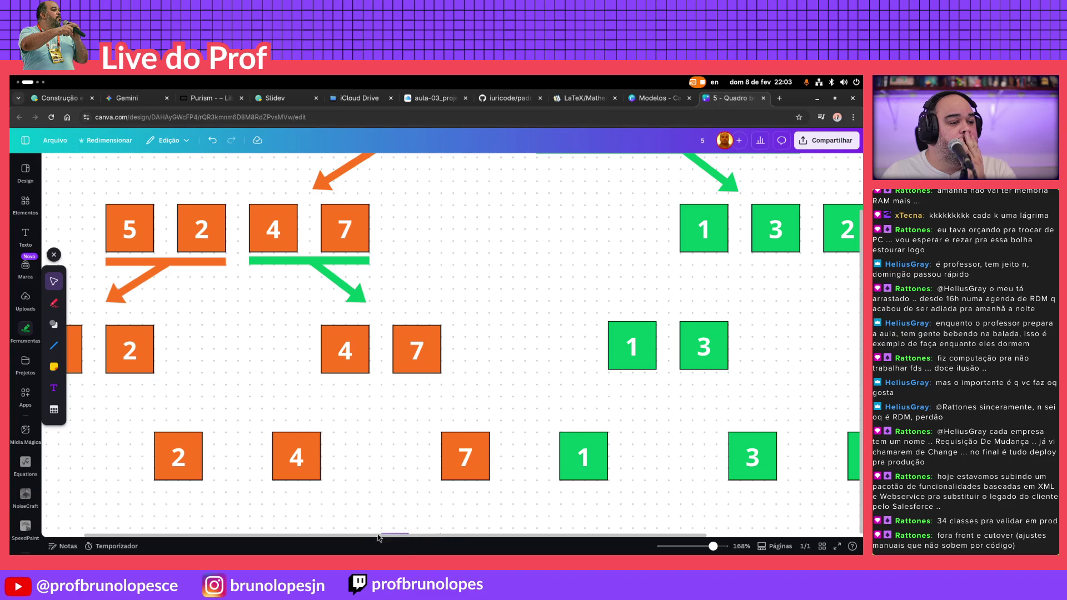
scroll(262, 388, left, 5)
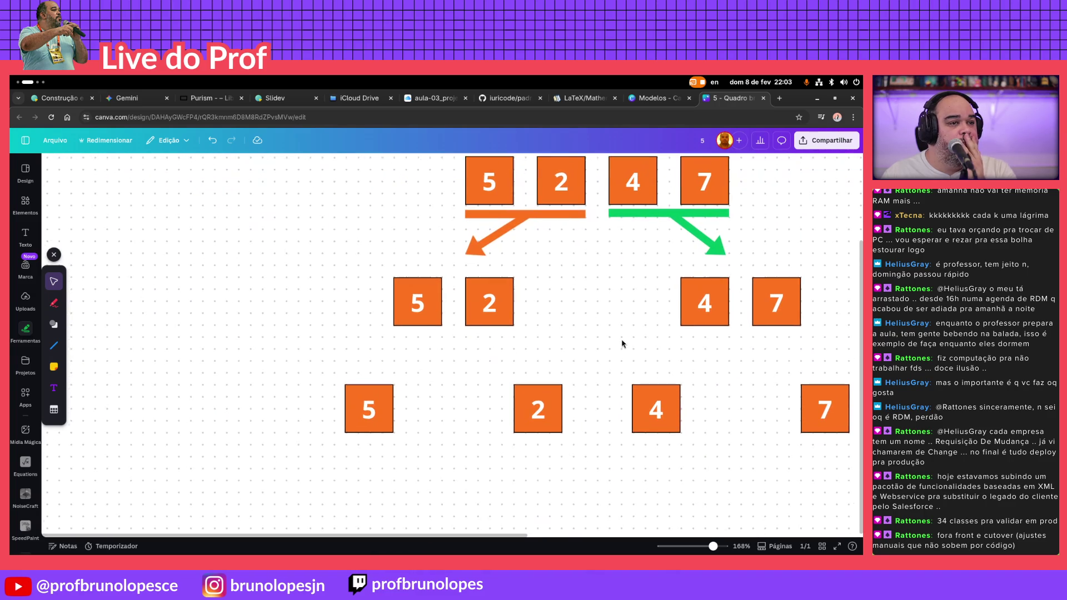
Duplicate the orange bar-and-arrow group under the second-row 5 and 2 and shorten its bar to span them
click(533, 245)
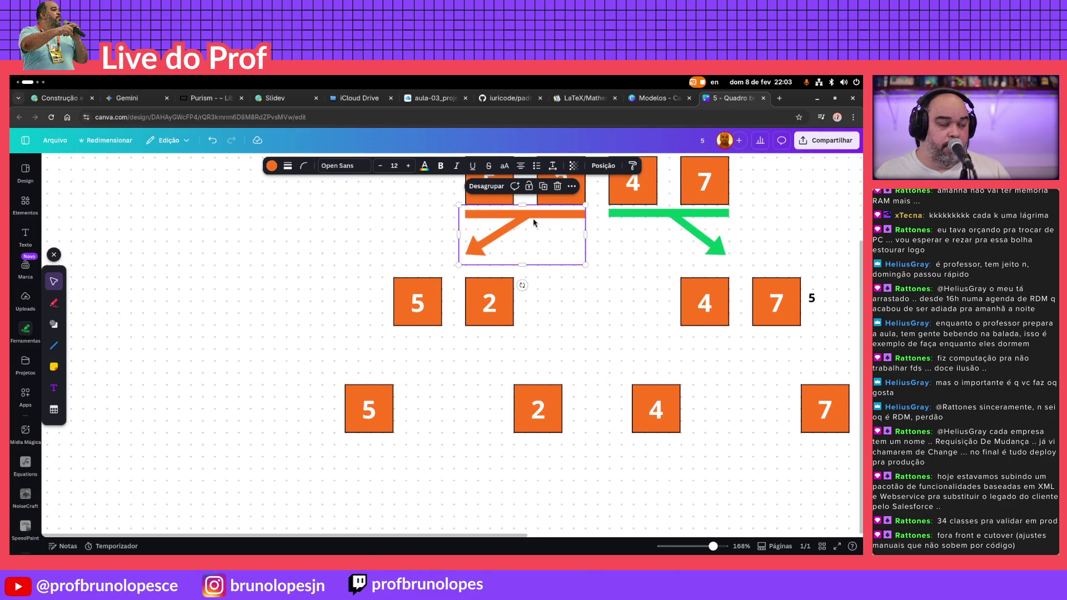
key(ctrl+d)
drag(546, 229, 473, 338)
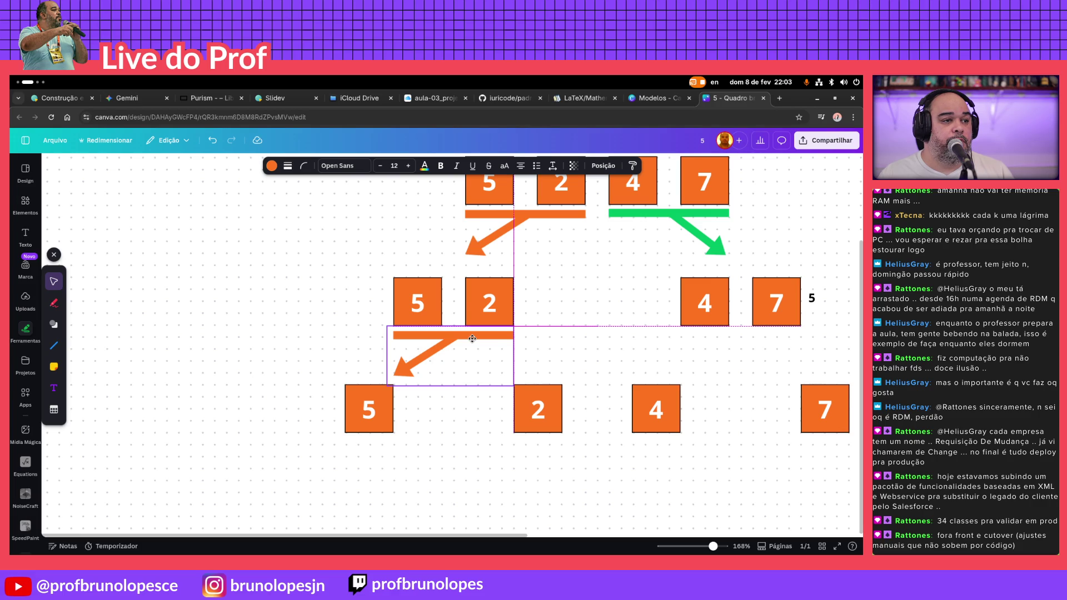
drag(472, 339, 473, 338)
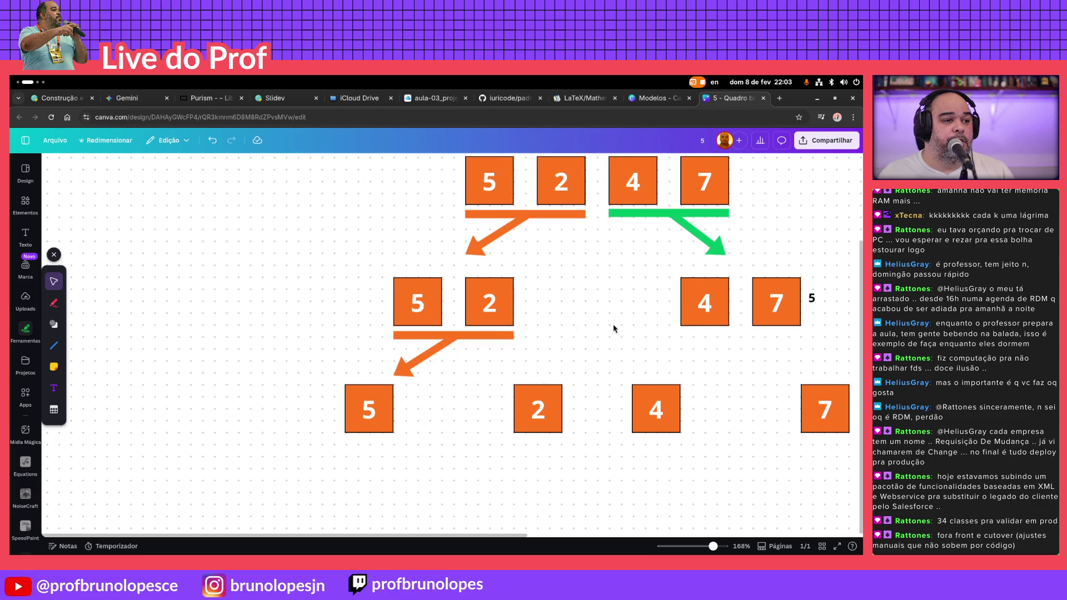
click(486, 335)
scroll(514, 337, up, 2)
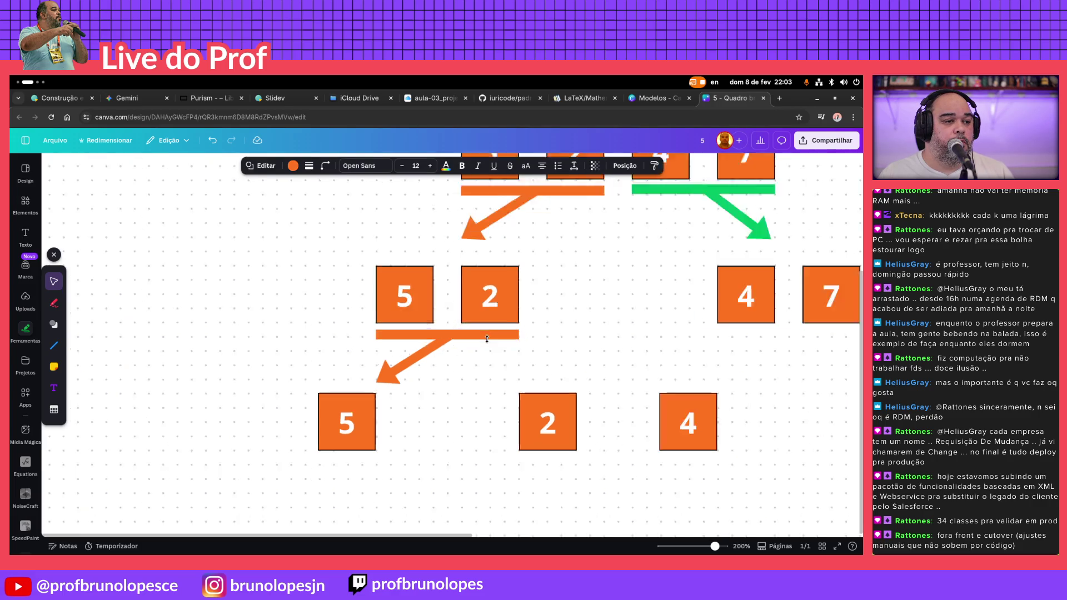
scroll(515, 337, up, 5)
scroll(514, 336, up, 2)
drag(561, 328, 359, 339)
Rotate the copied orange arrow to point down-left and make it narrower
click(372, 369)
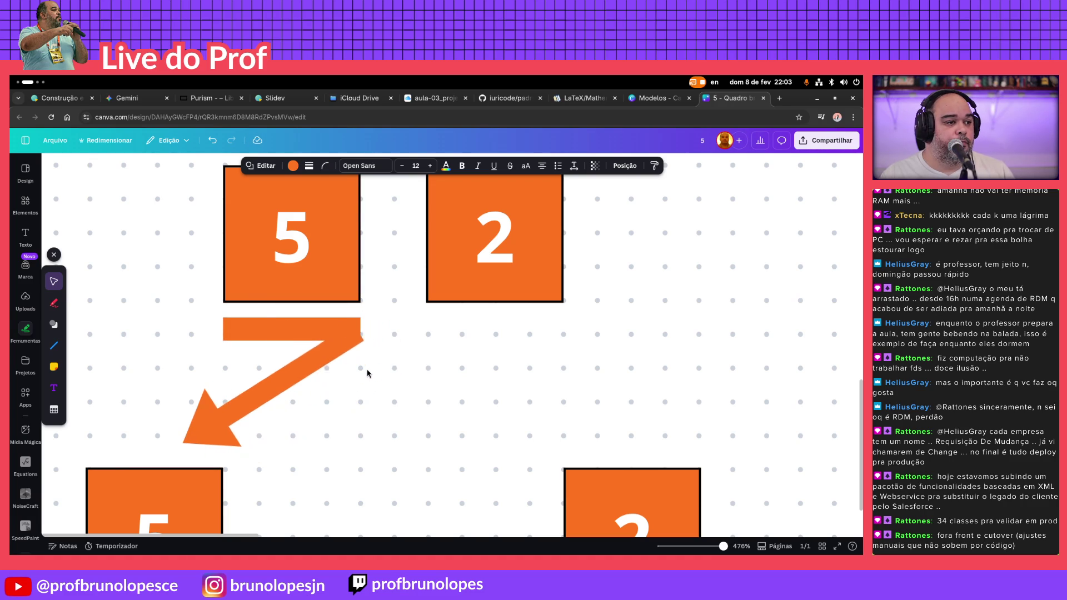
key(ctrl+z)
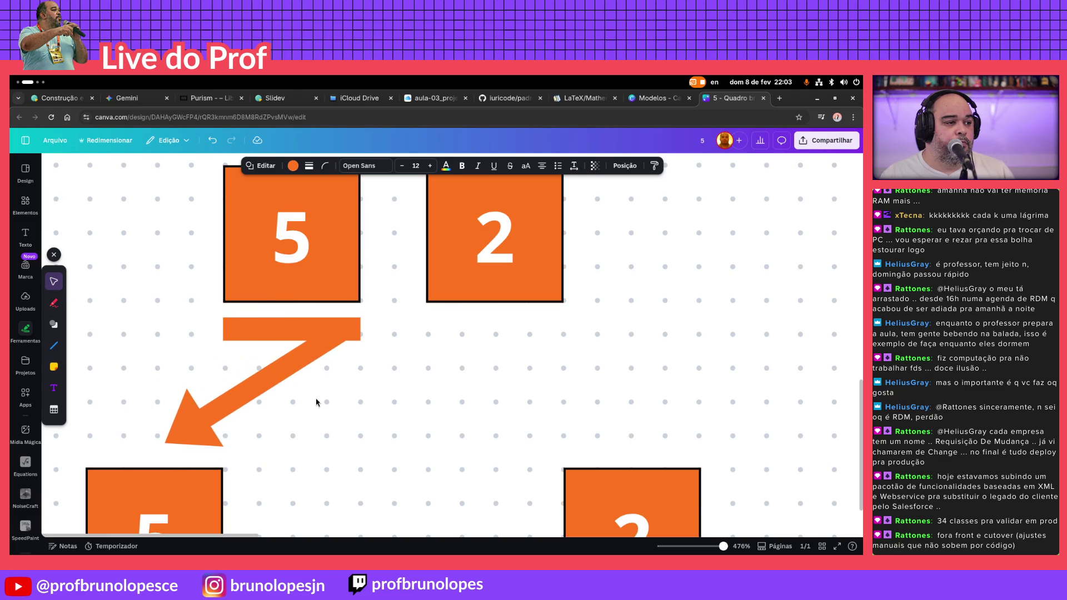
click(344, 333)
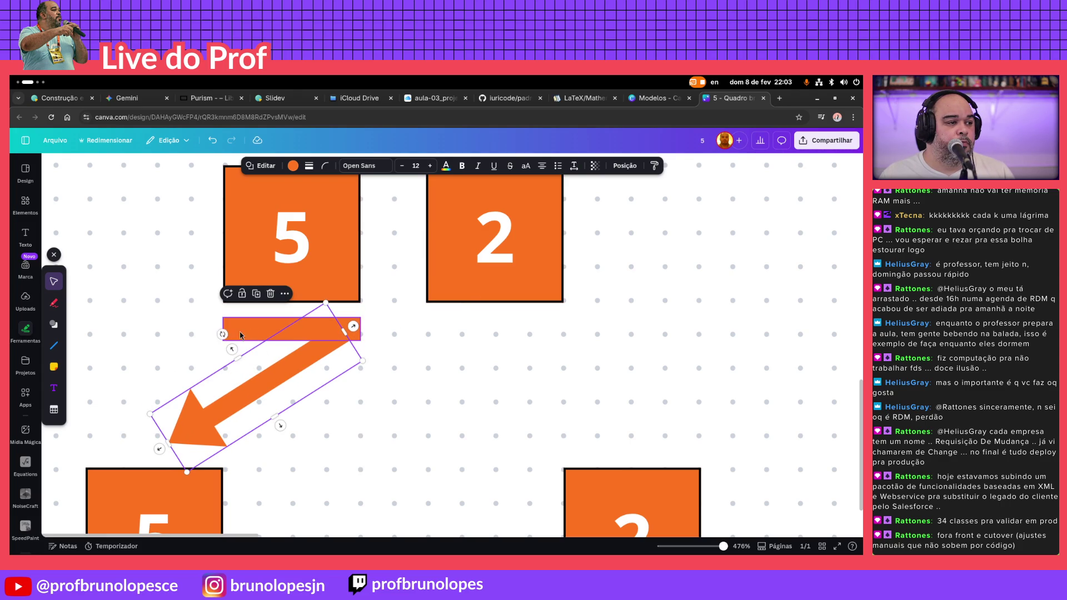
drag(222, 333, 196, 329)
click(197, 328)
key(ctrl+z)
key(ctrl+z)
key(ctrl+z)
key(ctrl+z)
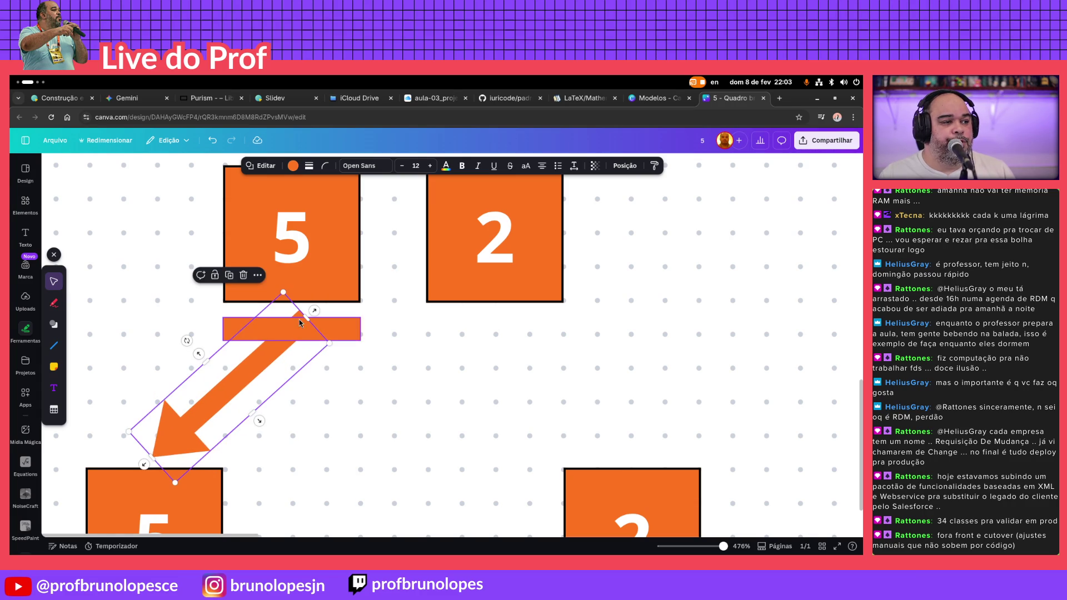
mouse_move(307, 316)
mouse_down()
mouse_move(295, 328)
mouse_move(300, 317)
mouse_up()
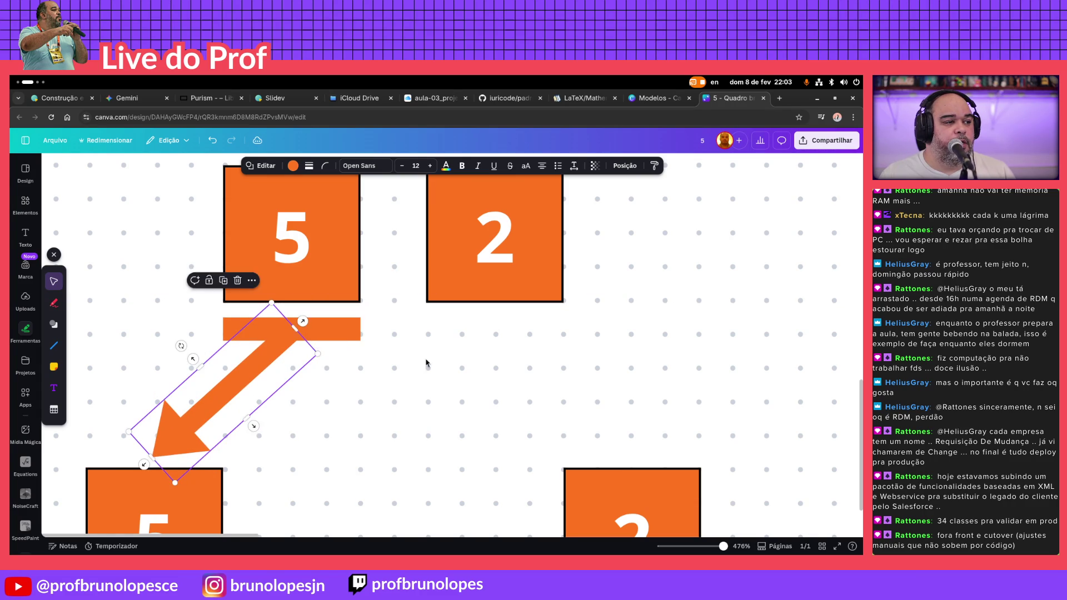
click(456, 380)
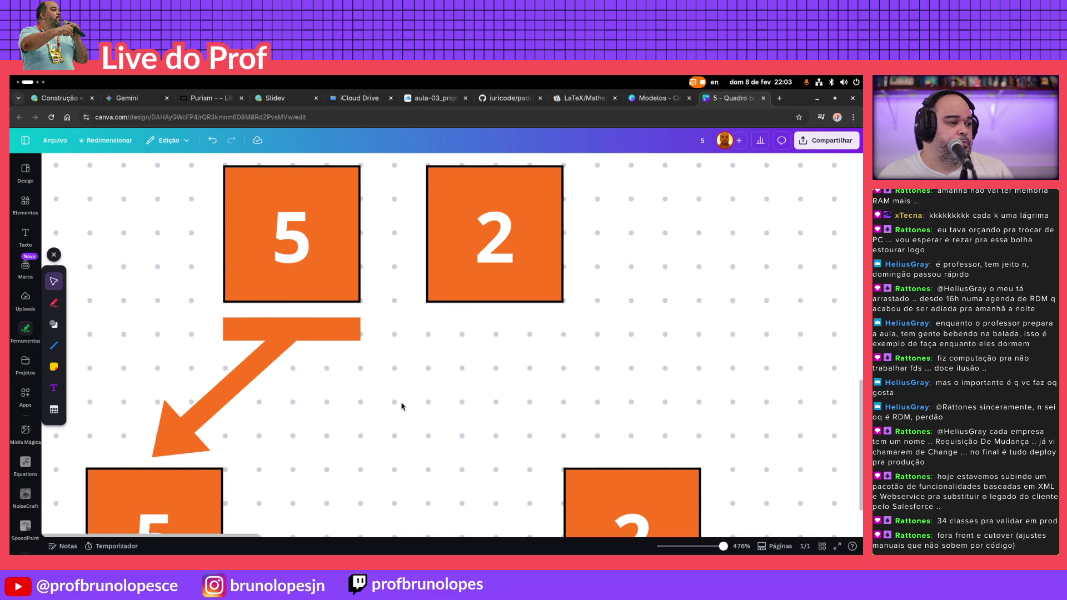
Pull the arrow's lower-left end inward and steepen its angle toward the single 5
click(192, 443)
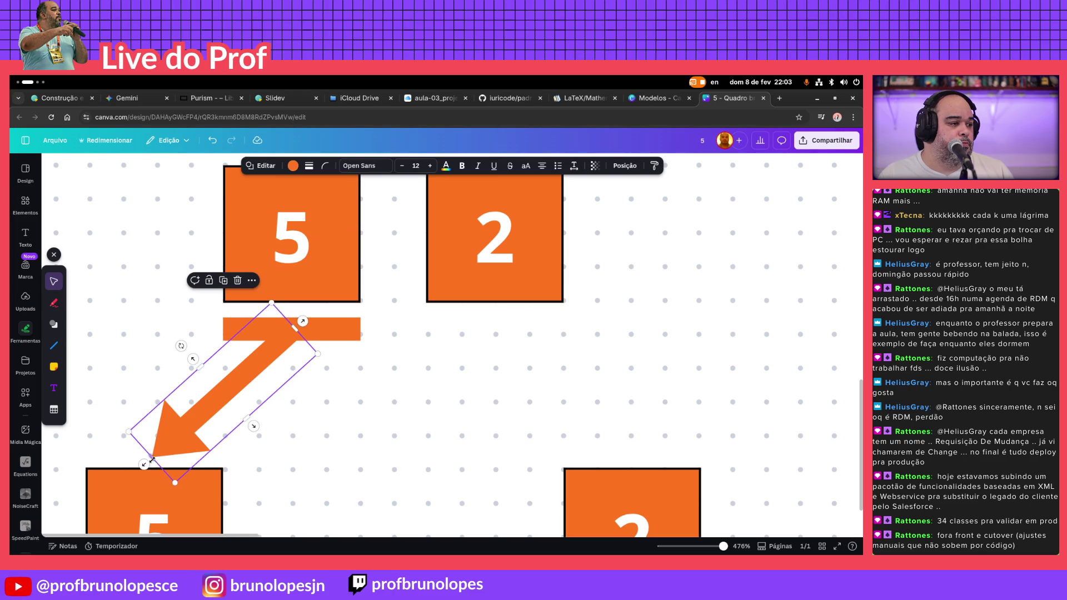
drag(156, 458, 161, 450)
drag(185, 341, 190, 357)
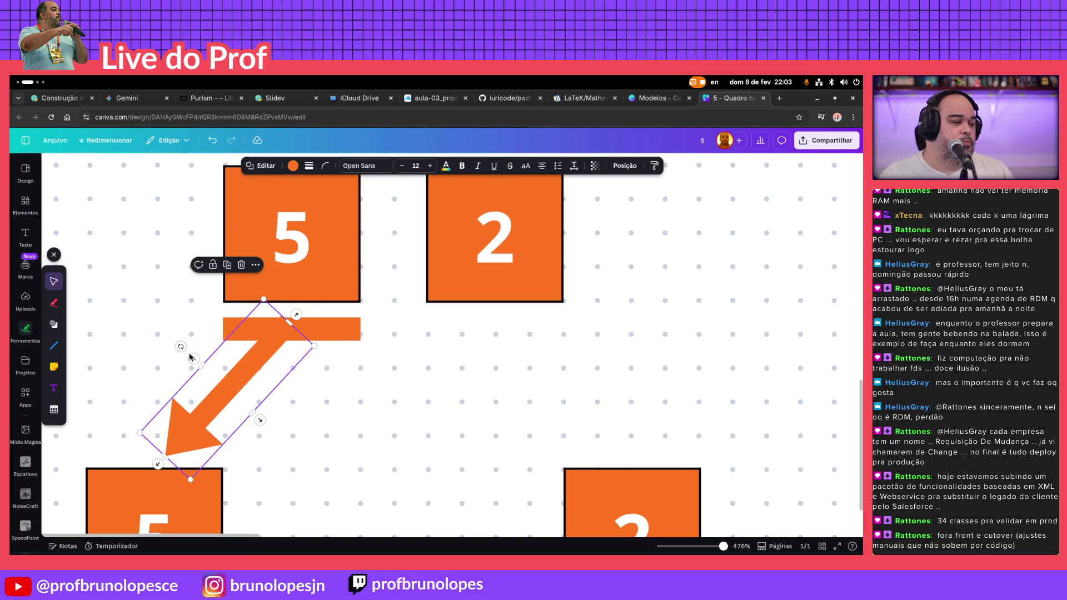
click(190, 357)
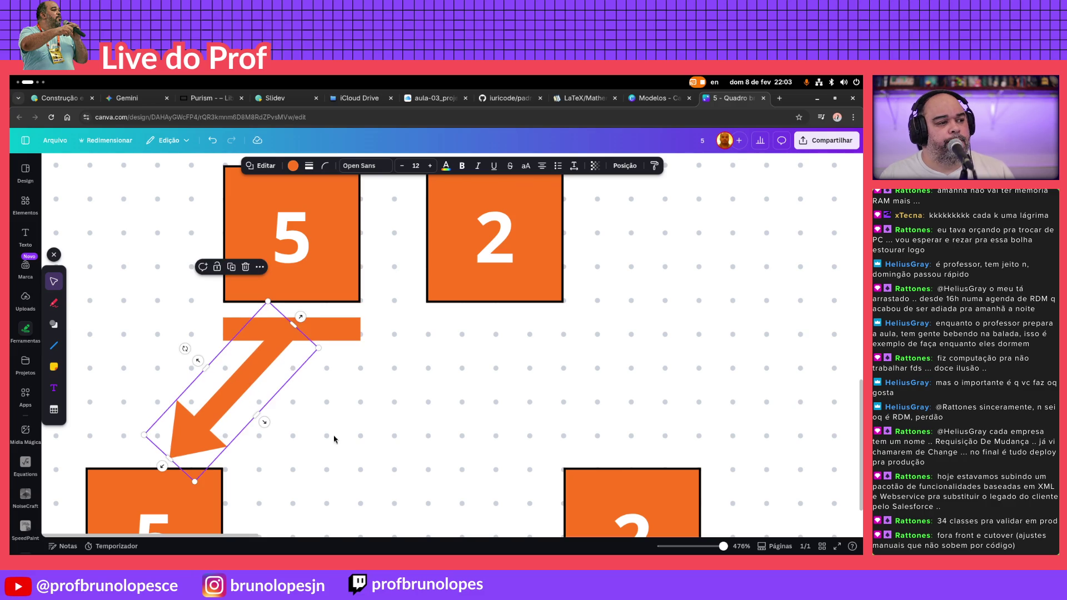
Group the shortened orange bar and re-angled arrow into one unit
click(350, 332)
shift+click(263, 367)
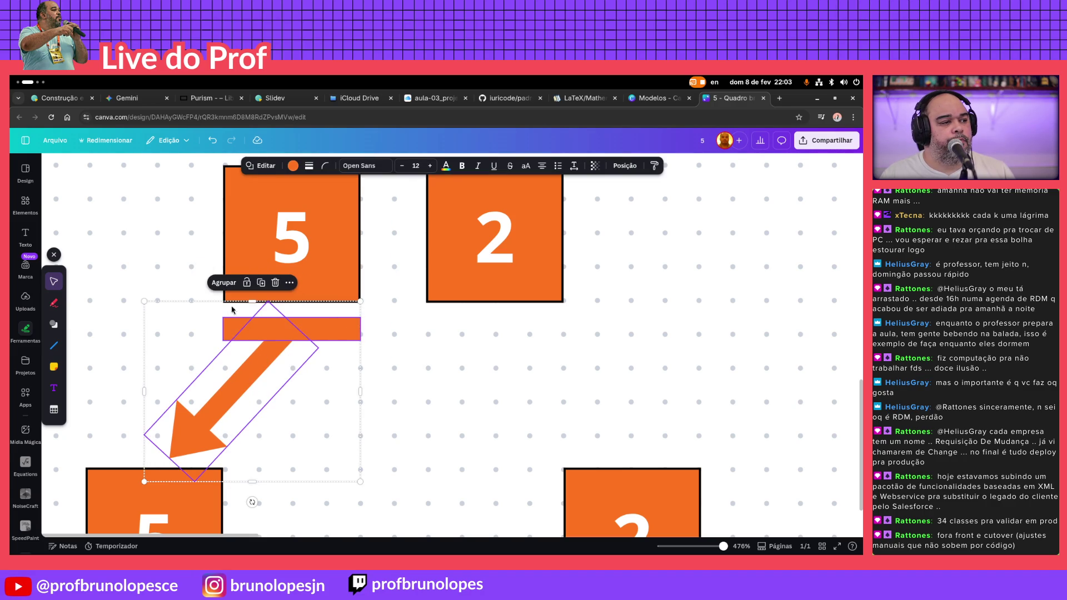
key(ctrl+g)
click(409, 396)
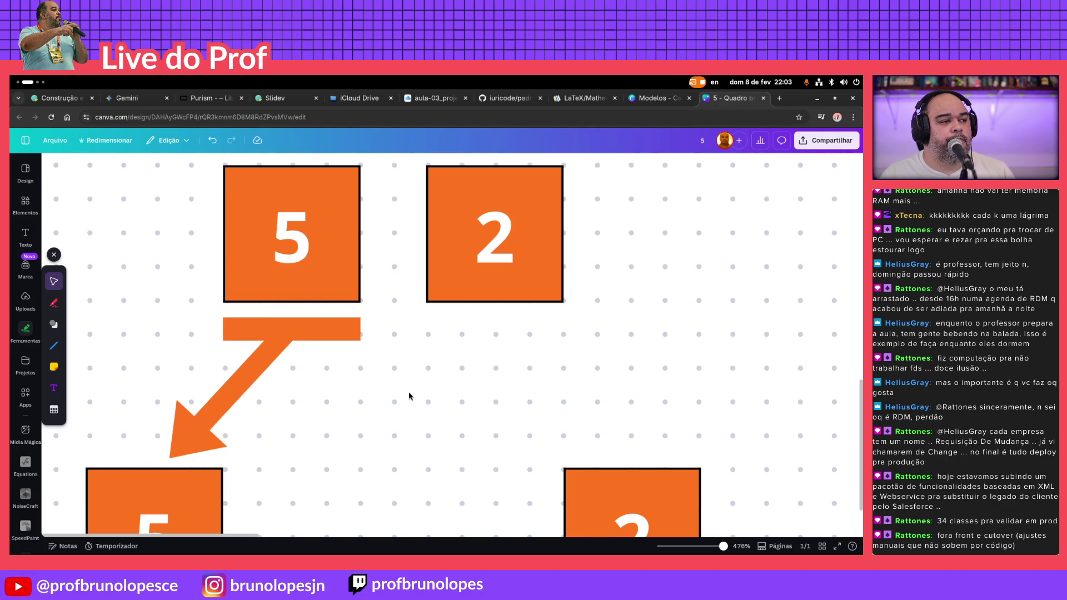
scroll(445, 369, down, 3)
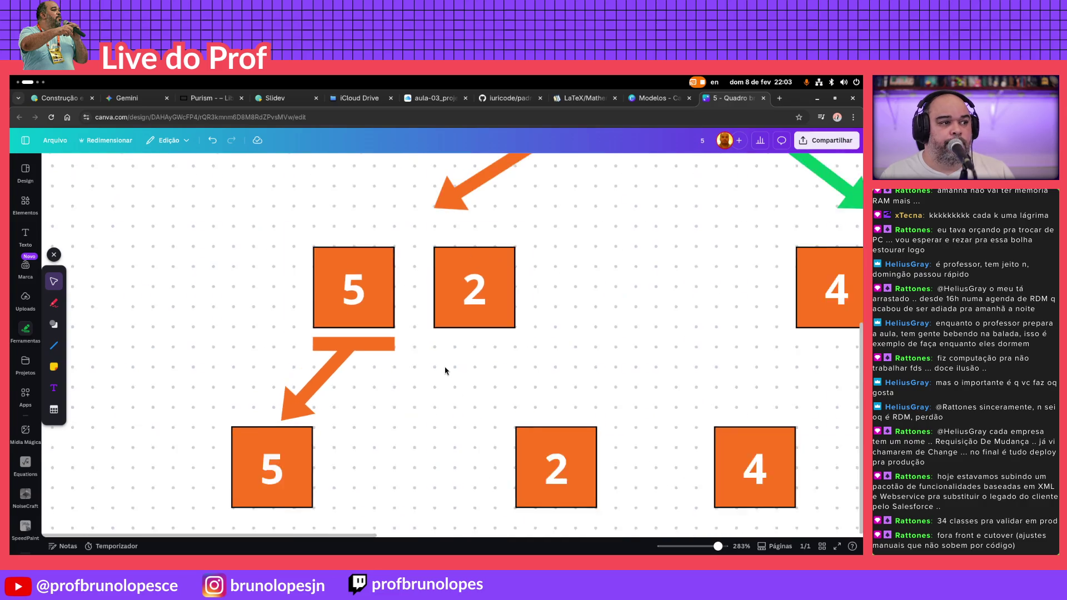
scroll(454, 384, down, 2)
Move the green bar-and-arrow group under 5 and 2, ungroup it and shorten the bar to span them
click(706, 194)
mouse_move(744, 182)
mouse_down()
mouse_move(760, 199)
mouse_move(551, 350)
mouse_up()
scroll(471, 369, up, 5)
click(534, 286)
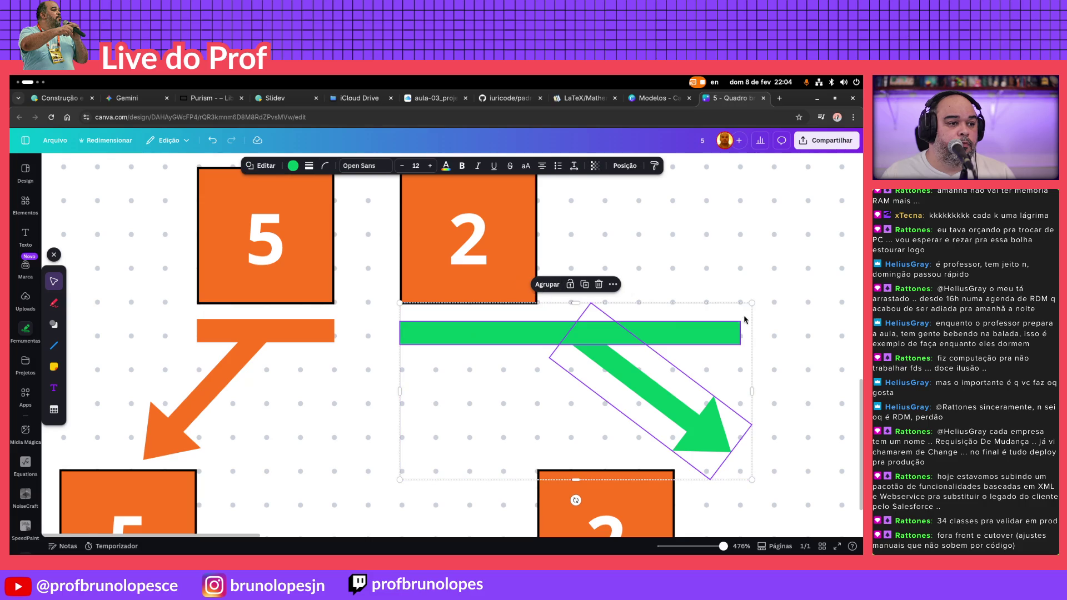
click(756, 333)
drag(738, 333, 537, 336)
Nudge the green arrow left to meet the bar, tilt it toward the lower 2 box and shrink its upper end
click(617, 360)
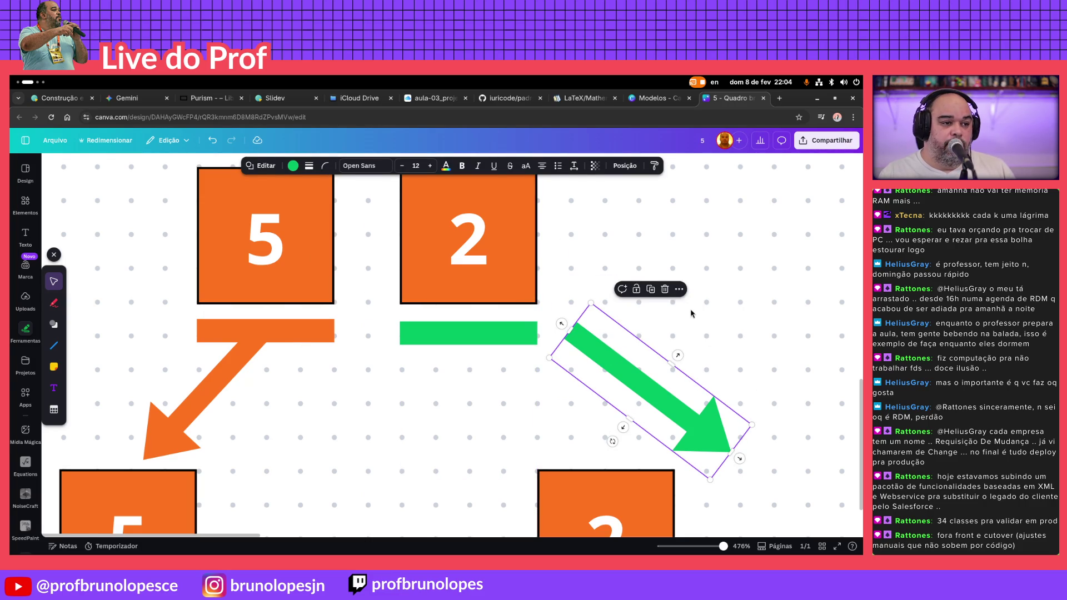
key(shift+Left)
key(shift+Left)
key(shift+Left)
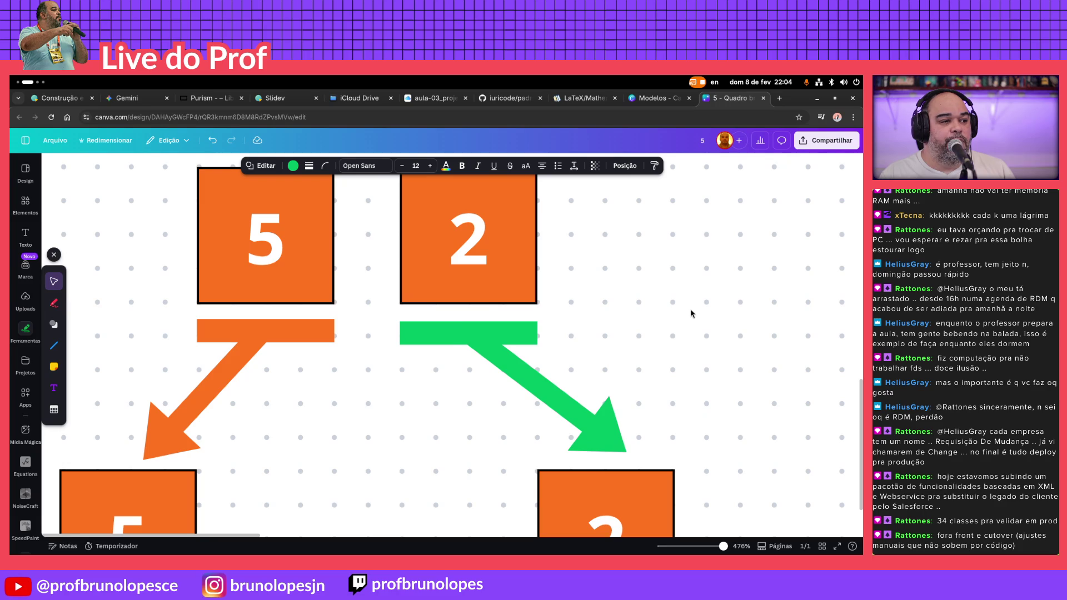
key(shift+Left)
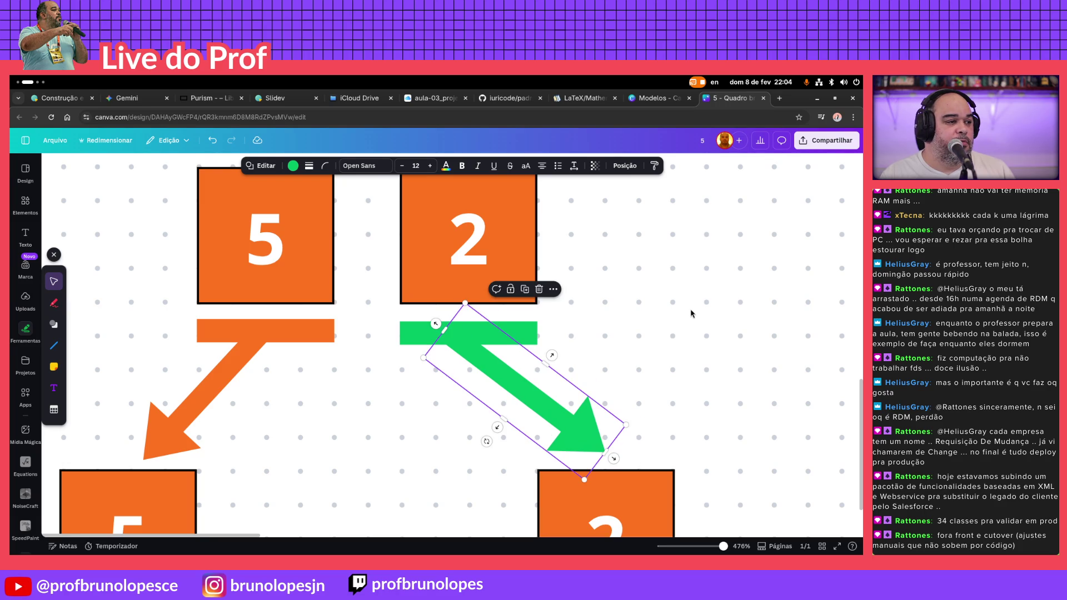
key(shift+Right)
key(shift+Right)
key(shift+Left)
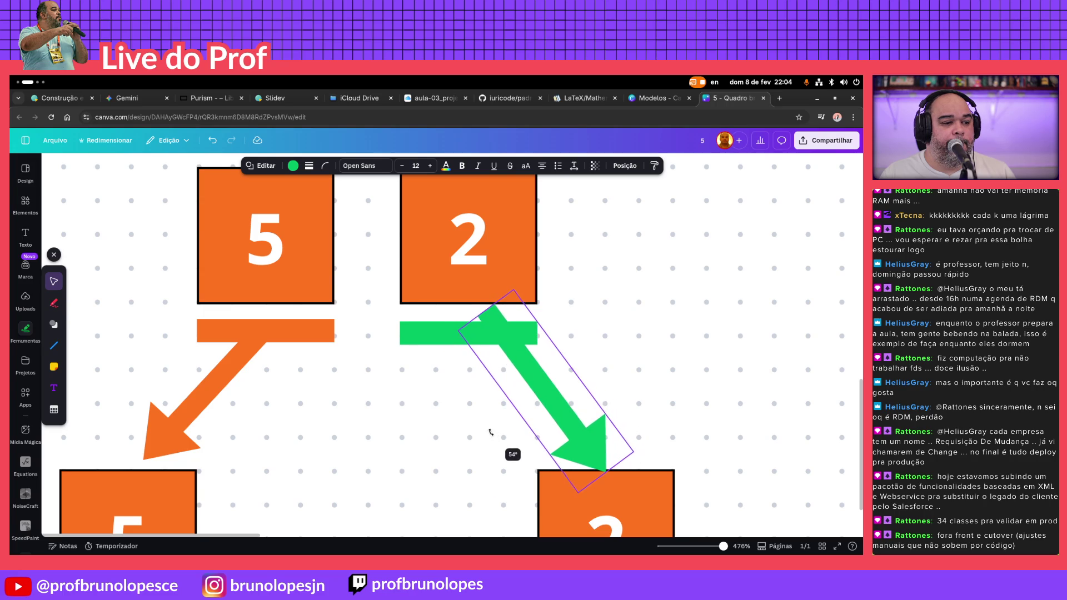
drag(490, 432, 488, 407)
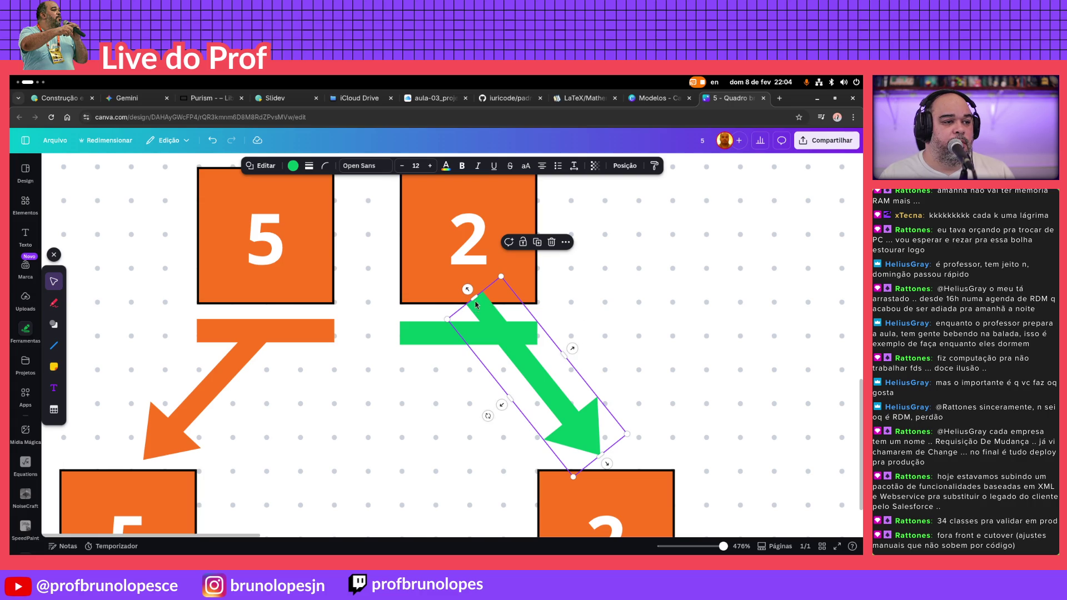
drag(475, 299, 498, 333)
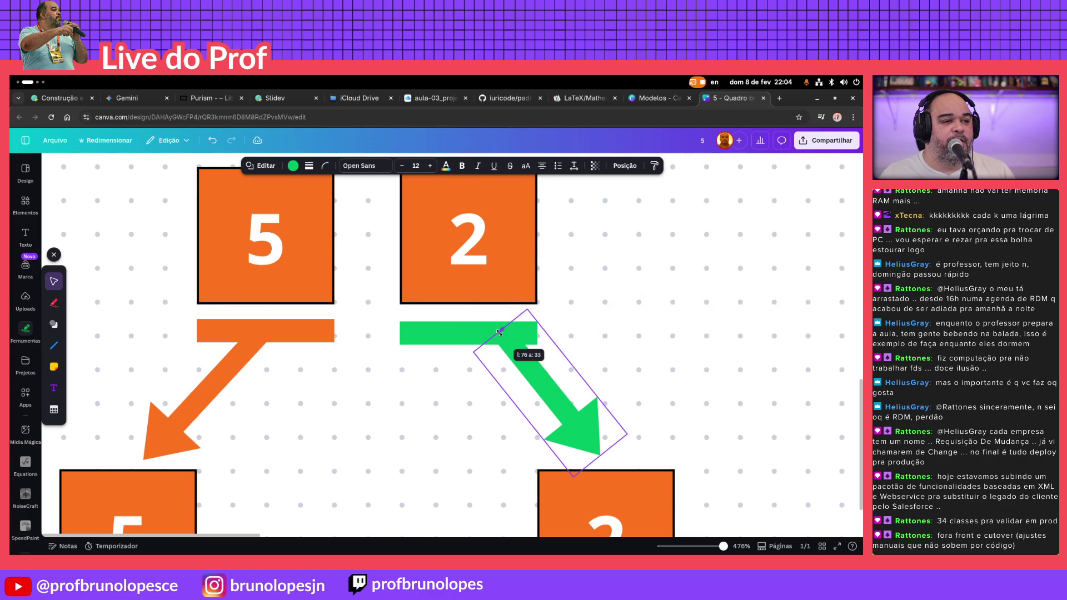
click(771, 325)
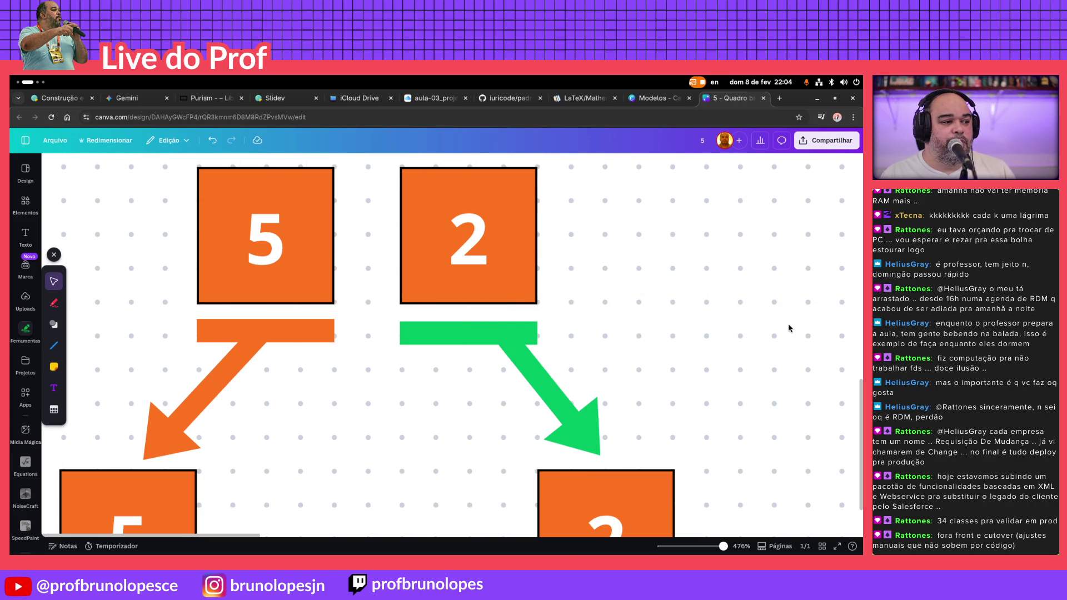
Steepen and lengthen the green arrow until it reaches the lower 2 box
click(557, 396)
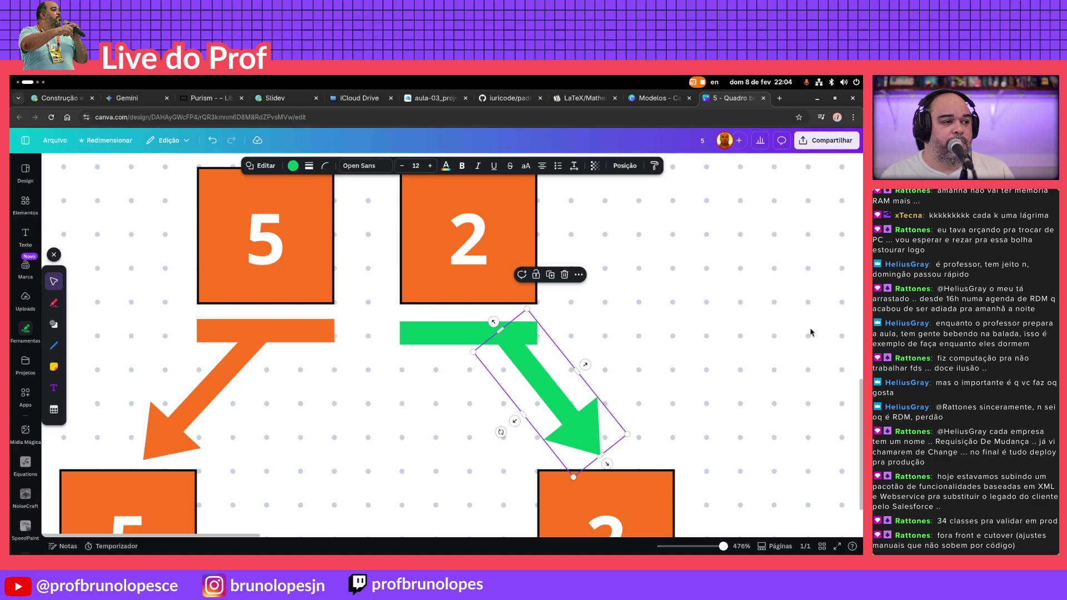
key(Left)
key(Left)
key(Left)
key(Left)
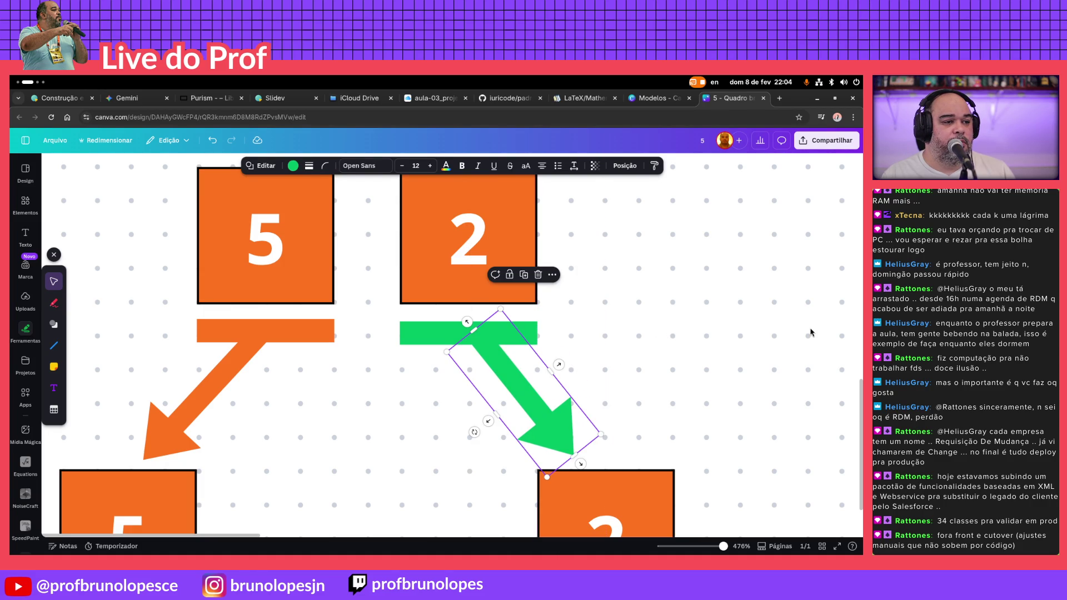
drag(473, 432, 488, 441)
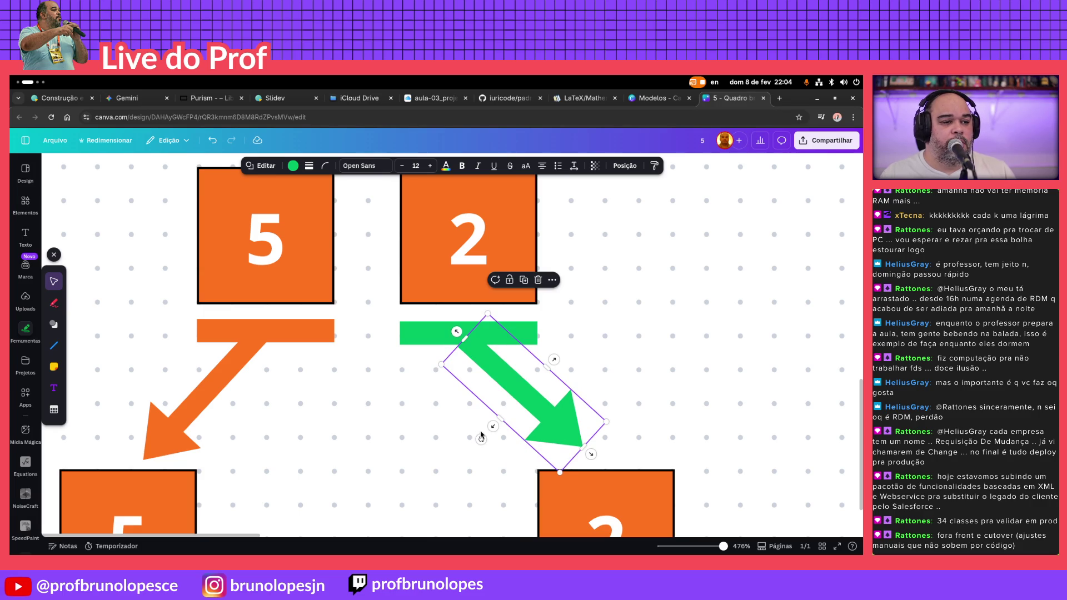
click(480, 435)
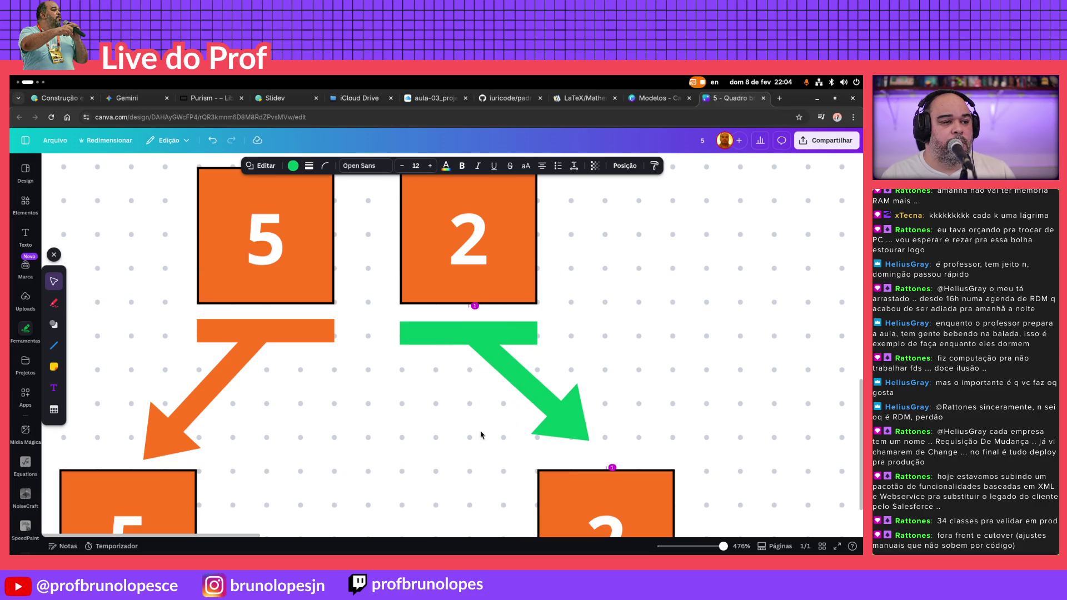
click(481, 434)
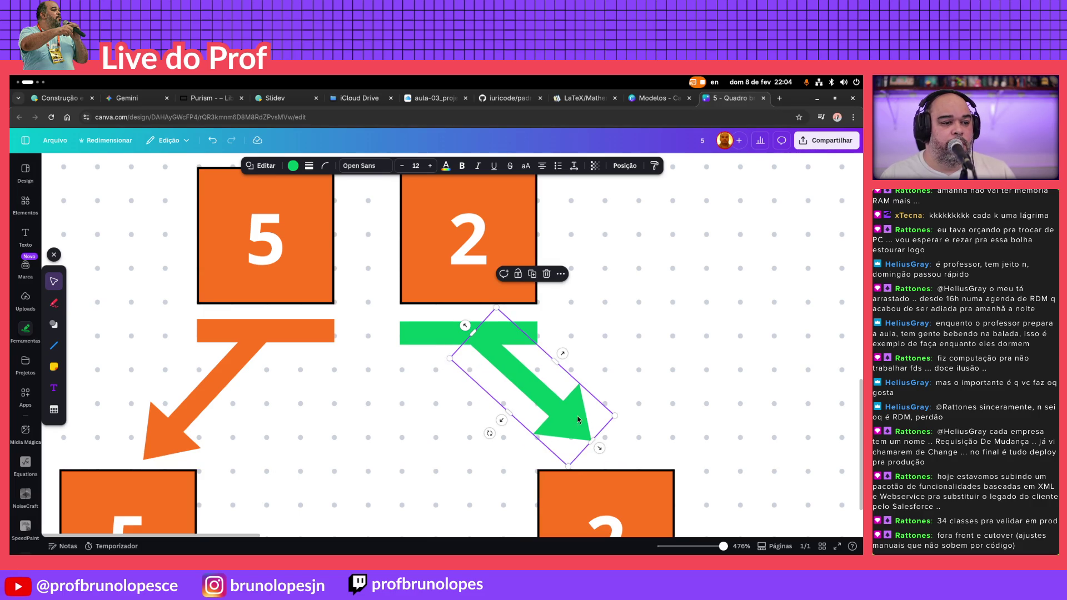
drag(599, 448, 601, 452)
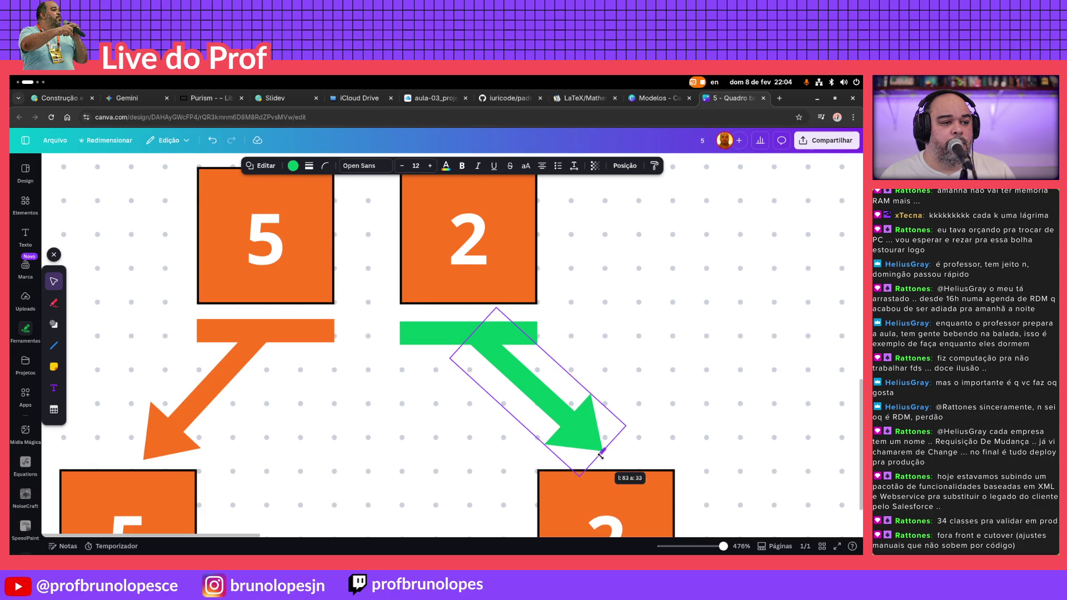
click(682, 384)
drag(600, 321, 455, 403)
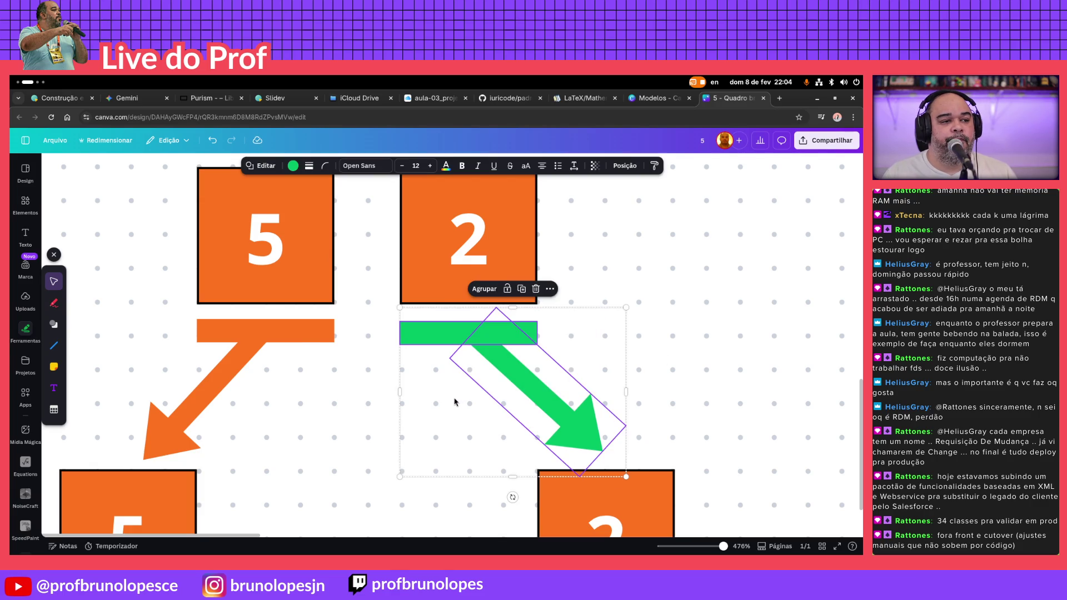
click(698, 307)
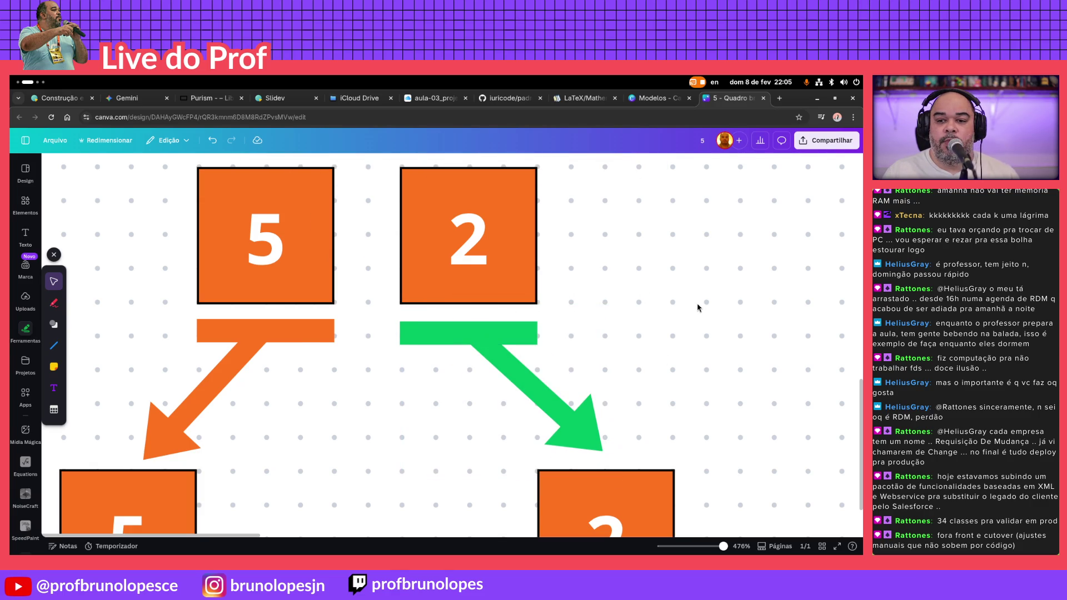
scroll(658, 296, down, 5)
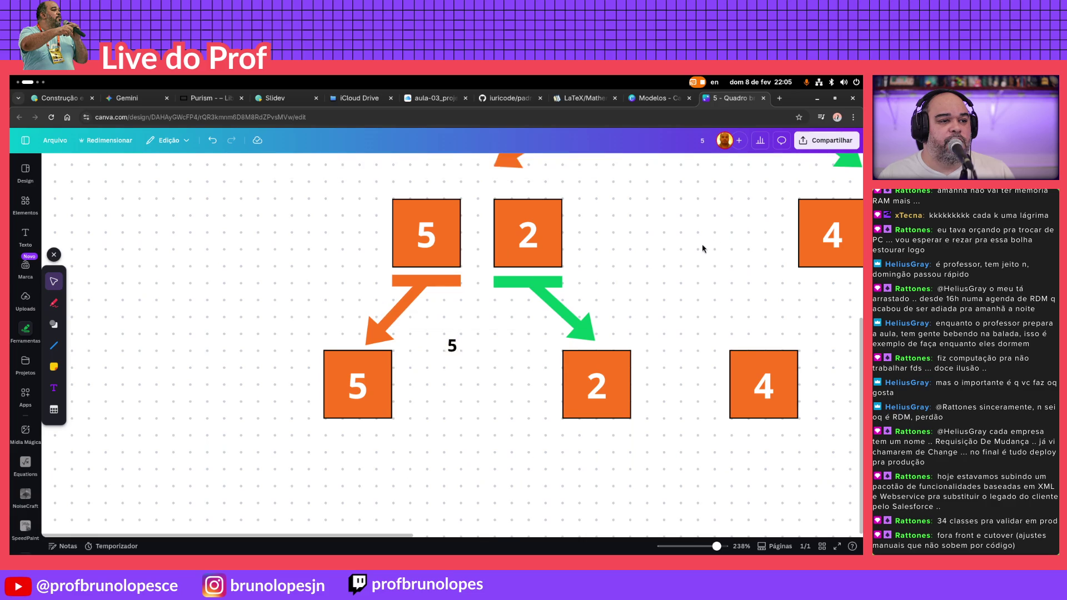
scroll(701, 243, down, 2)
scroll(694, 244, down, 2)
Copy the orange bar-and-arrow group from under 5/2 to under the green 1 and 3 pair
mouse_move(694, 244)
mouse_down()
mouse_move(342, 383)
mouse_move(287, 391)
mouse_up()
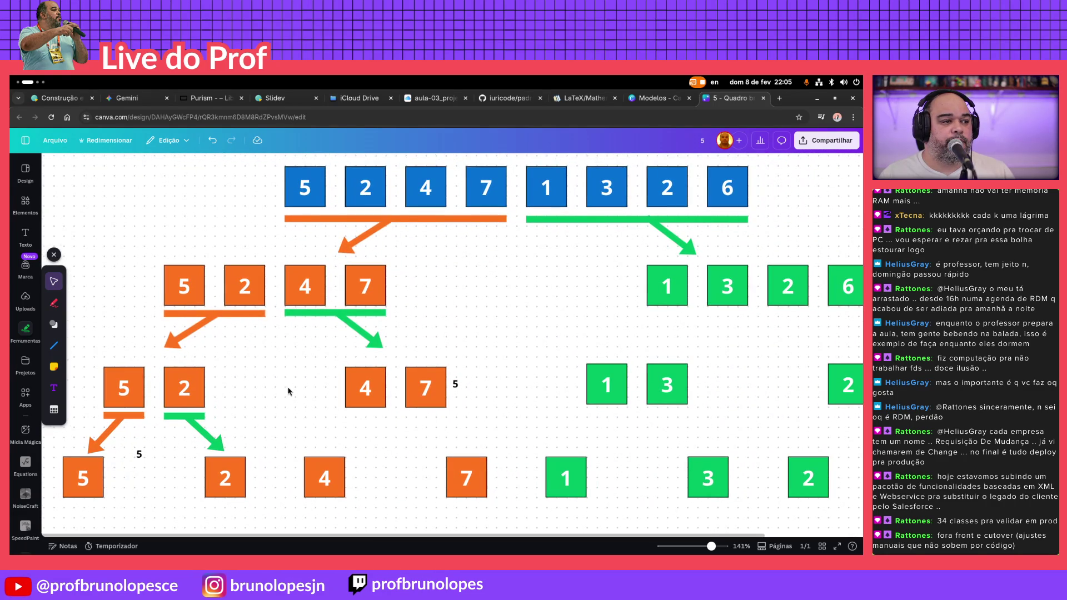
click(229, 317)
mouse_move(229, 317)
mouse_down()
mouse_move(751, 304)
mouse_move(720, 314)
mouse_up()
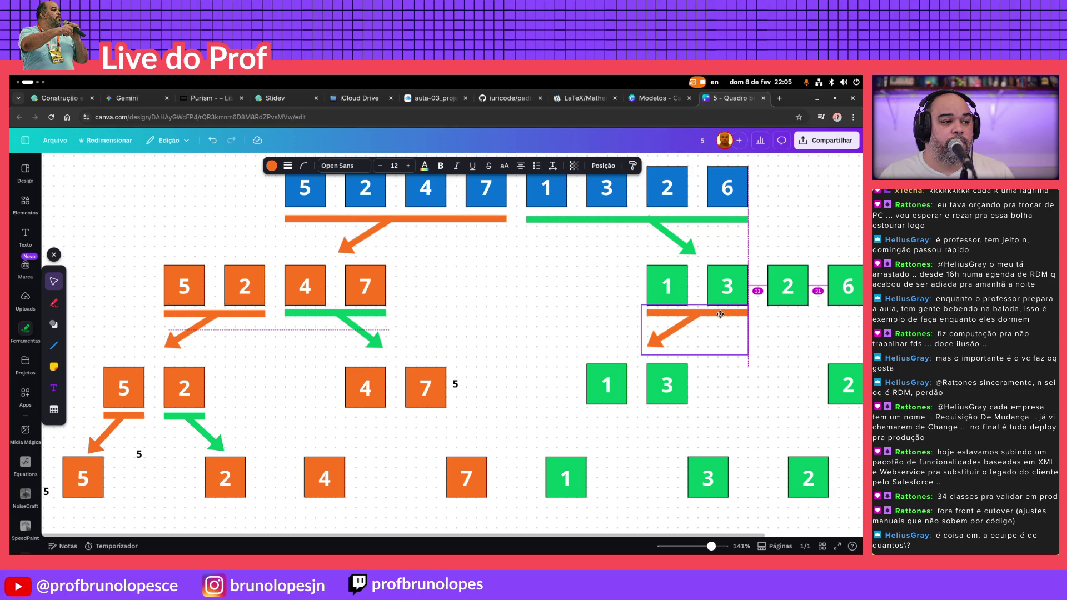
drag(720, 314, 720, 314)
Move a green arrow group across to sit under the green 2 and 6 pair
click(381, 316)
mouse_move(381, 317)
mouse_down()
mouse_move(773, 340)
mouse_move(638, 326)
mouse_move(553, 296)
mouse_up()
double_click(523, 337)
scroll(726, 364, right, 5)
drag(332, 306, 626, 334)
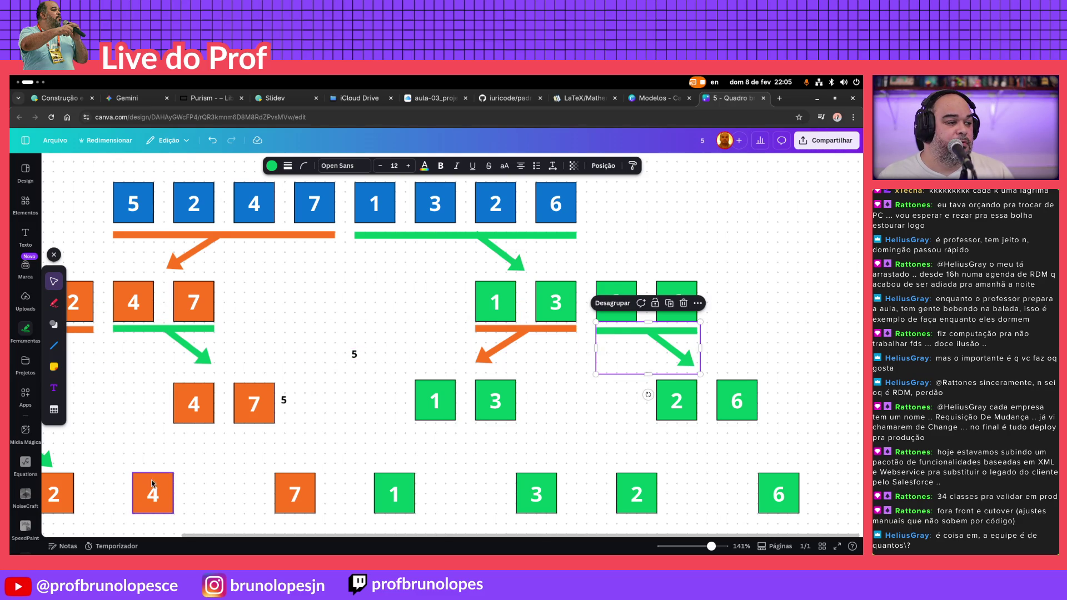
scroll(233, 460, down, 2)
scroll(233, 461, left, 4)
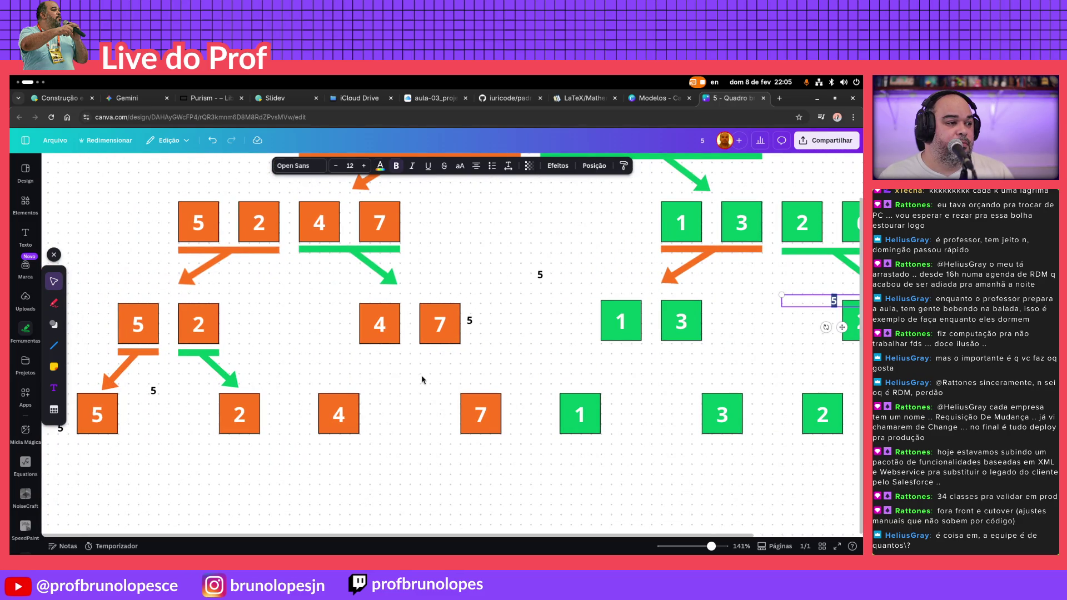
Copy the orange and green arrows under the 4 and 7 pair, pointing to the single 4 and 7
click(153, 360)
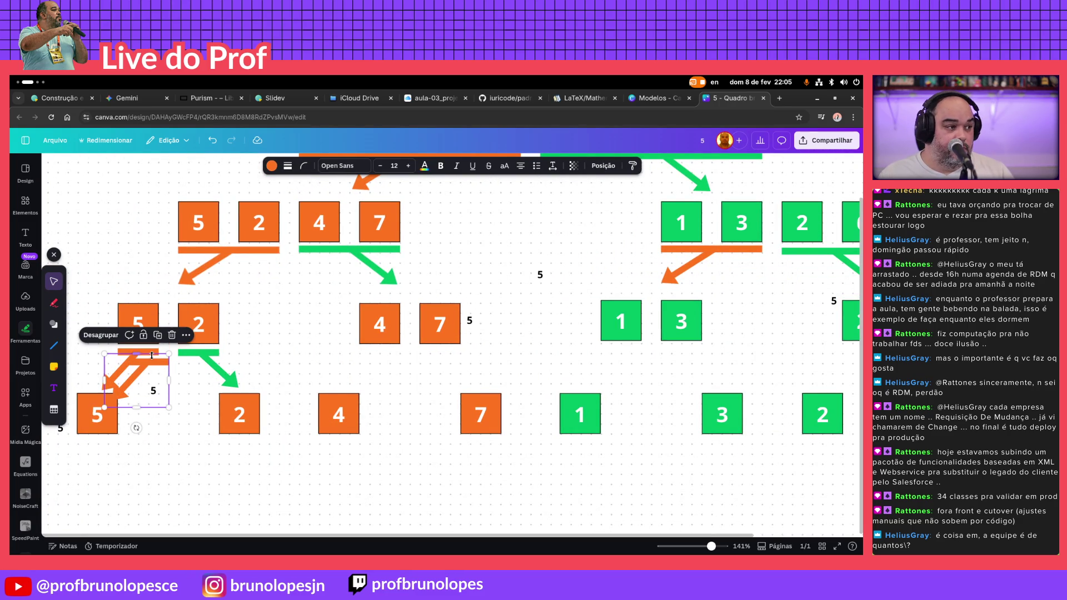
drag(153, 360, 386, 351)
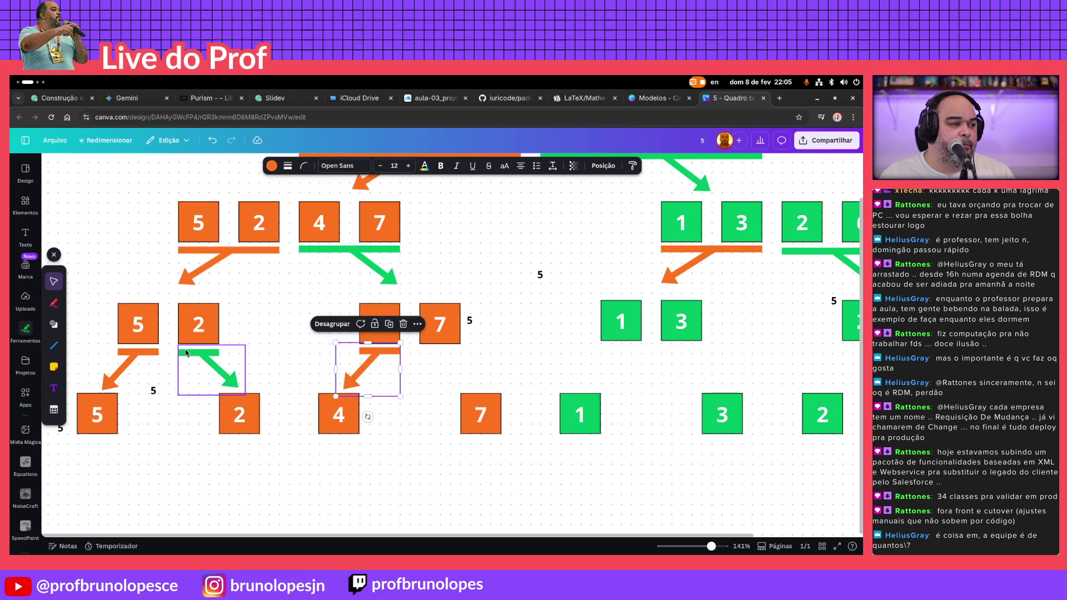
click(215, 360)
drag(215, 360, 446, 356)
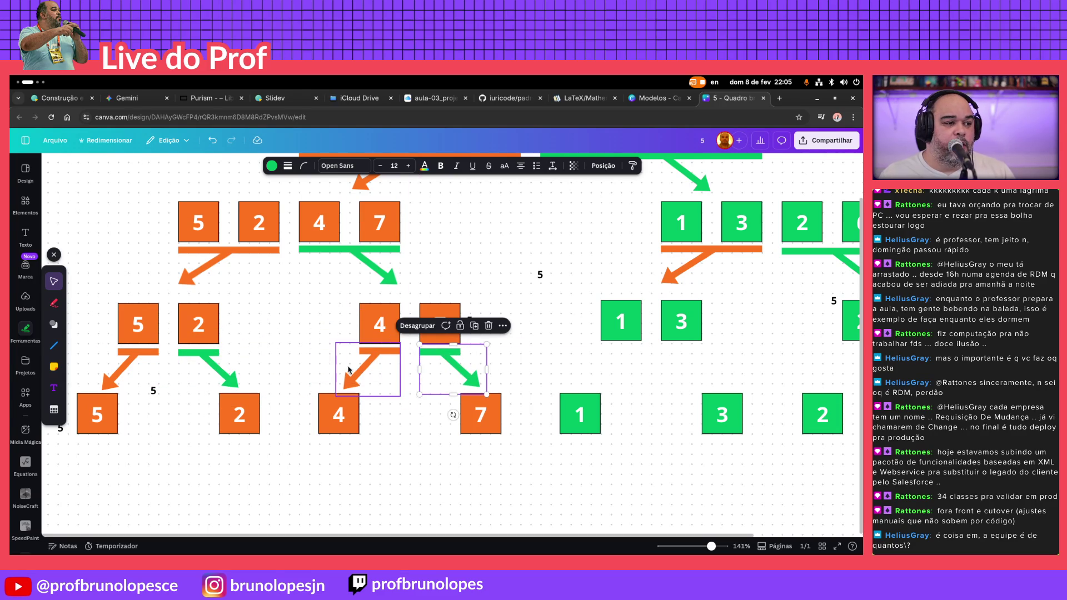
click(538, 357)
Duplicate the 4/7 arrow pair and place the copy under the green 1 and 3 pair
drag(538, 356, 342, 389)
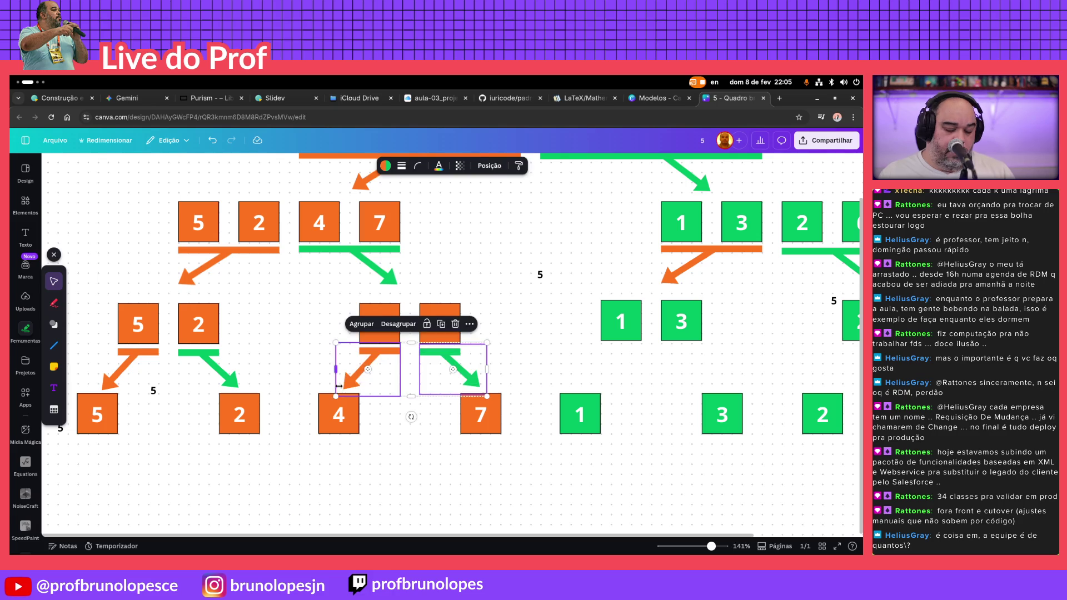
key(ctrl+d)
drag(396, 364, 627, 347)
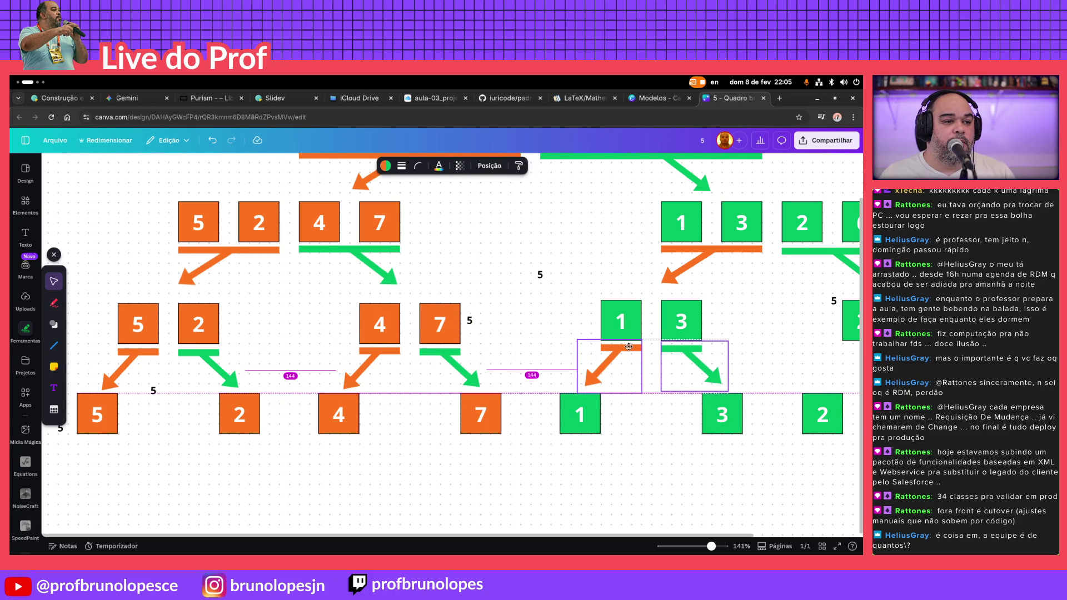
drag(628, 347, 627, 348)
scroll(781, 336, right, 5)
text(5)
Duplicate the two arrows under green 1/3 and place the copy under the green 2 and 6 pair
key(ctrl+d)
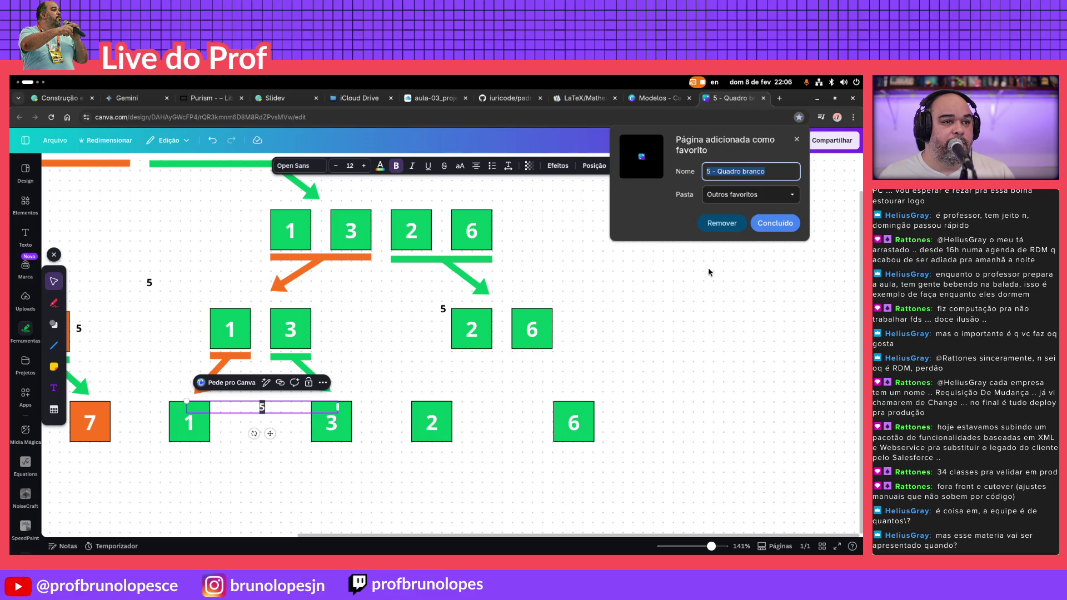
click(712, 295)
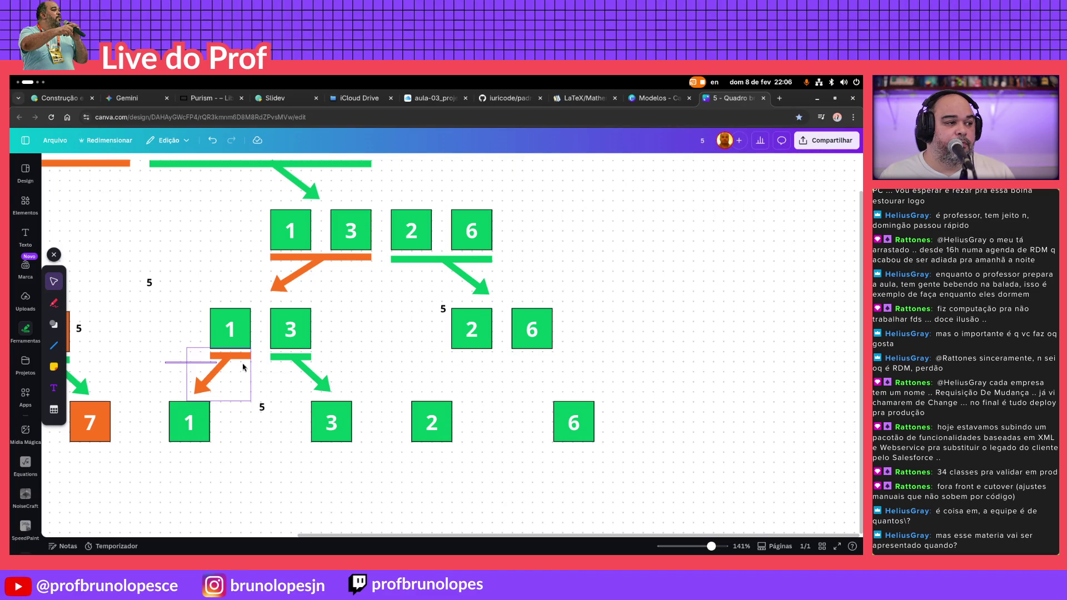
mouse_move(194, 365)
mouse_down()
mouse_move(343, 379)
mouse_move(529, 354)
mouse_up()
key(ctrl+d)
click(751, 350)
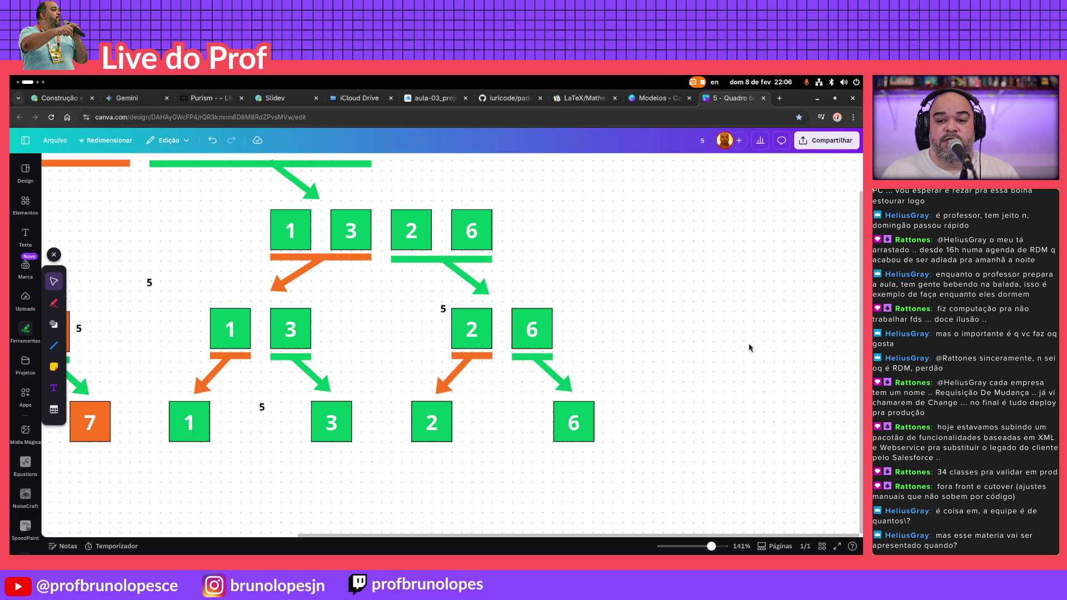
scroll(733, 345, down, 5)
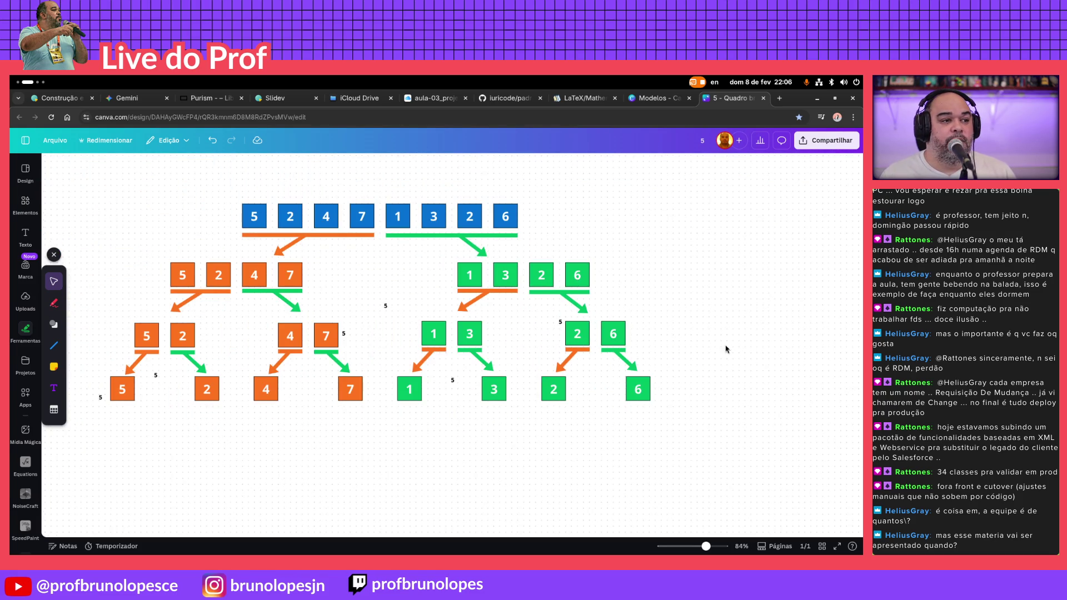
Delete the four stray small '5' labels, then bring up the desktop calendar panel
click(385, 306)
key(Delete)
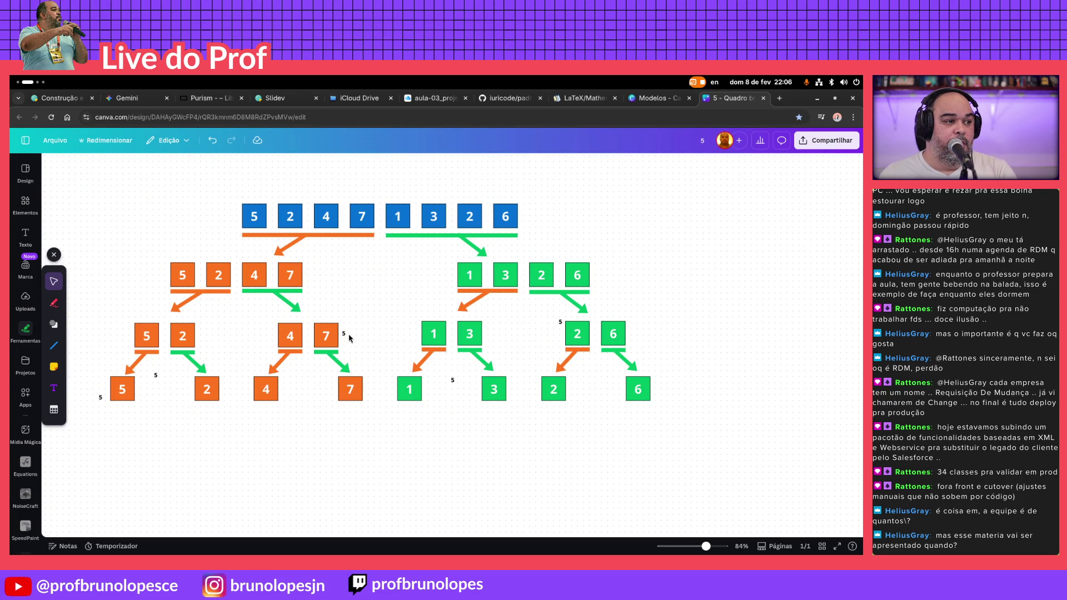
click(452, 380)
key(Delete)
click(559, 322)
key(Delete)
click(155, 376)
key(Delete)
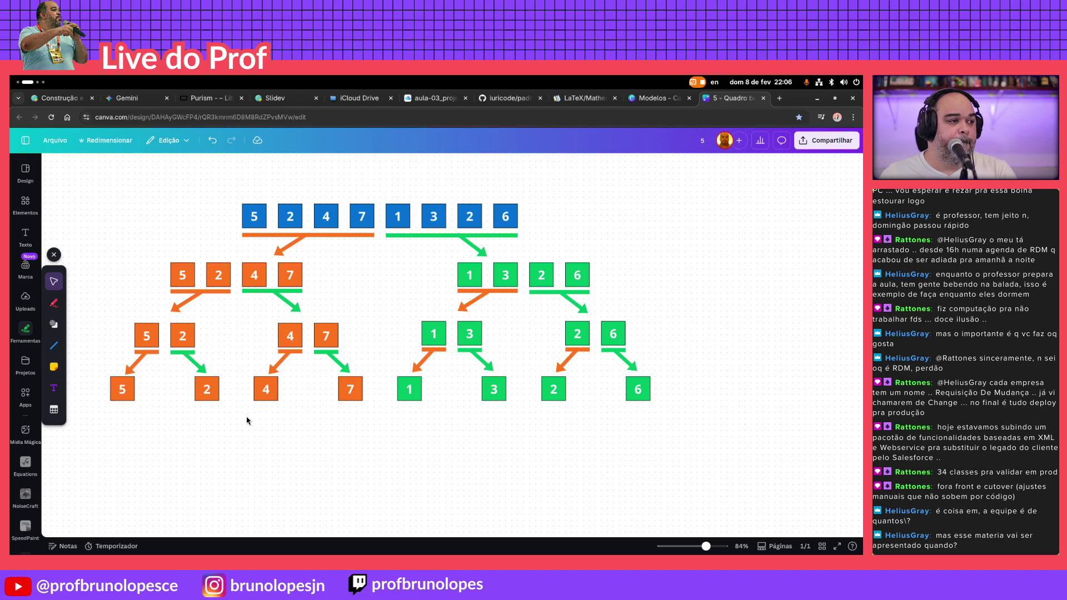
click(758, 81)
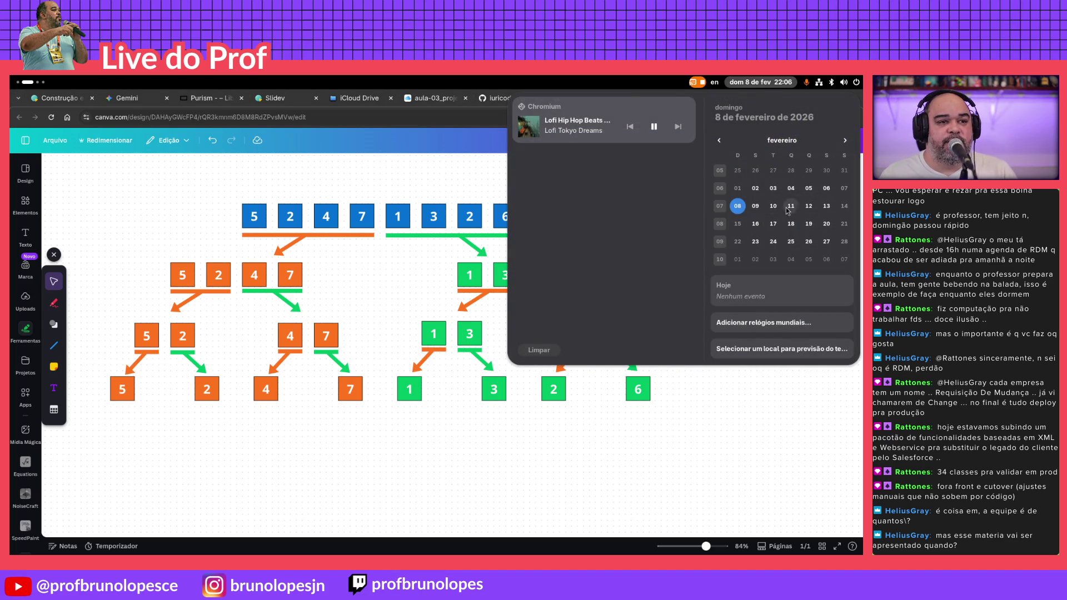
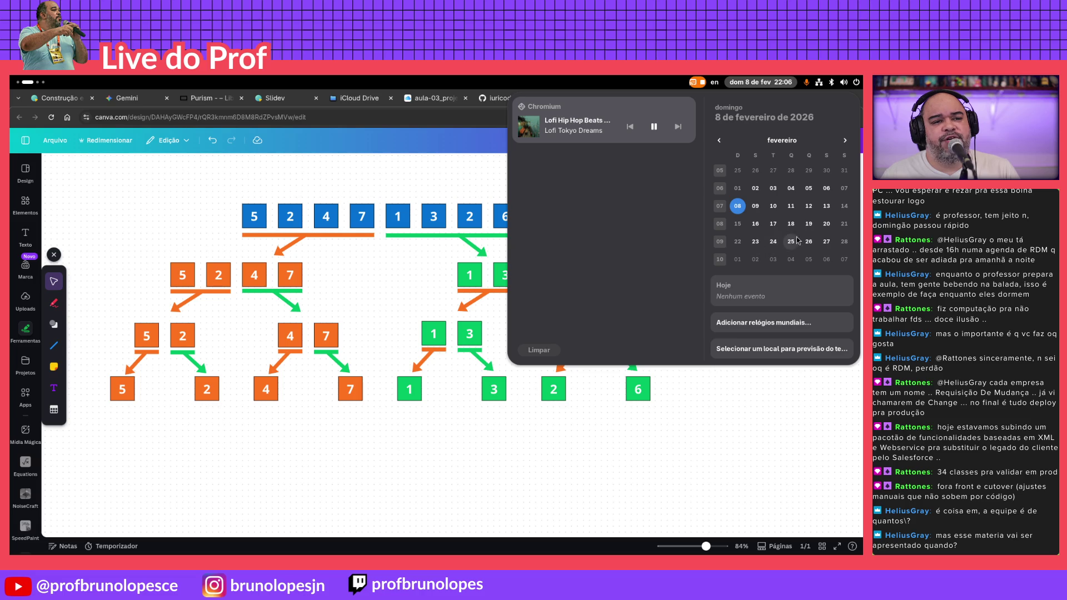
Recolour the arrow beneath the orange 5 and 2 purple, applying it across the page
click(708, 457)
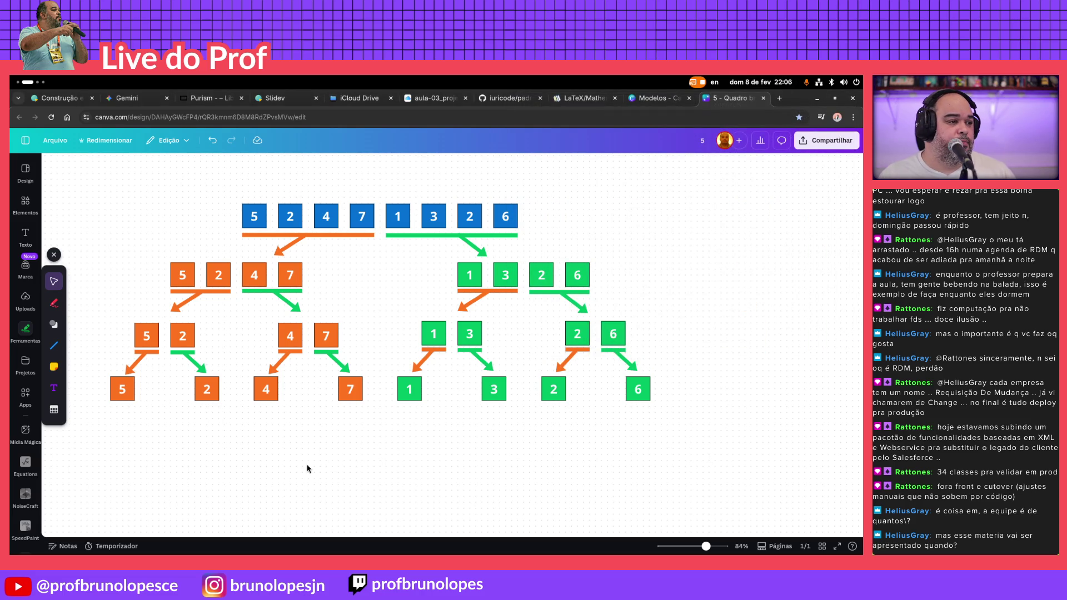
drag(123, 318, 218, 345)
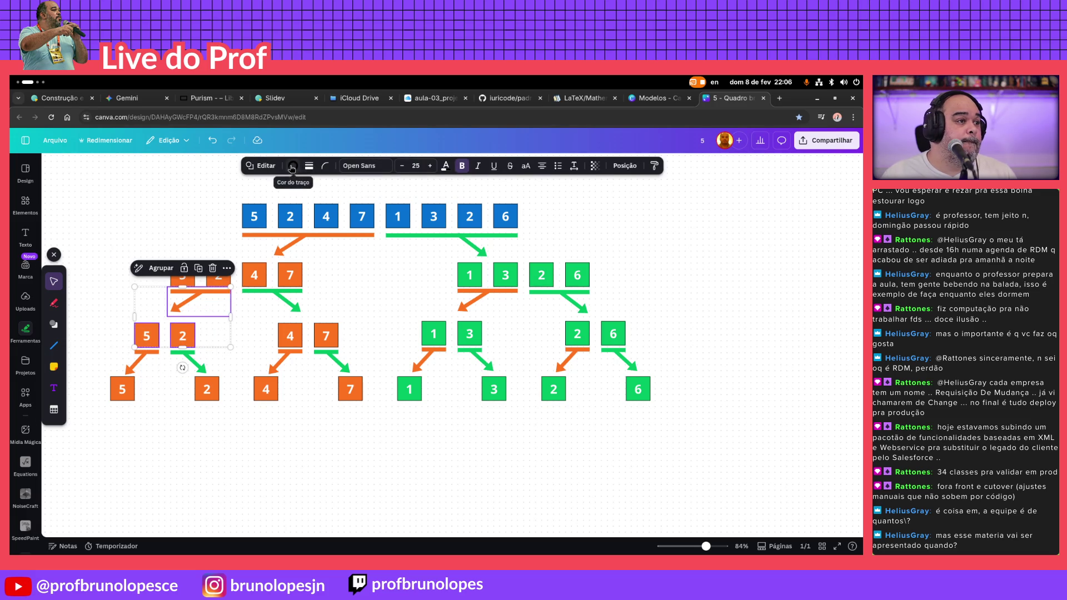
click(292, 168)
click(146, 359)
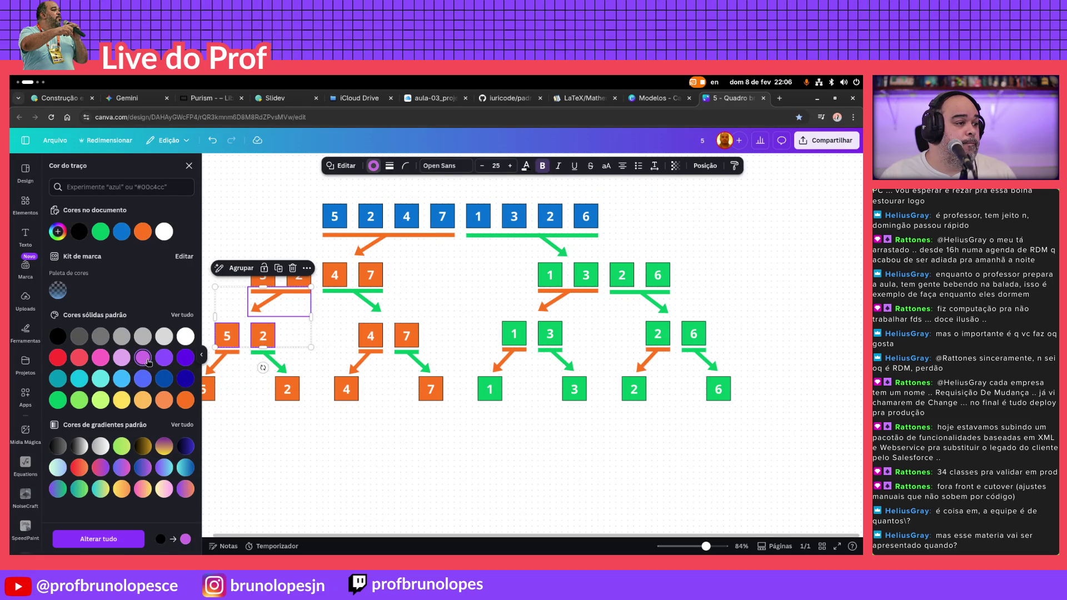
click(98, 538)
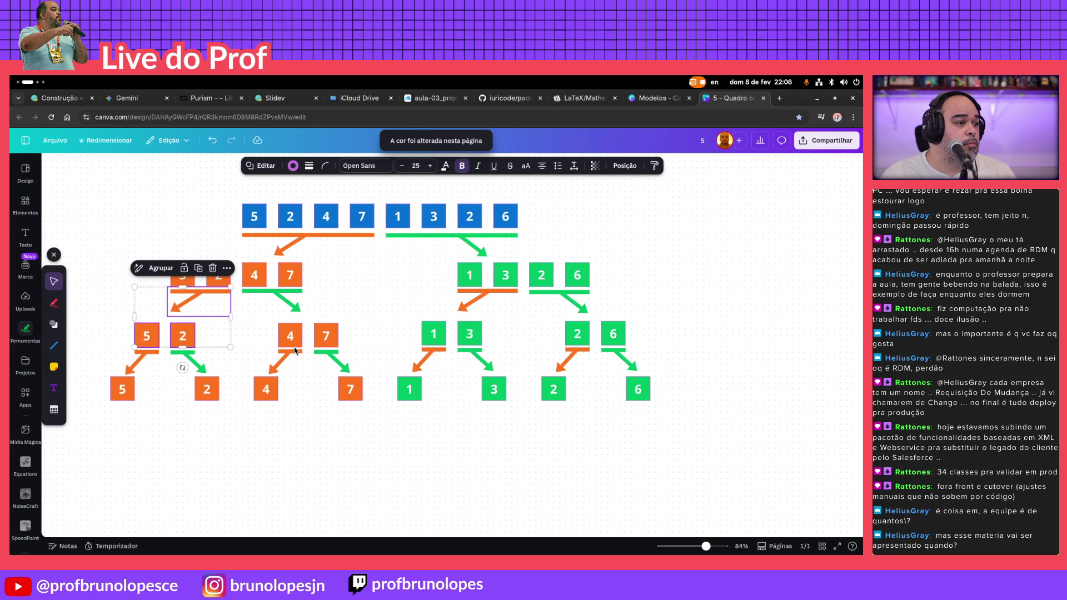
click(108, 253)
Make the arrow under the 5 and 2 purple and the 5 and 2 boxes magenta
mouse_move(157, 244)
mouse_down()
mouse_move(233, 304)
mouse_move(200, 250)
mouse_up()
click(205, 297)
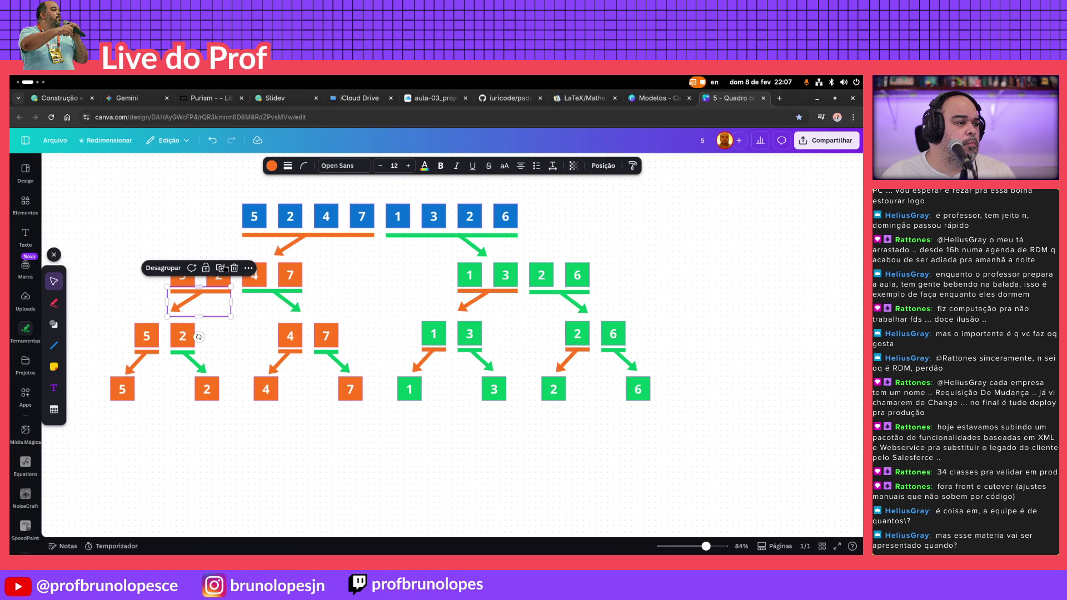
click(270, 166)
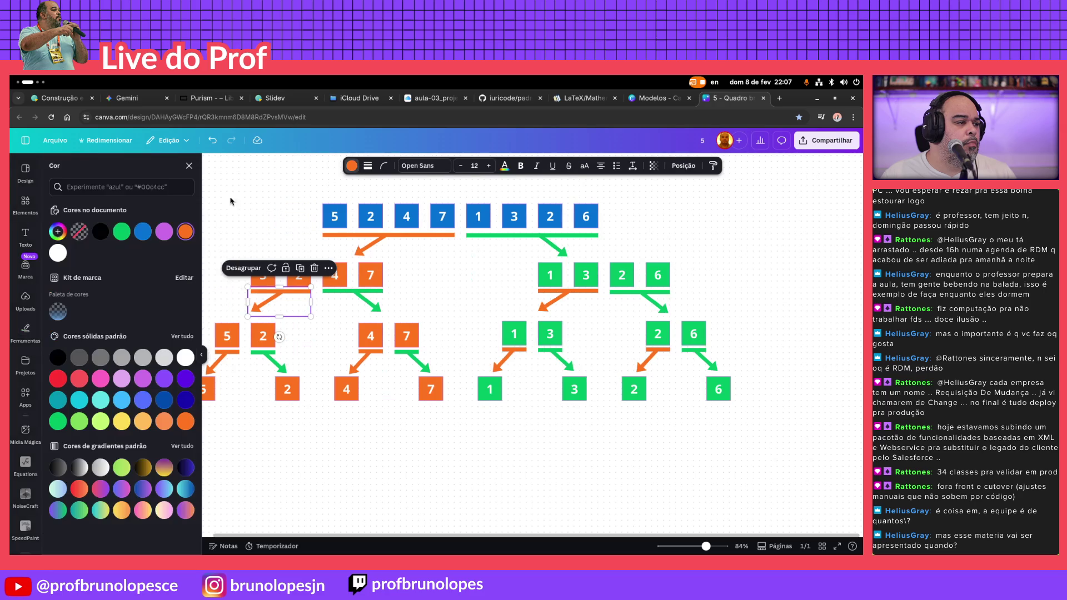
click(164, 379)
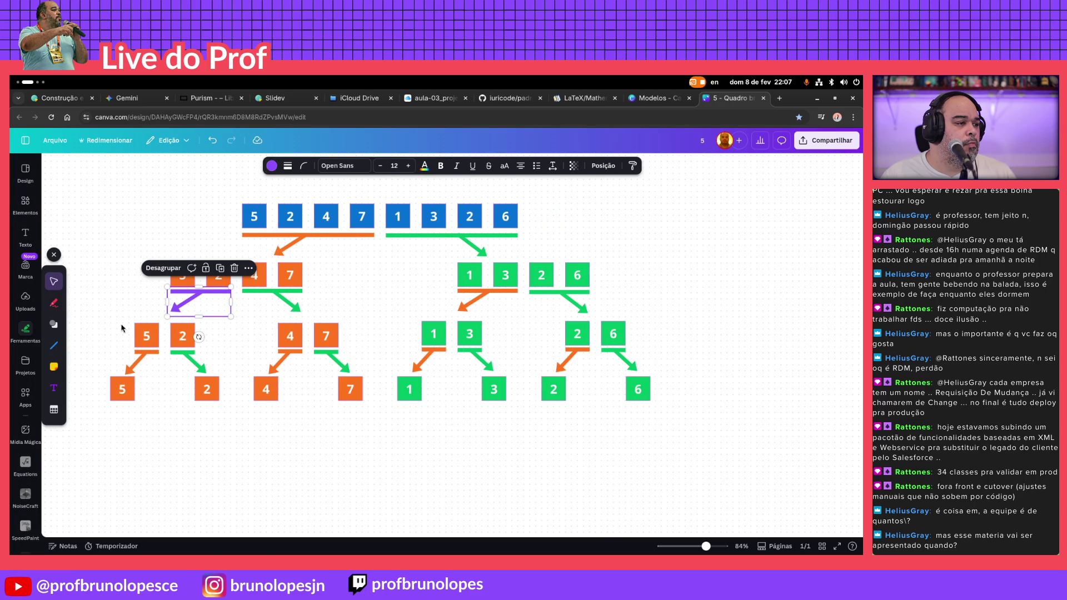
drag(115, 326, 221, 341)
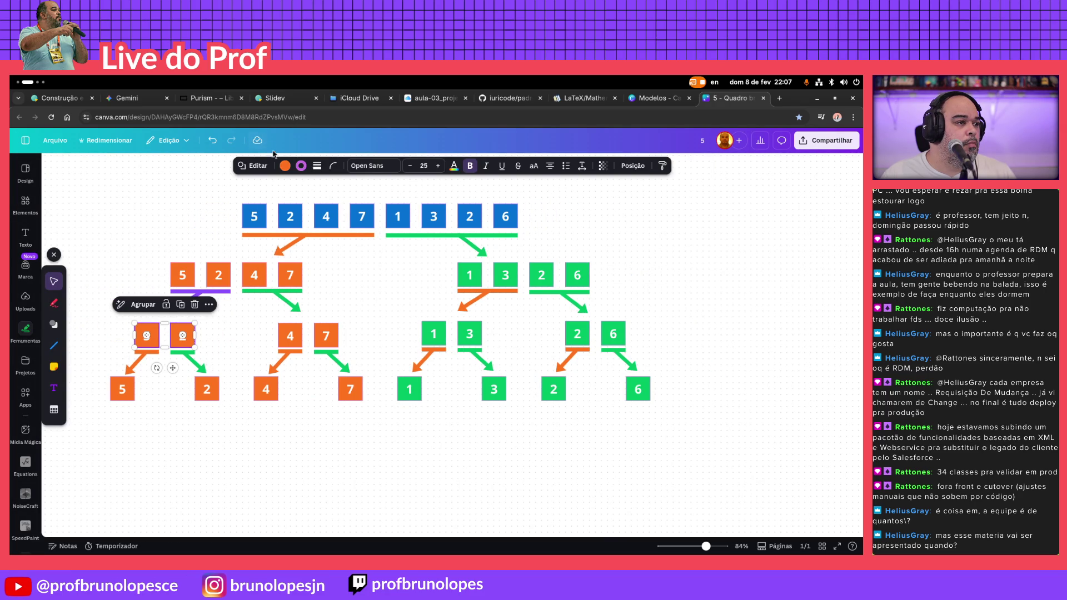
click(284, 165)
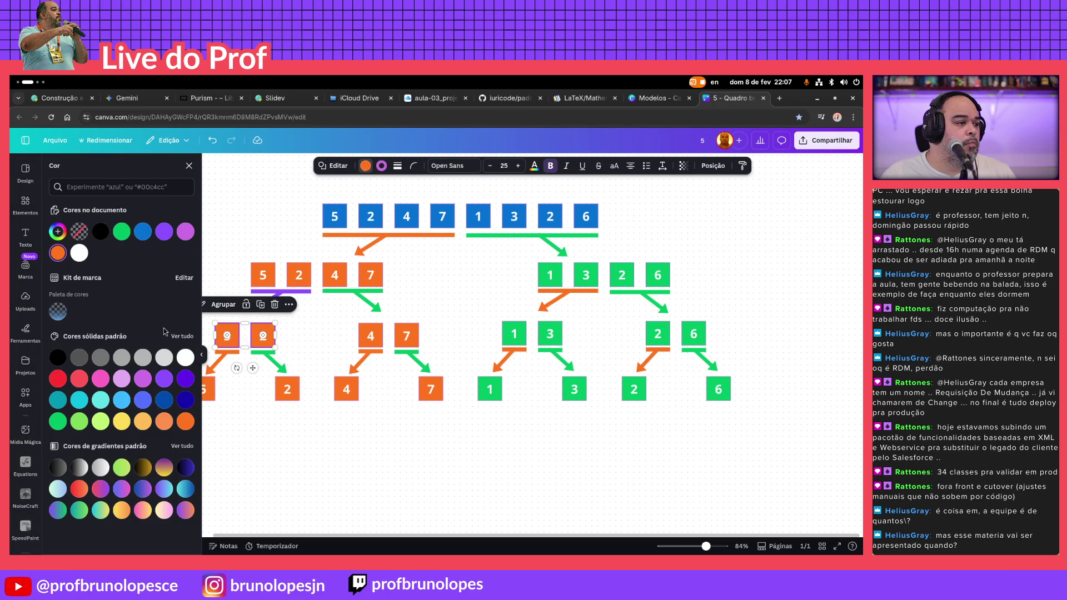
click(185, 231)
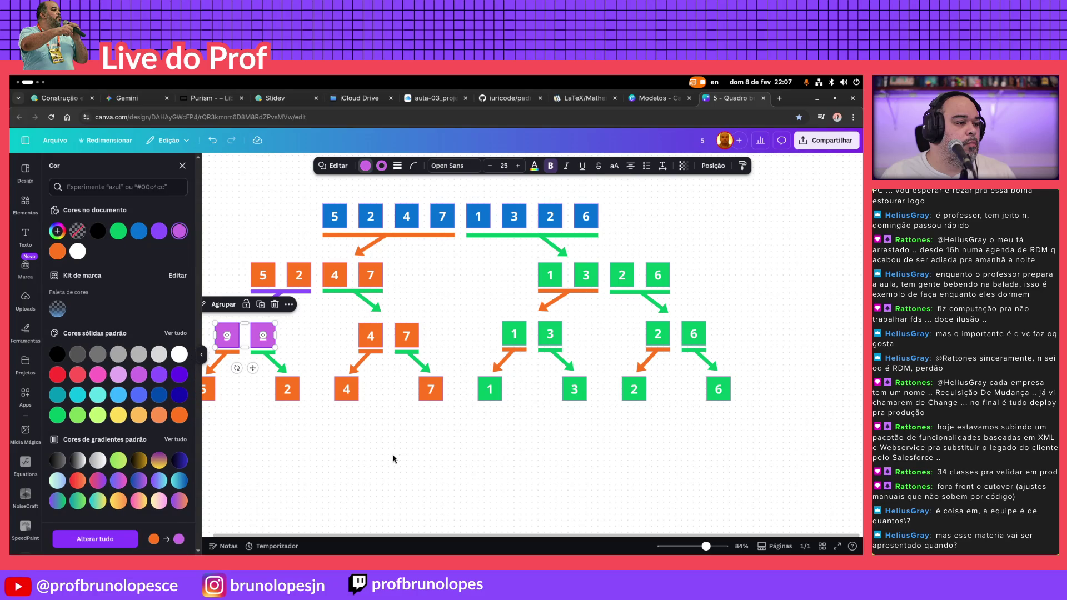
click(352, 313)
Change the 5 and 2 boxes from magenta to violet
drag(362, 310, 344, 323)
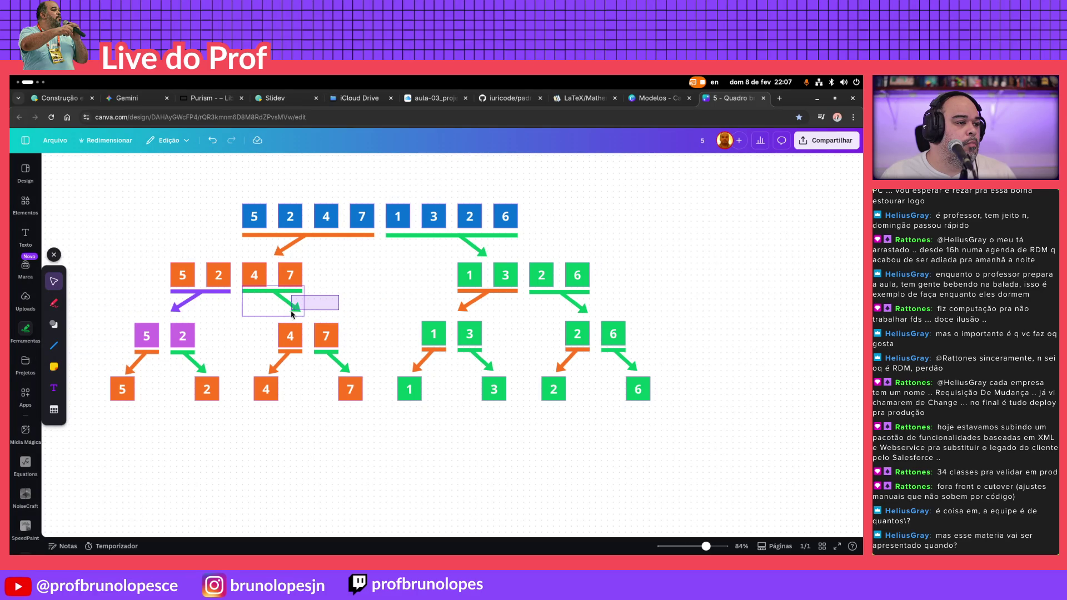
drag(347, 302, 242, 320)
click(115, 328)
drag(115, 328, 209, 336)
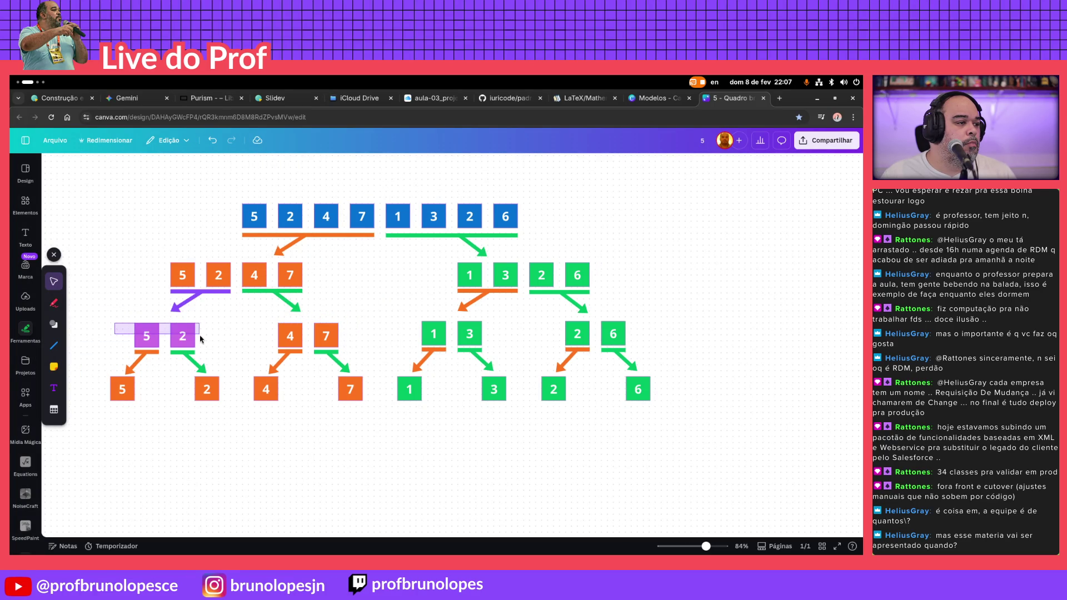
click(284, 165)
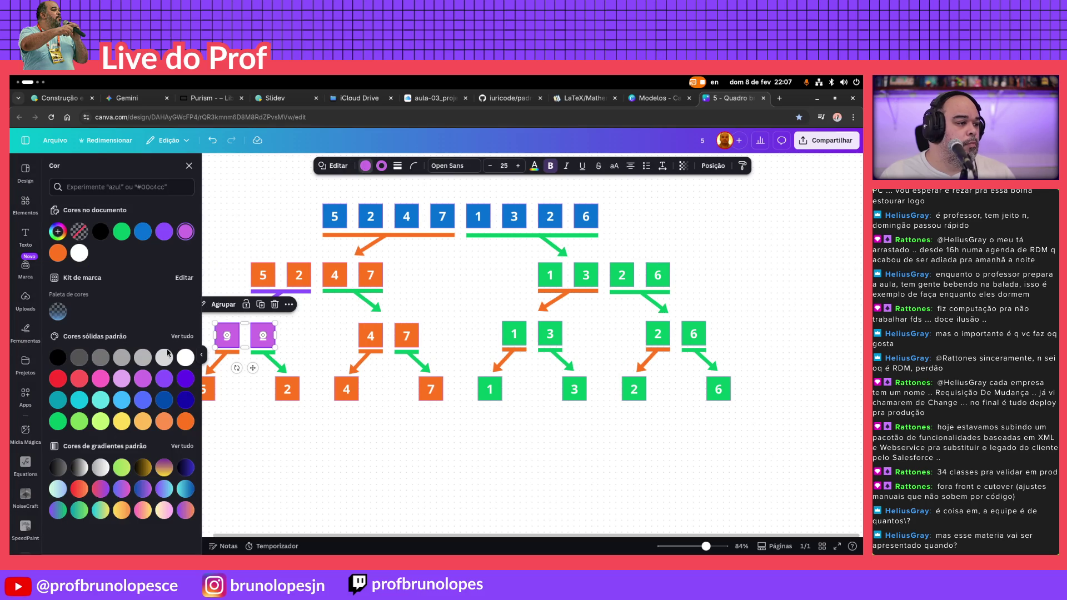
click(159, 374)
key(Escape)
Recolour the 4 and 7 boxes red
drag(360, 319, 270, 342)
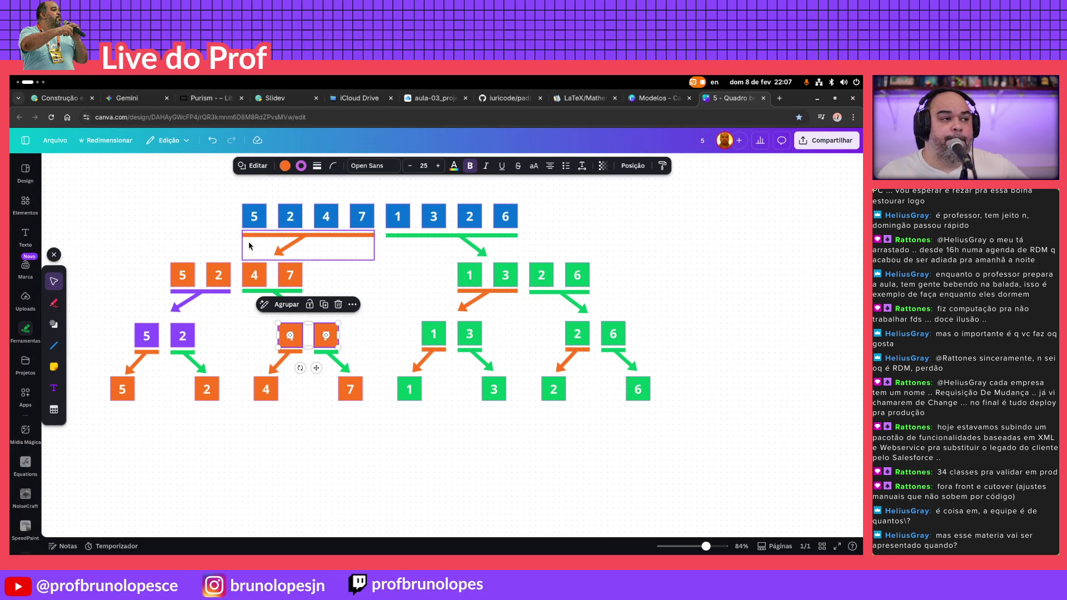
click(285, 165)
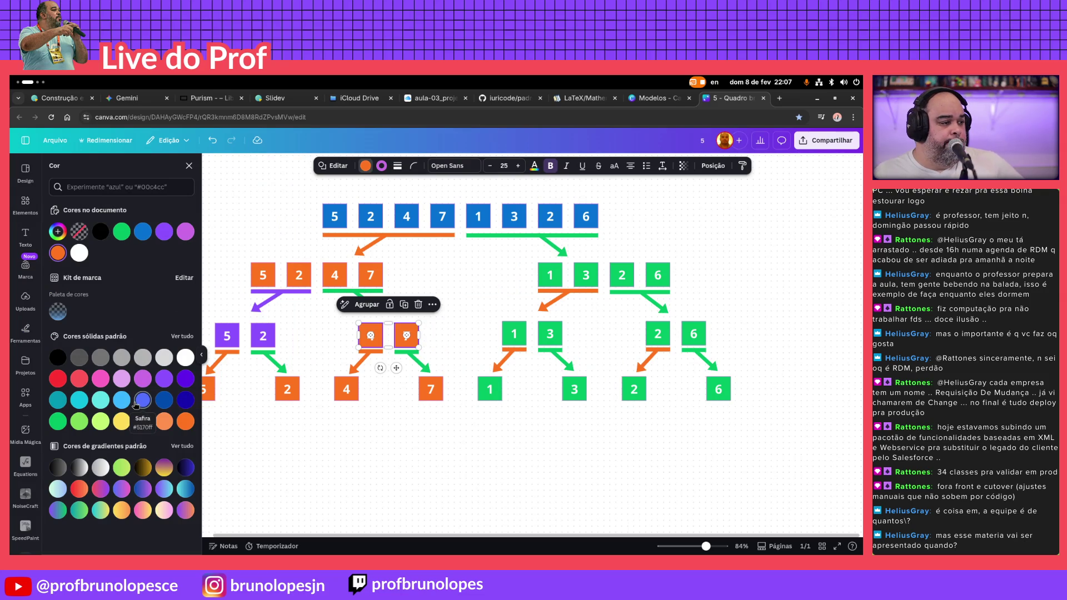
click(78, 376)
Recolour the green arrow under the 4 and 7, settling on cyan
click(375, 238)
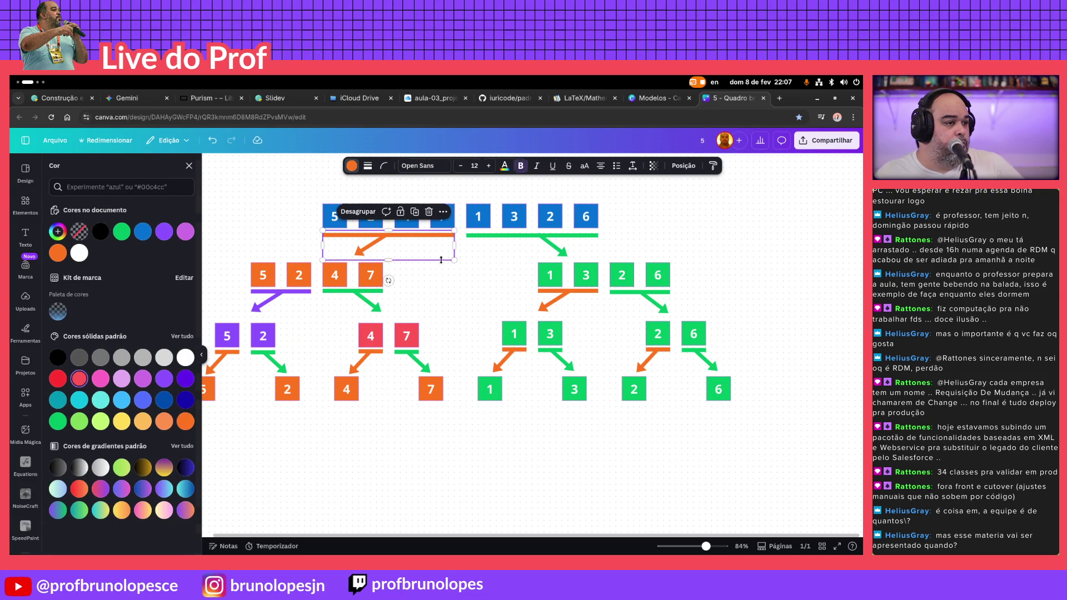
click(362, 298)
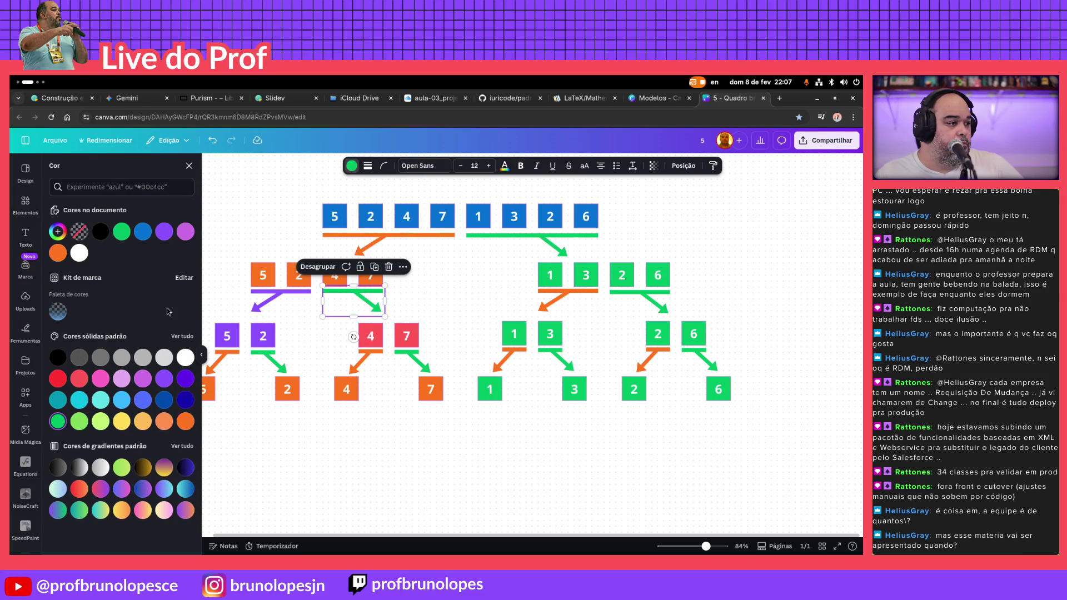
click(100, 377)
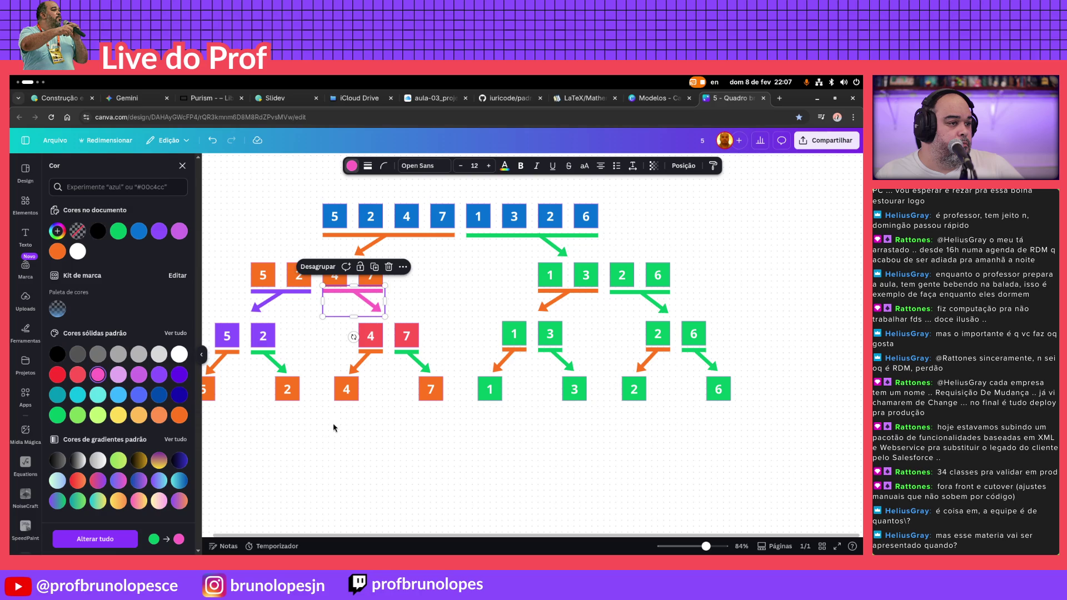
click(77, 375)
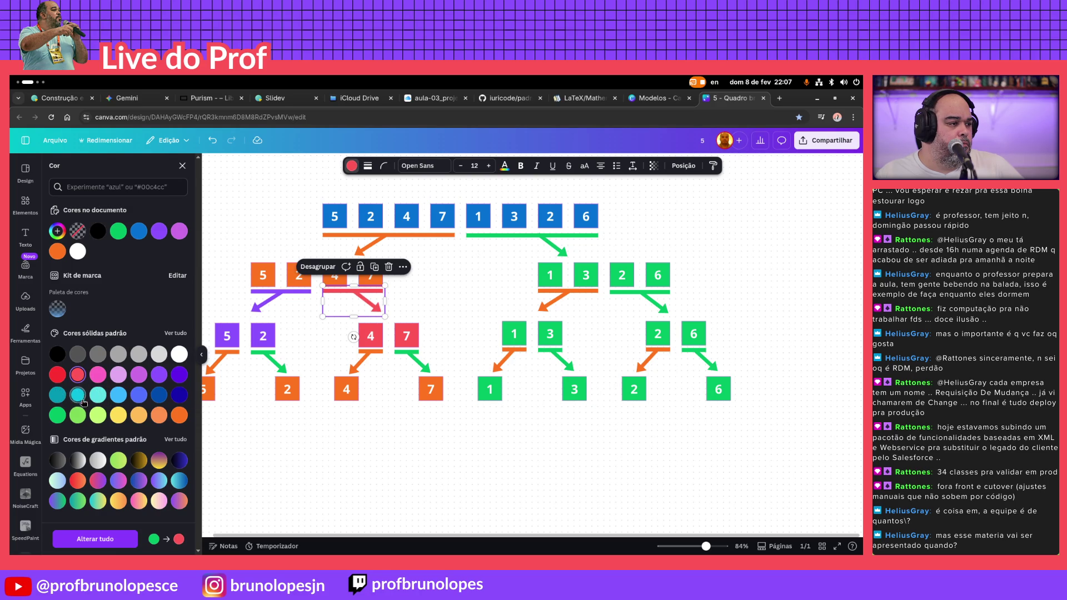
click(98, 416)
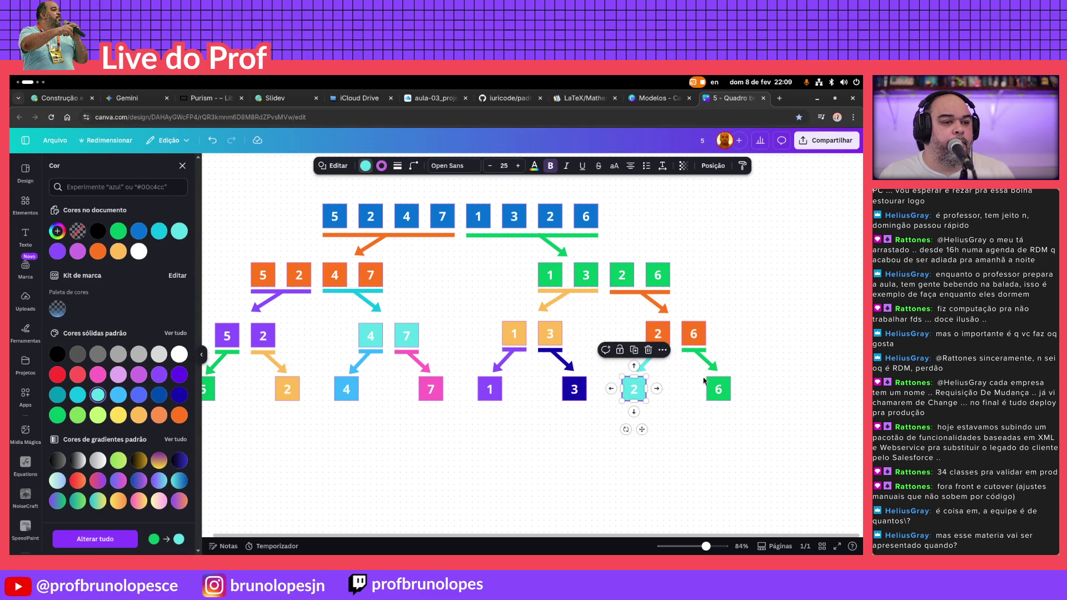
Make the arrow above the 6 and the 6 box blue, then check the Keynote reference slide
click(703, 374)
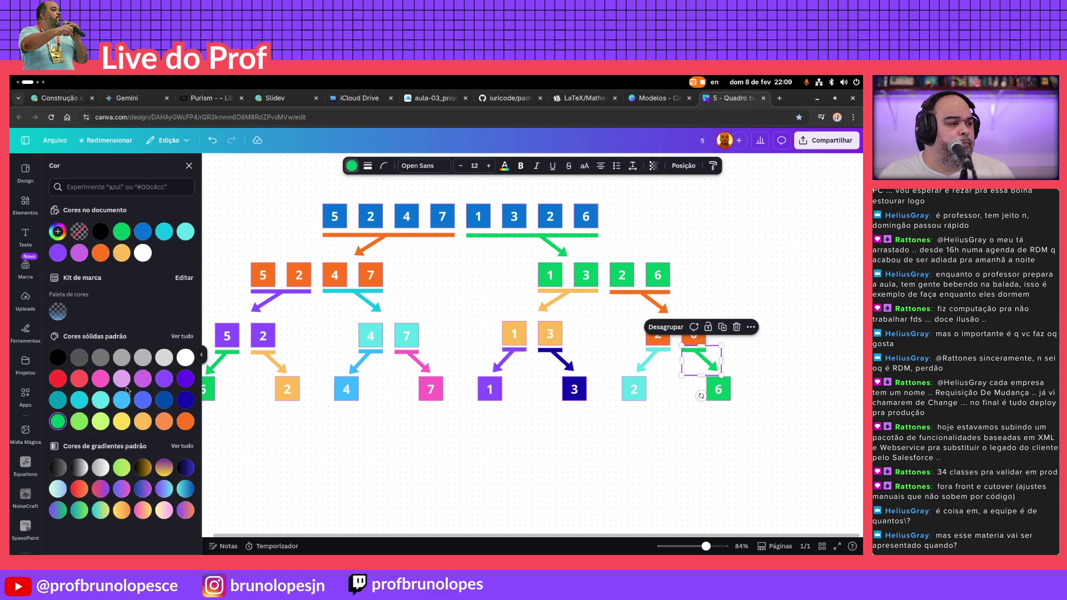
click(143, 400)
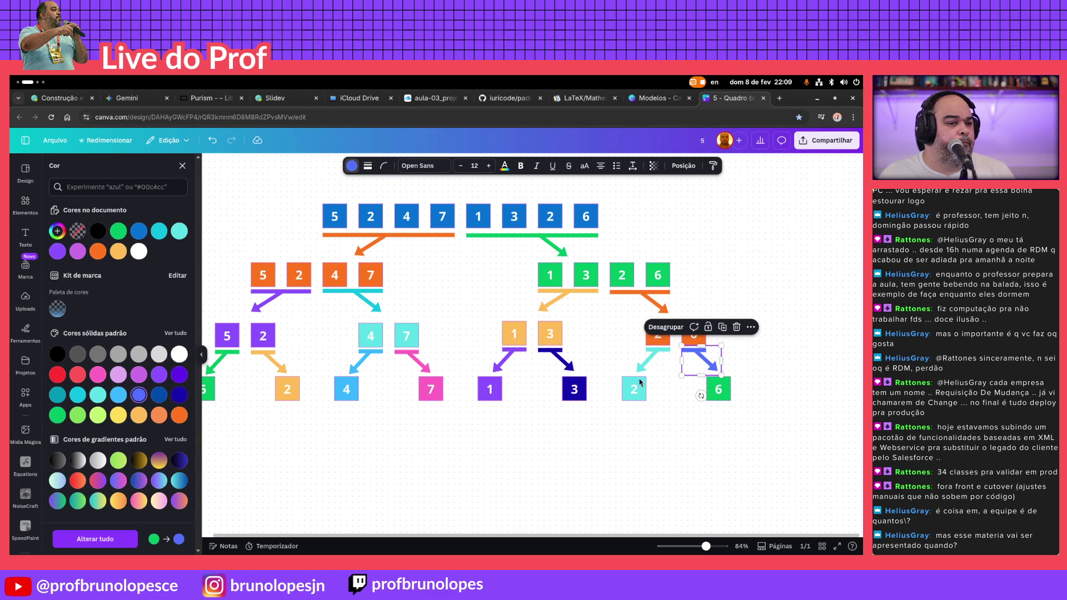
click(717, 390)
click(139, 394)
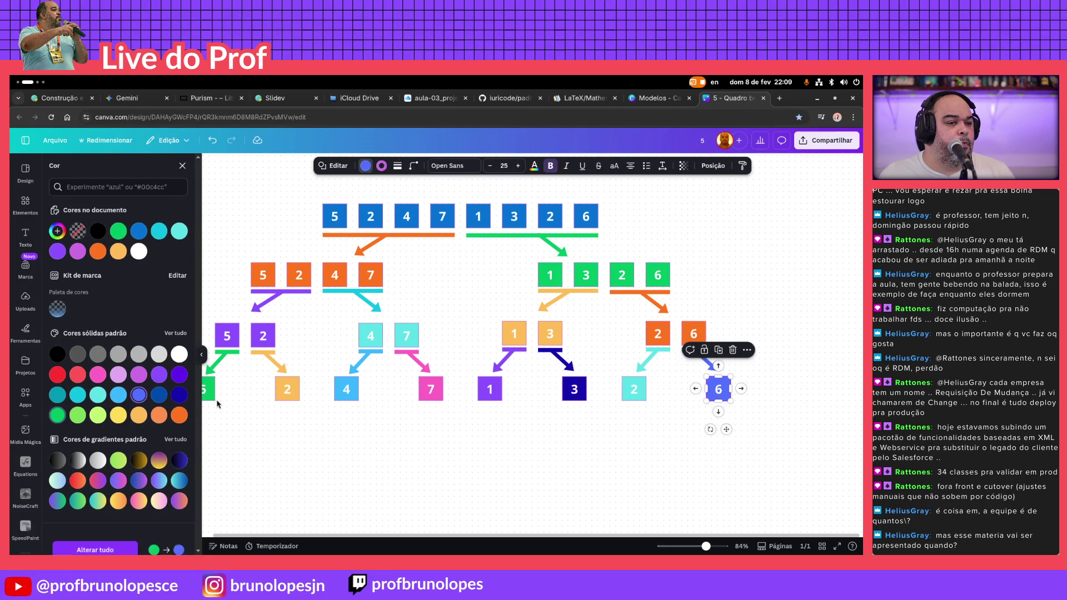
key(Escape)
key(Escape)
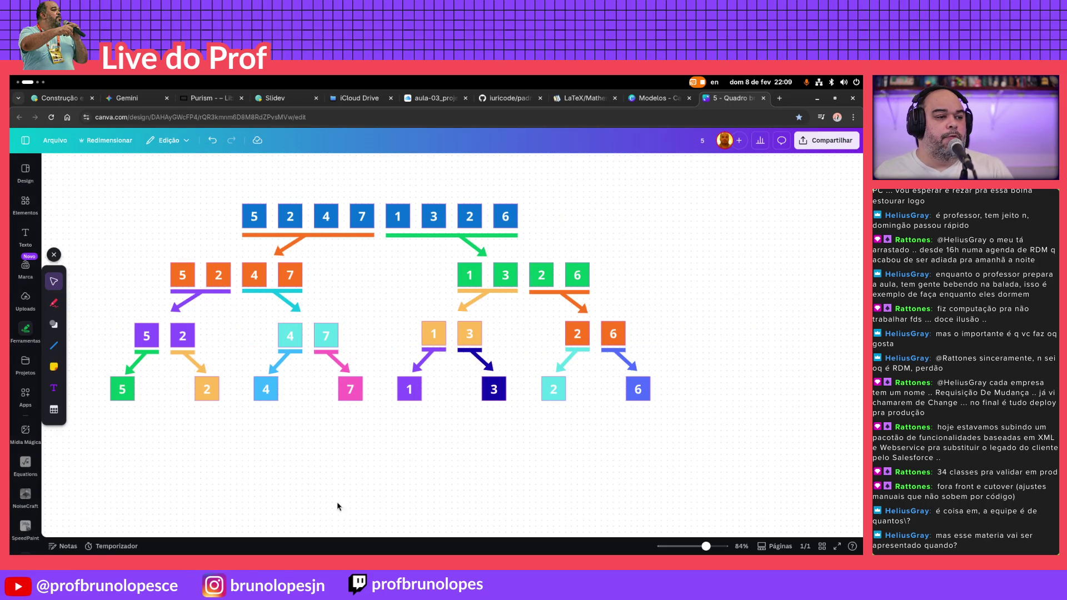
mouse_move(324, 498)
mouse_down()
mouse_move(477, 501)
mouse_move(477, 422)
mouse_up()
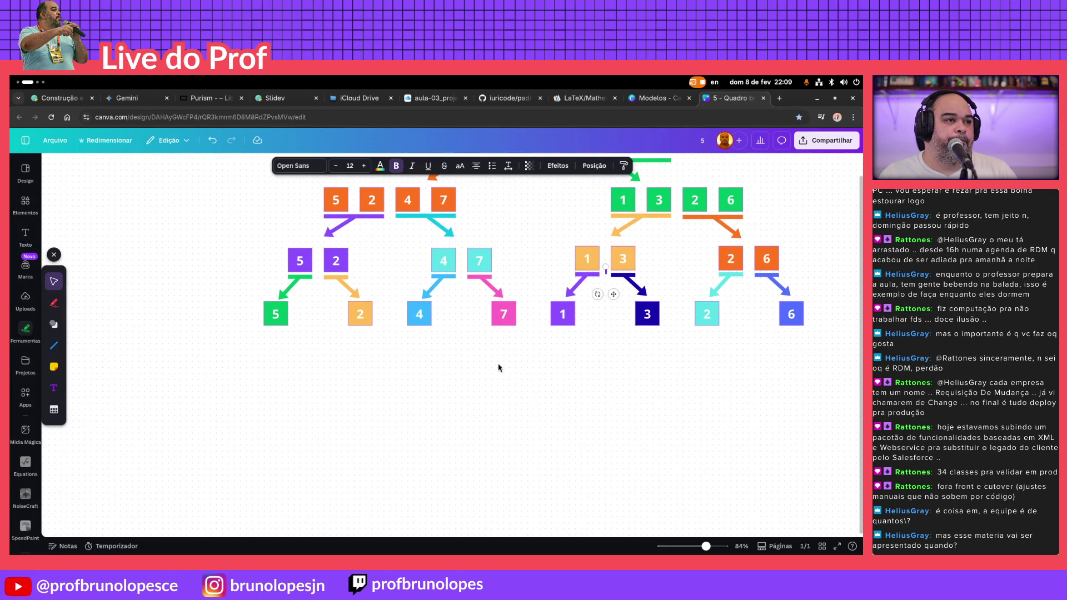
click(435, 99)
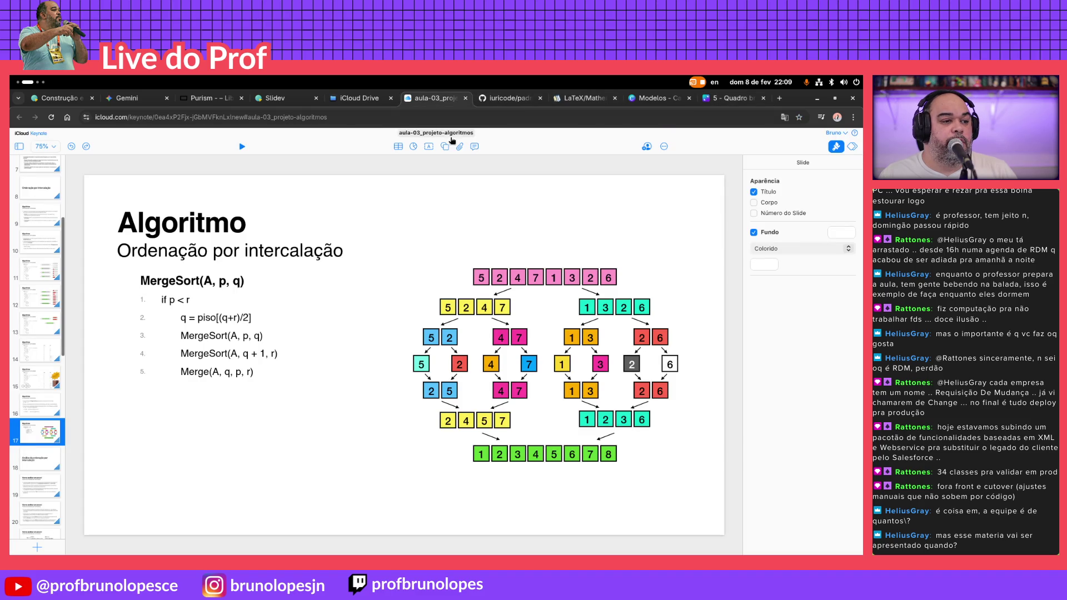
click(726, 99)
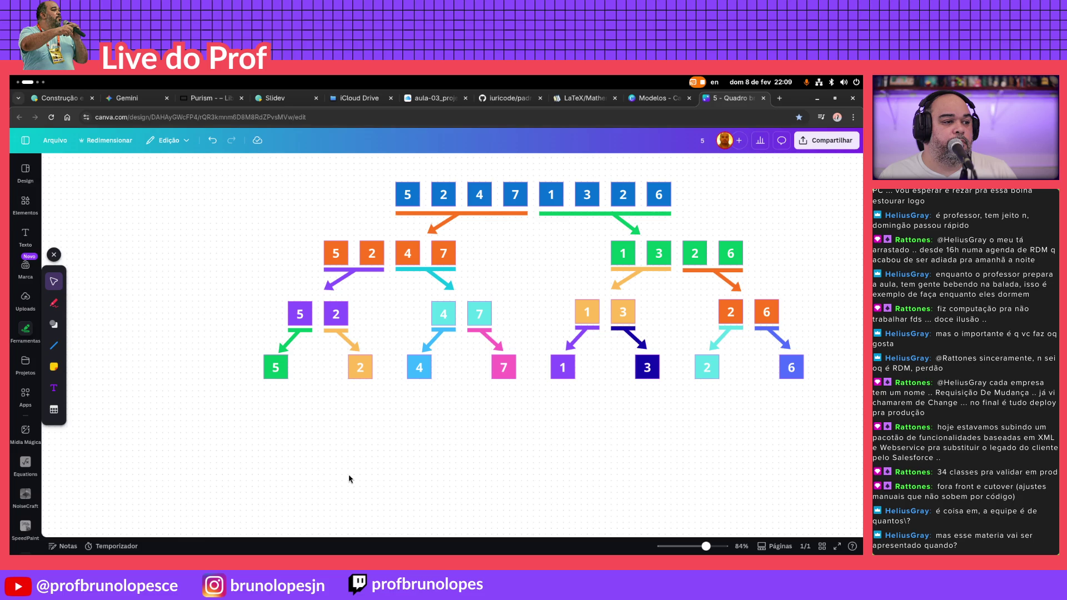
Duplicate the orange arrow under the purple 2 and place the copy below the green 5
click(339, 339)
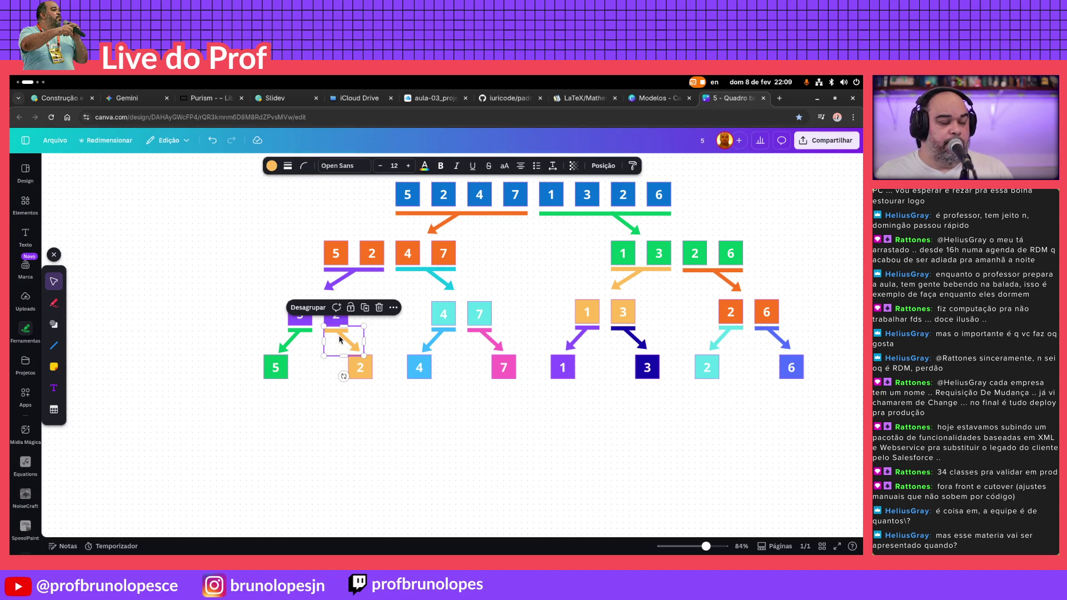
key(ctrl+d)
drag(348, 350, 288, 397)
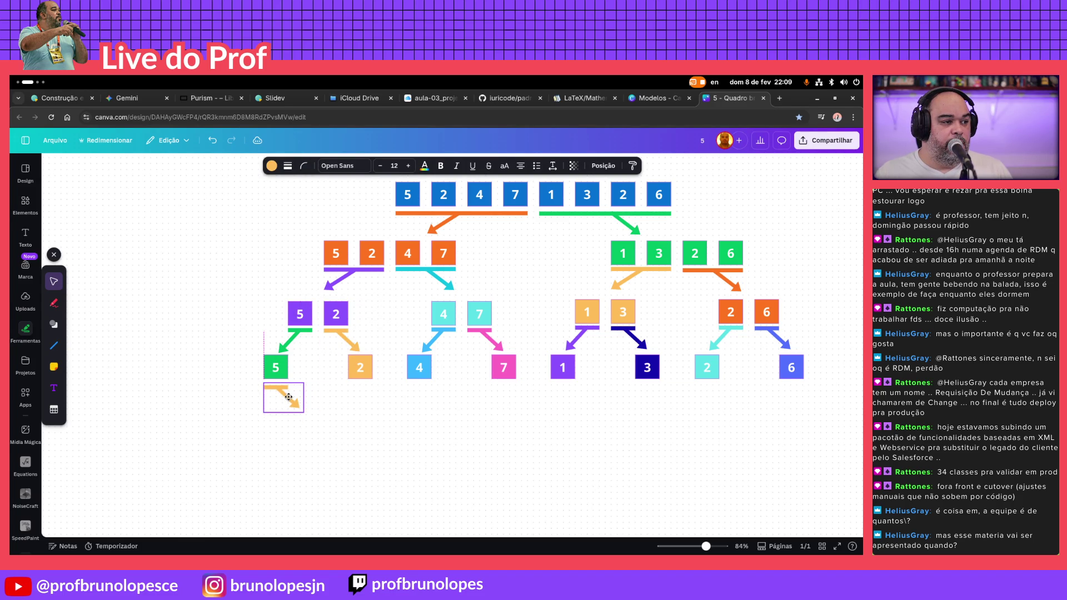
click(305, 335)
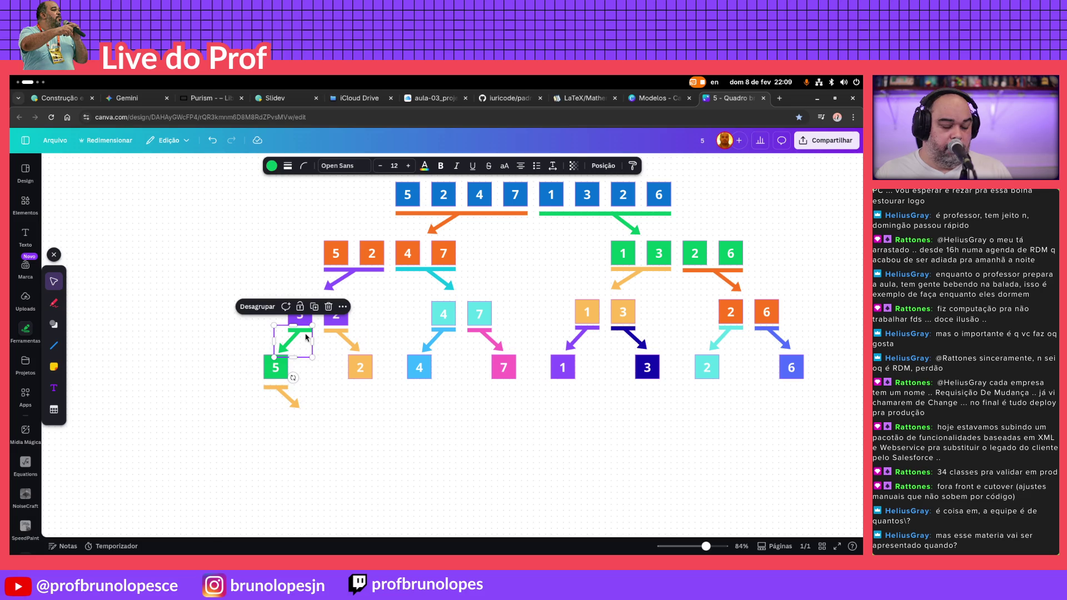
Duplicate the green arrow under the purple 5 and place the copy beneath the orange 2
key(ctrl+d)
mouse_move(306, 334)
mouse_down()
mouse_move(364, 396)
mouse_move(358, 387)
mouse_up()
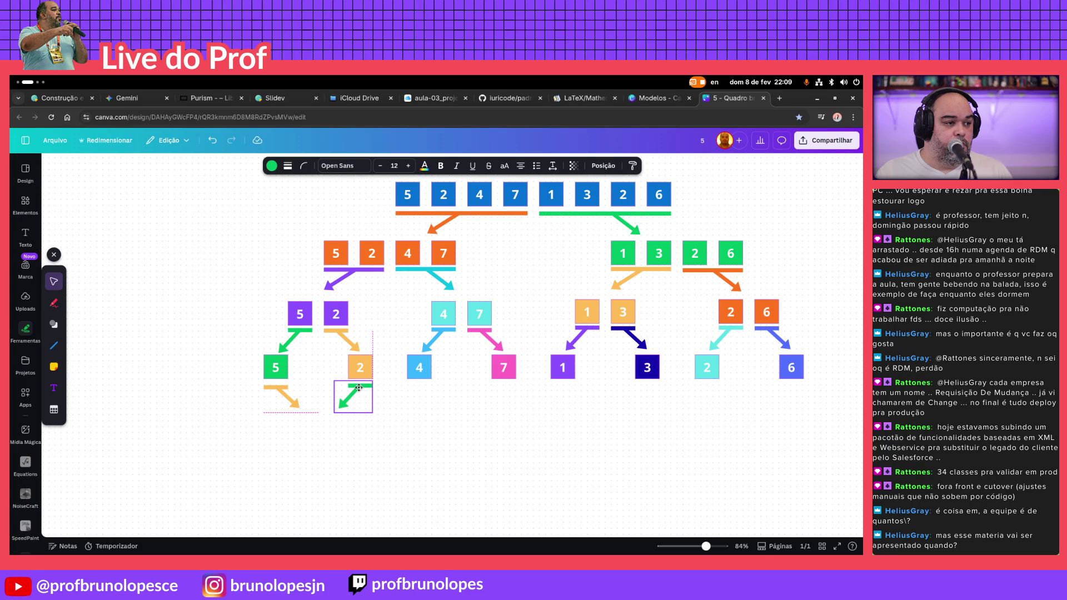
click(392, 421)
mouse_move(252, 295)
mouse_down()
mouse_move(305, 325)
mouse_move(375, 329)
mouse_up()
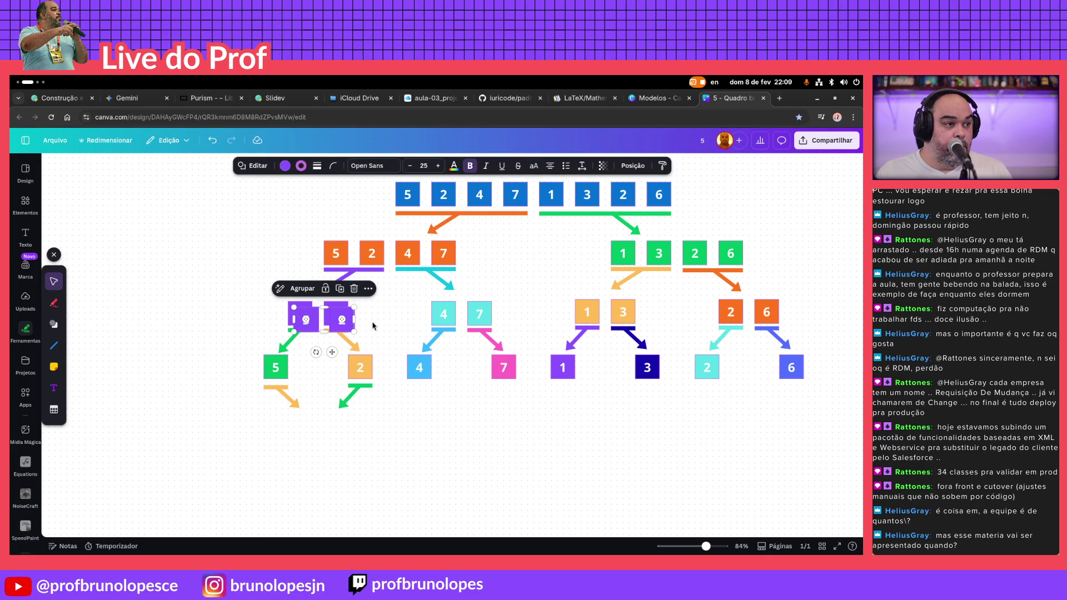
Duplicate the purple 5 and 2 into a new bottom row, reordered as 2 then 5
key(ctrl+d)
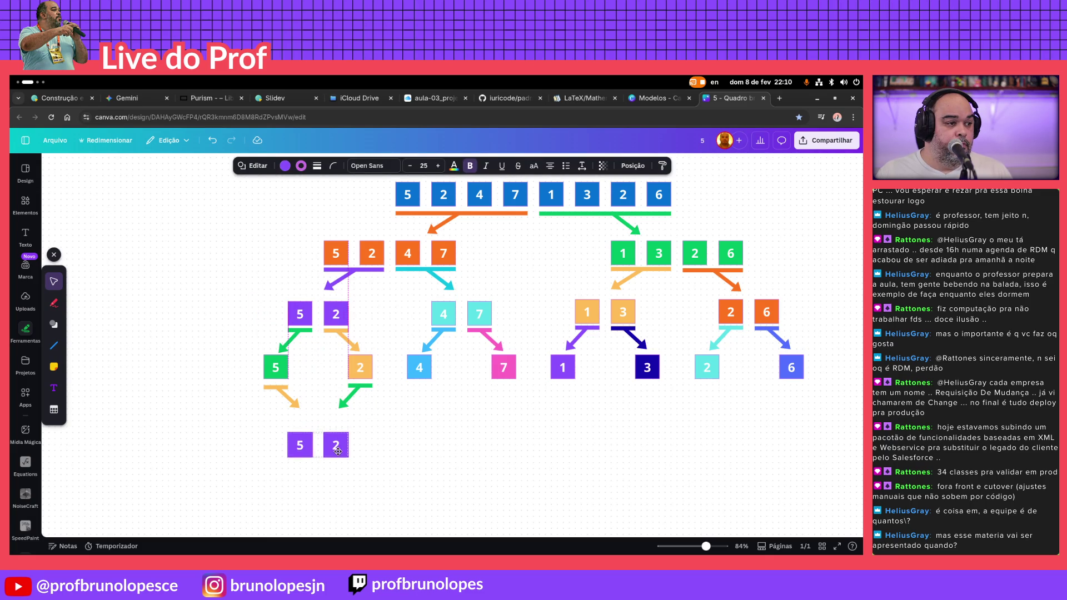
mouse_move(338, 443)
mouse_down()
mouse_move(439, 443)
mouse_move(307, 428)
mouse_up()
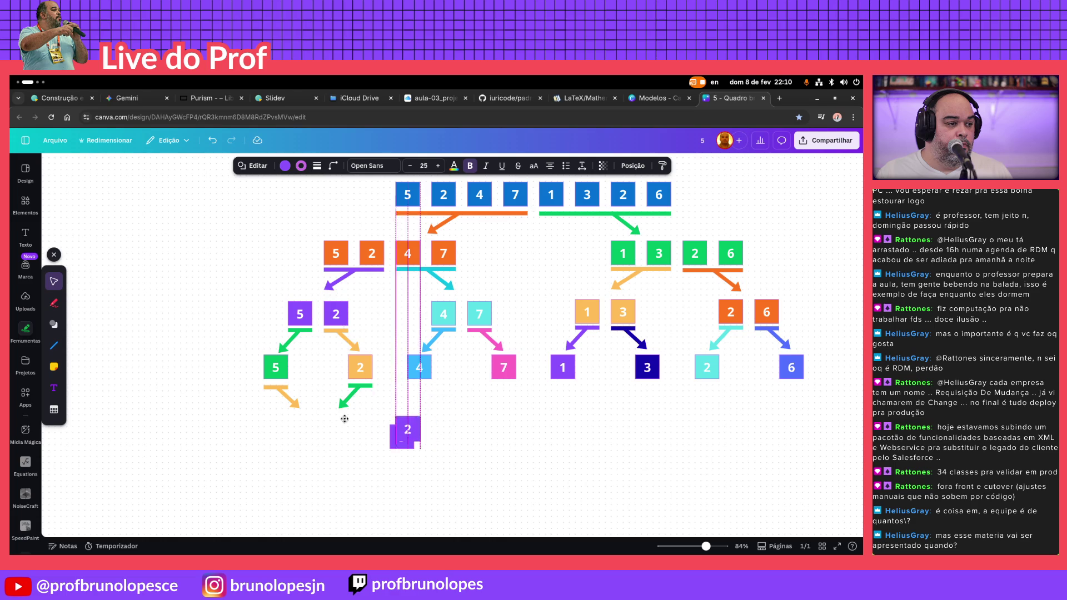
drag(401, 437, 336, 428)
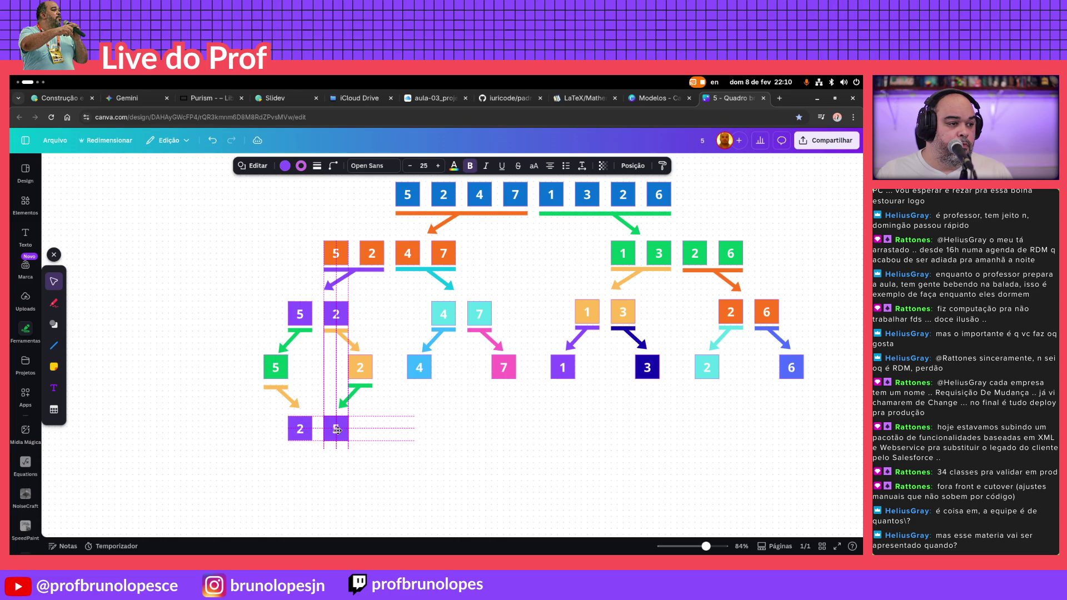
click(351, 398)
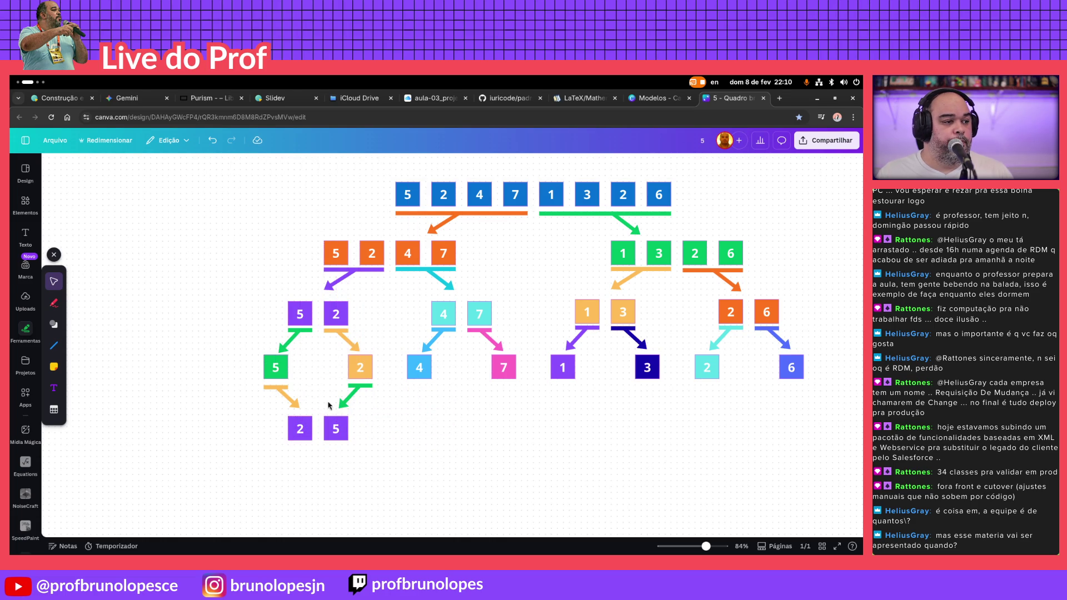
Recolour the orange arrow under the green 5 purple
shift+click(284, 397)
shift+click(345, 410)
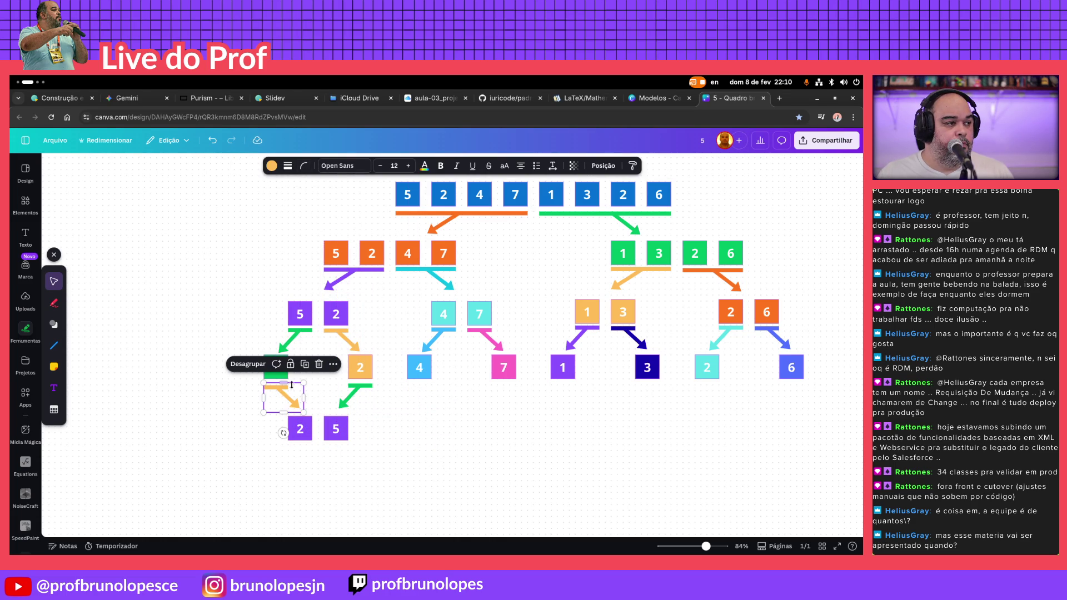
click(296, 424)
click(284, 166)
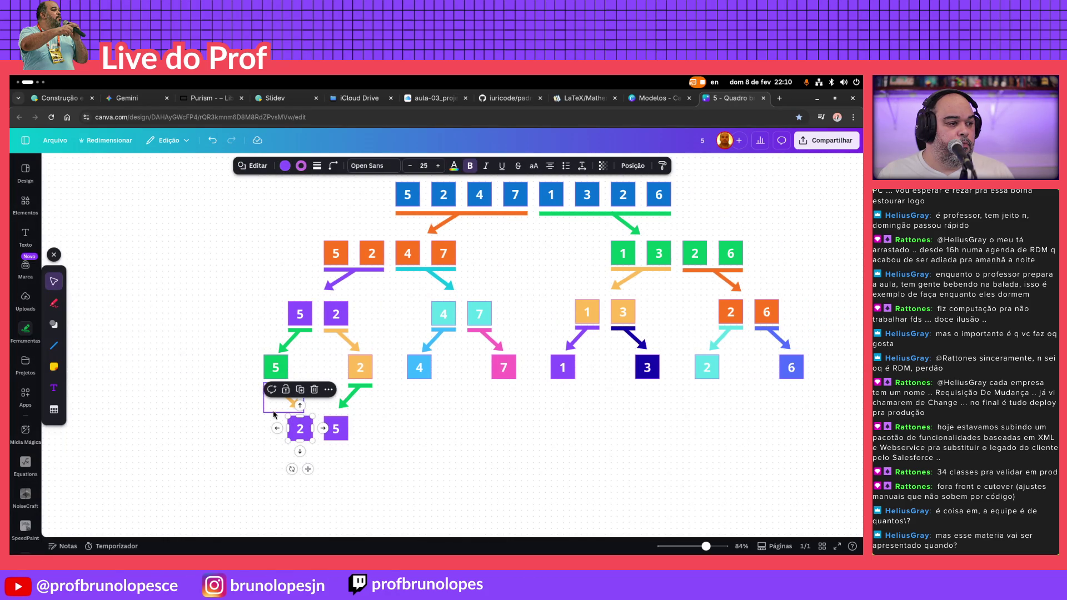
click(280, 404)
click(271, 165)
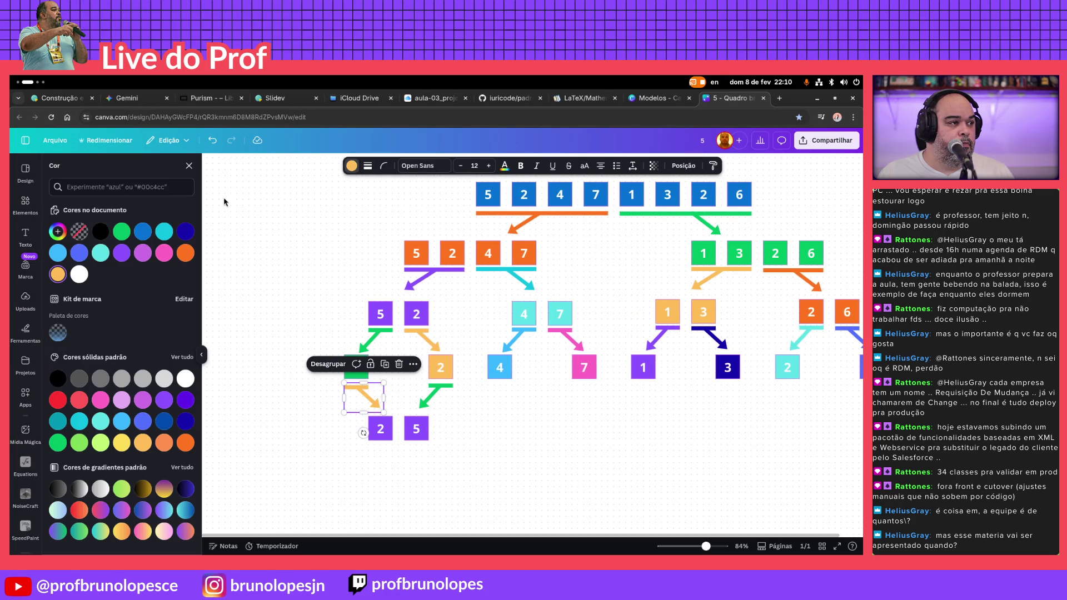
click(123, 254)
Recolour the green arrow under the orange 2 purple
click(435, 397)
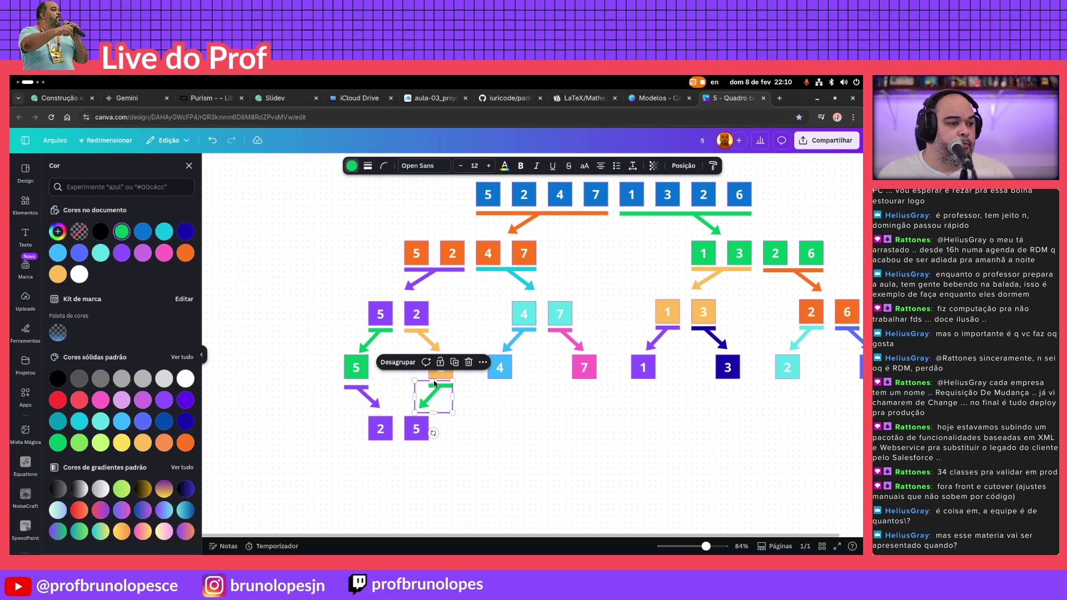
click(350, 166)
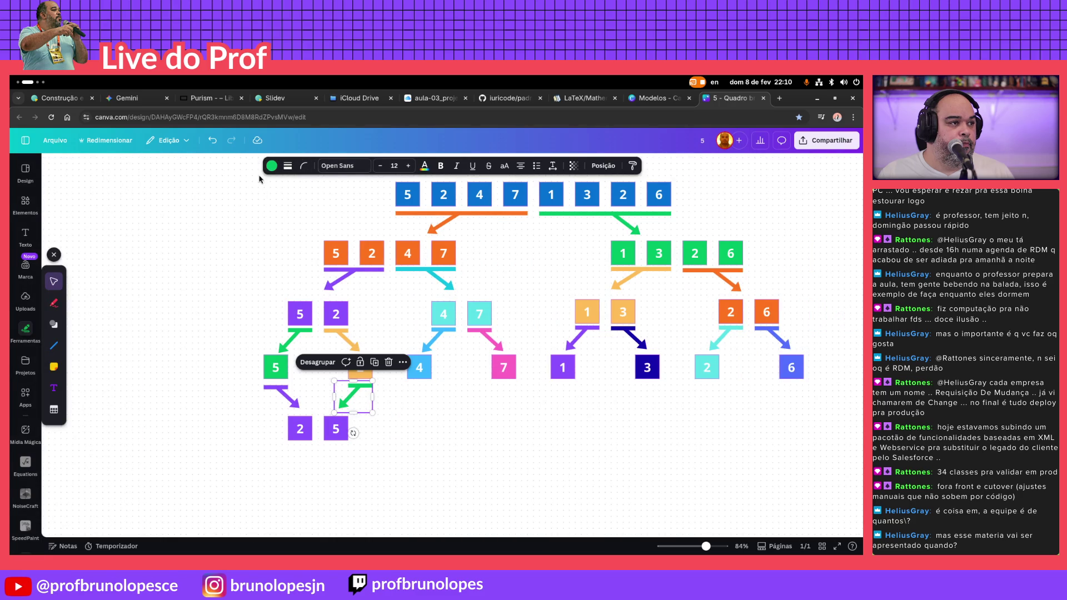
click(271, 165)
click(119, 251)
key(Escape)
key(Escape)
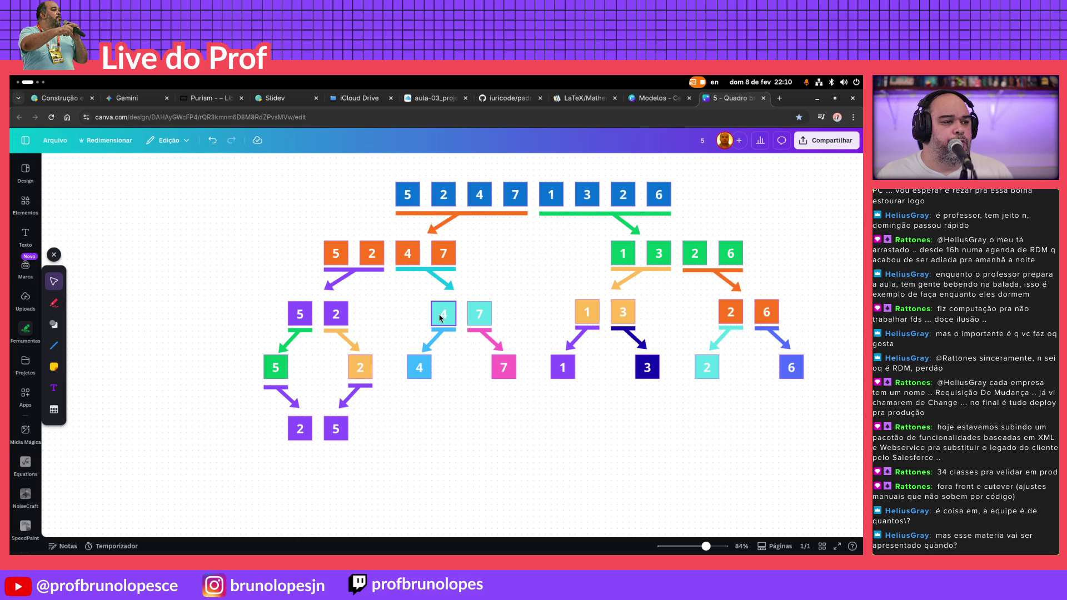
Copy the cyan 4 and 7 boxes into the bottom row beneath the blue 4 and pink 7
drag(530, 301, 415, 325)
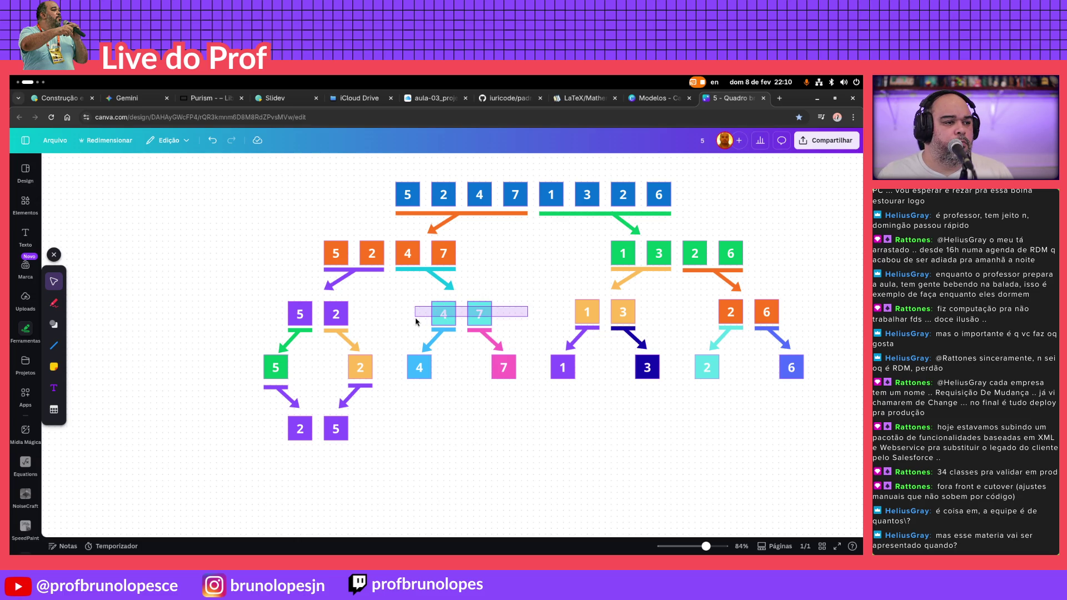
mouse_move(479, 317)
mouse_down()
mouse_move(516, 496)
mouse_move(486, 418)
mouse_up()
click(583, 459)
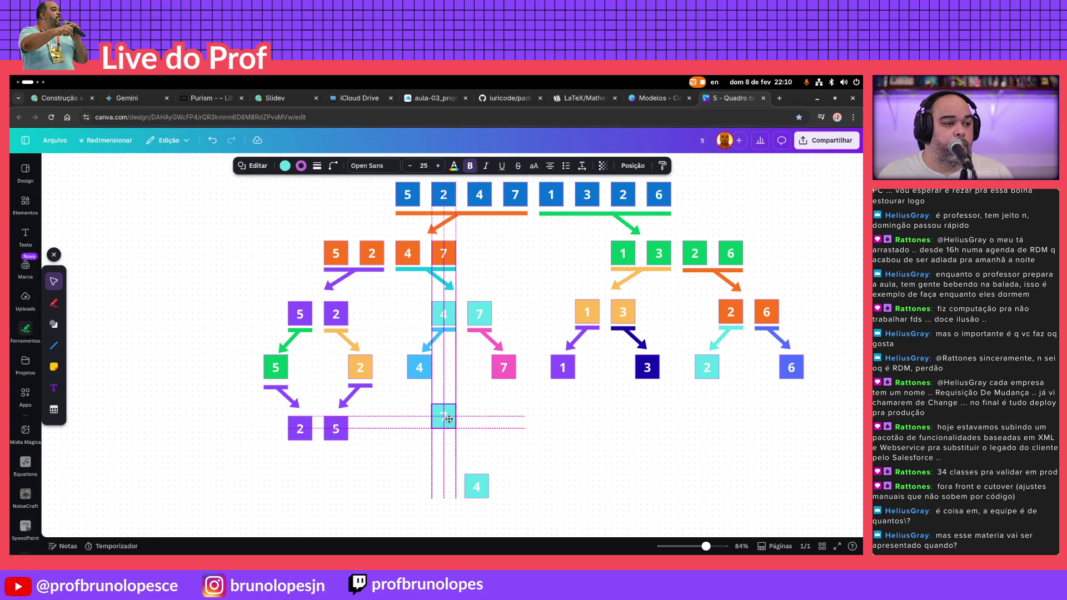
mouse_move(476, 486)
mouse_down()
mouse_move(446, 423)
mouse_move(441, 436)
mouse_move(475, 432)
mouse_up()
click(477, 421)
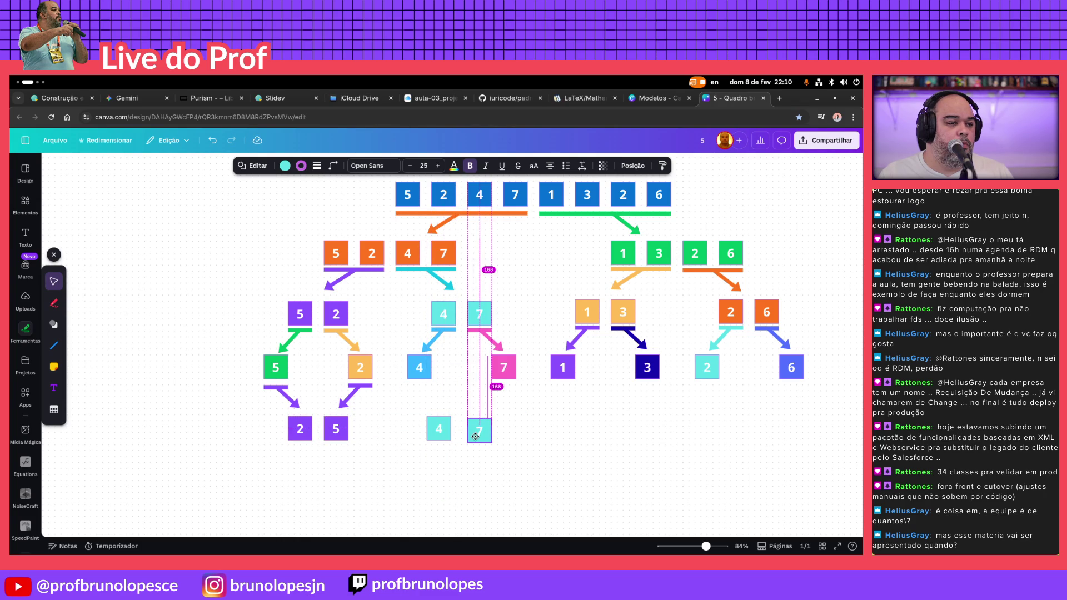
click(579, 423)
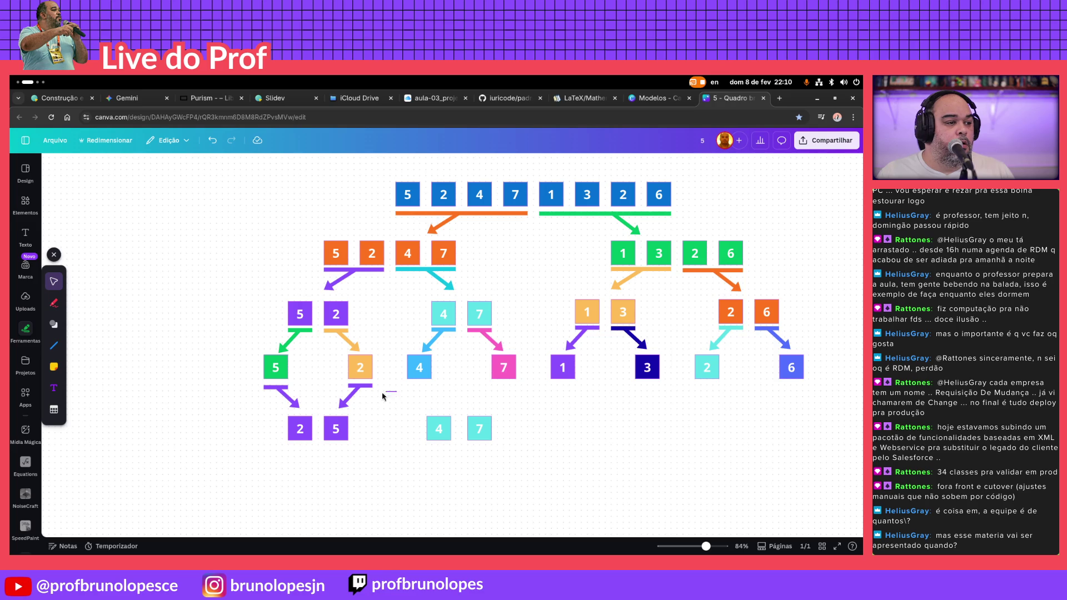
Copy the purple arrow pair above the cyan 4 and 7 and recolour it cyan
drag(398, 396, 261, 400)
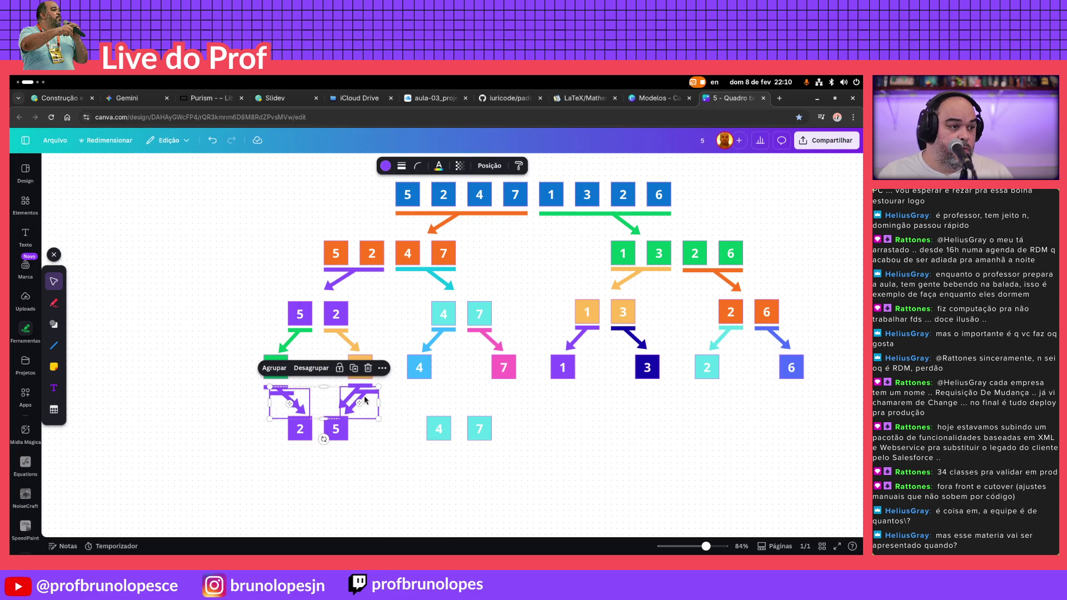
drag(372, 399, 512, 392)
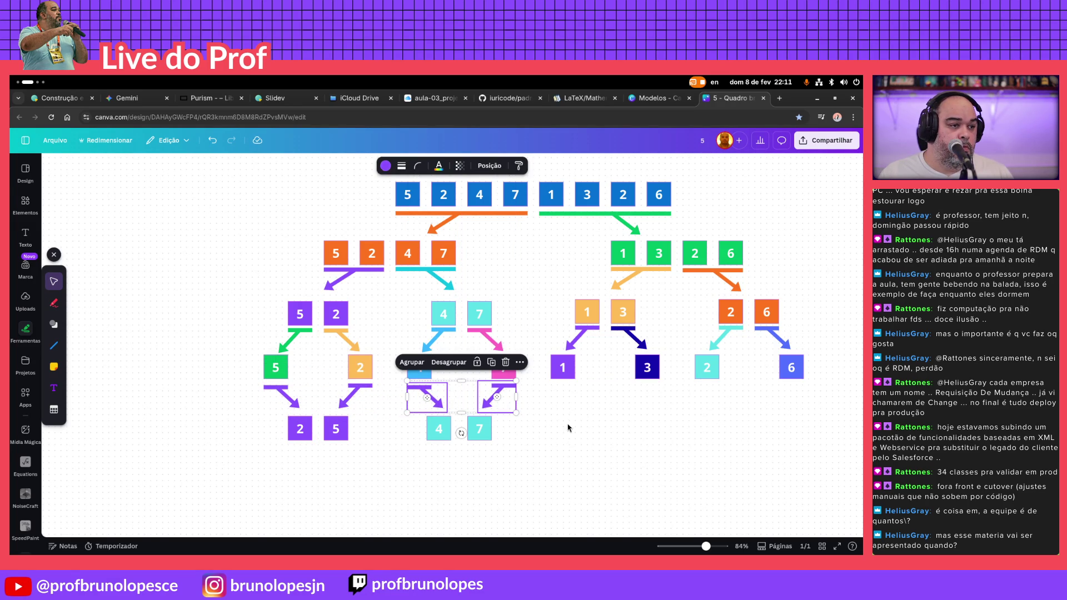
click(386, 165)
click(98, 251)
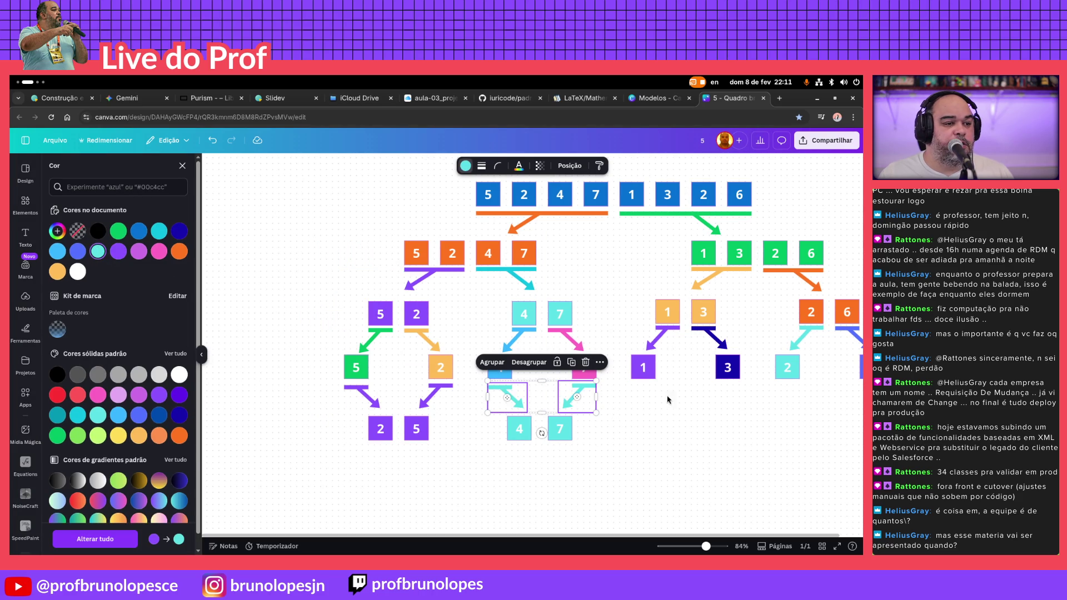
key(d)
click(637, 451)
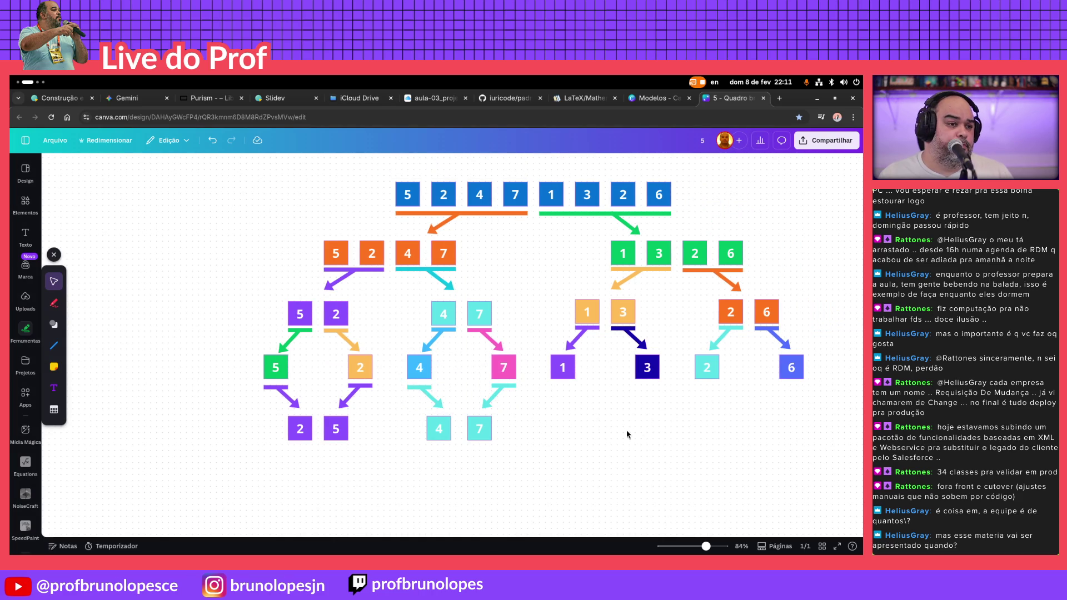
Duplicate the orange 1 and 3 into the bottom row beneath the purple 1 and dark blue 3
click(582, 314)
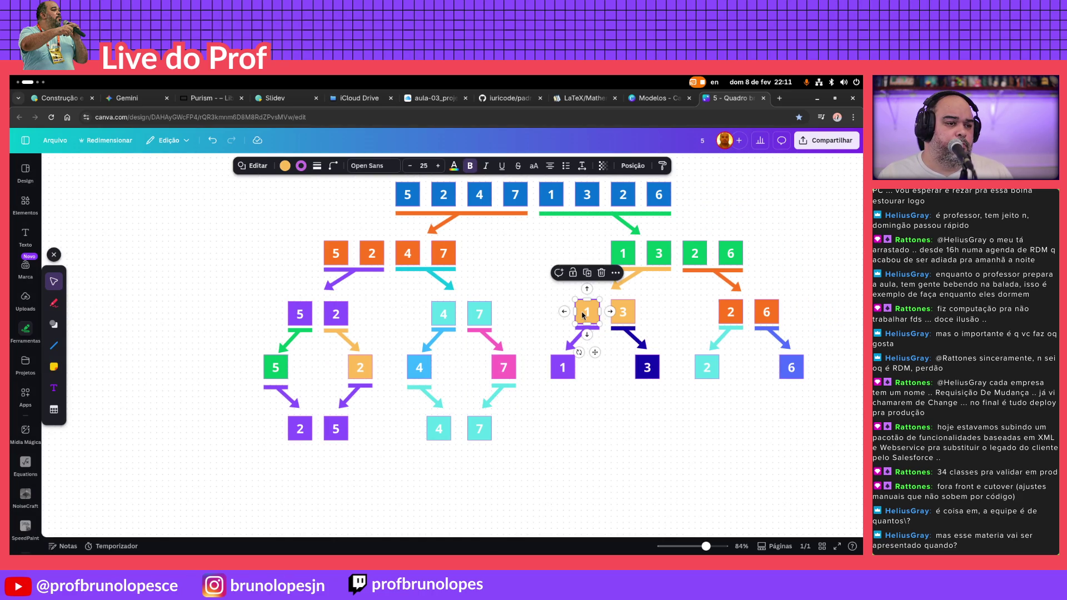
click(628, 311)
drag(627, 309, 622, 312)
click(586, 311)
shift+click(622, 314)
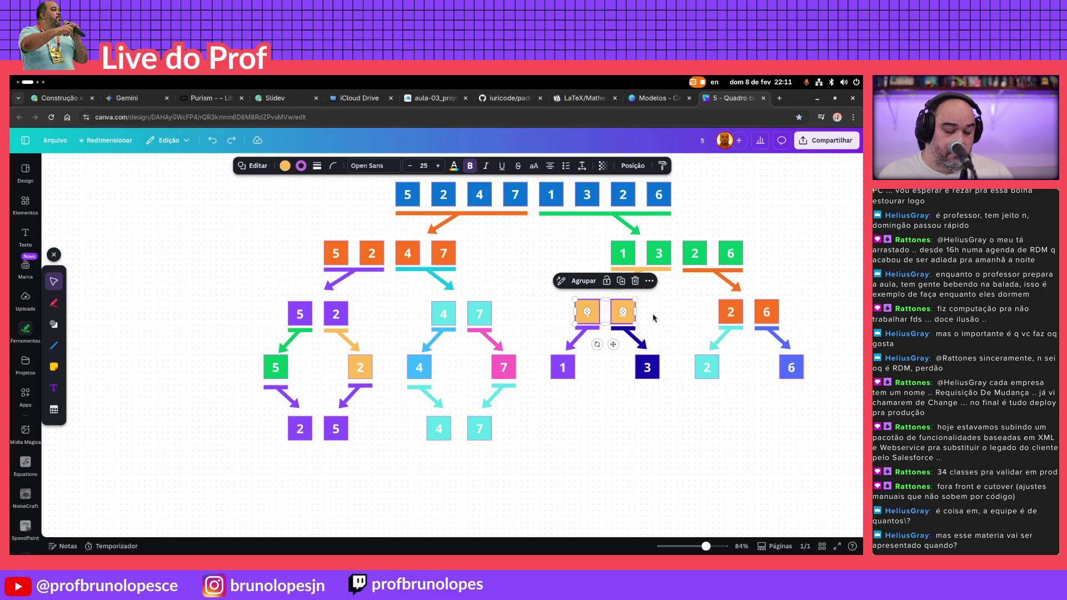
key(ctrl+d)
drag(621, 323, 624, 435)
click(680, 425)
Copy the cyan arrows above the new orange pair and recolour them light orange
mouse_move(540, 387)
mouse_down()
mouse_move(406, 407)
mouse_move(474, 413)
mouse_move(646, 390)
mouse_up()
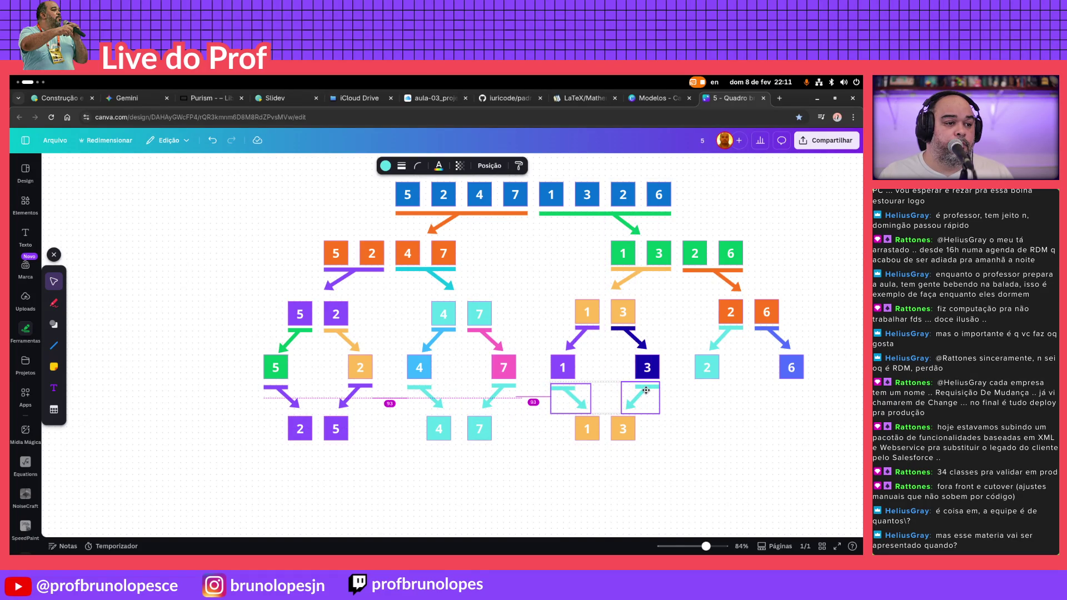
drag(646, 391, 647, 396)
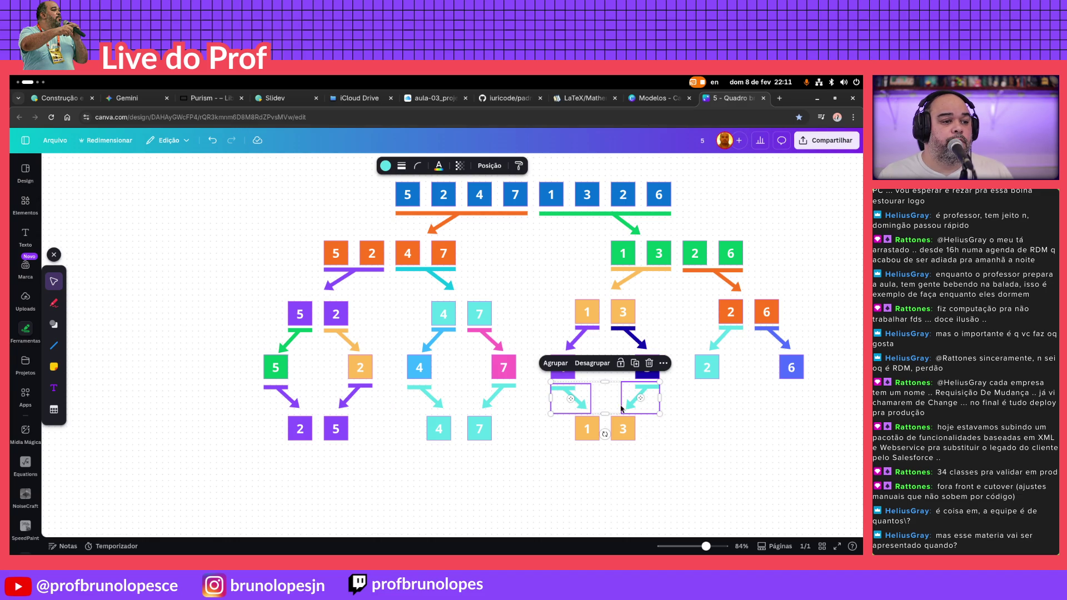
click(385, 165)
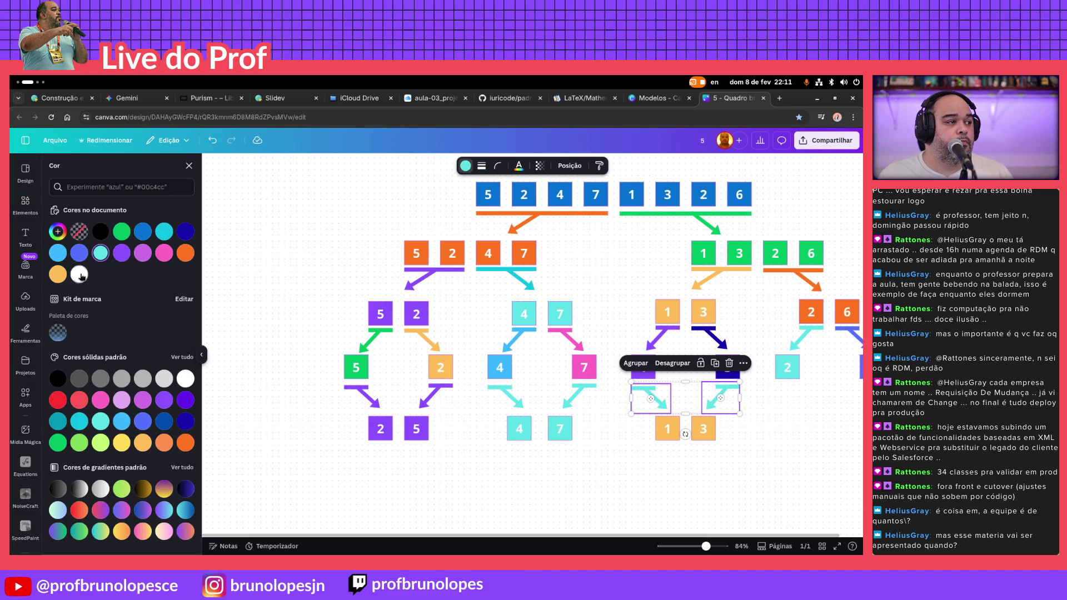
click(57, 273)
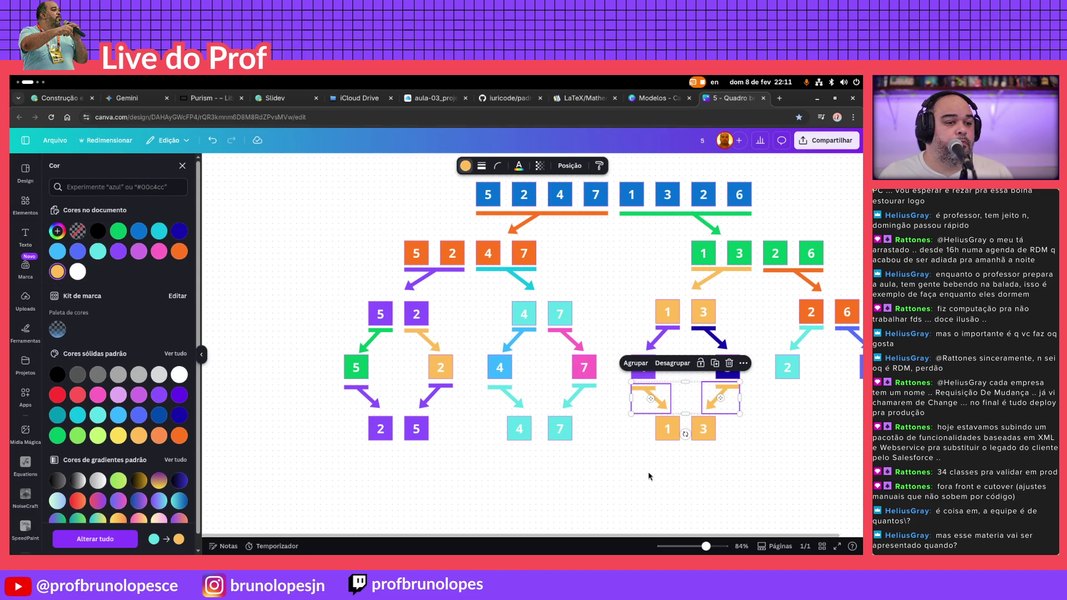
key(d)
click(747, 432)
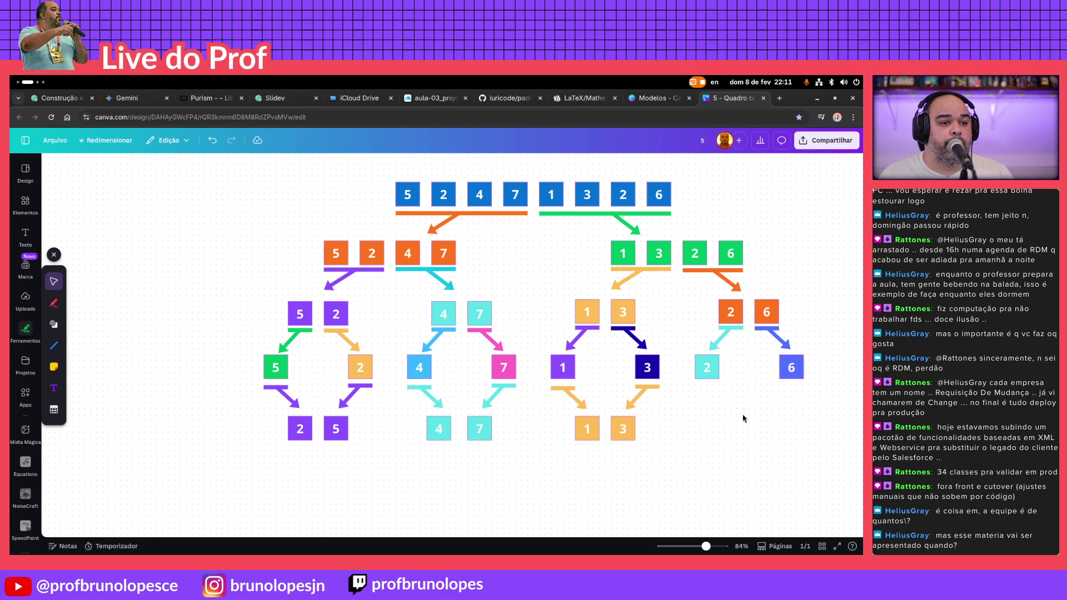
drag(808, 298, 719, 317)
Copy the 2 and 6 pair down into the bottom row
mouse_move(806, 304)
mouse_down()
mouse_move(734, 317)
mouse_move(774, 430)
mouse_up()
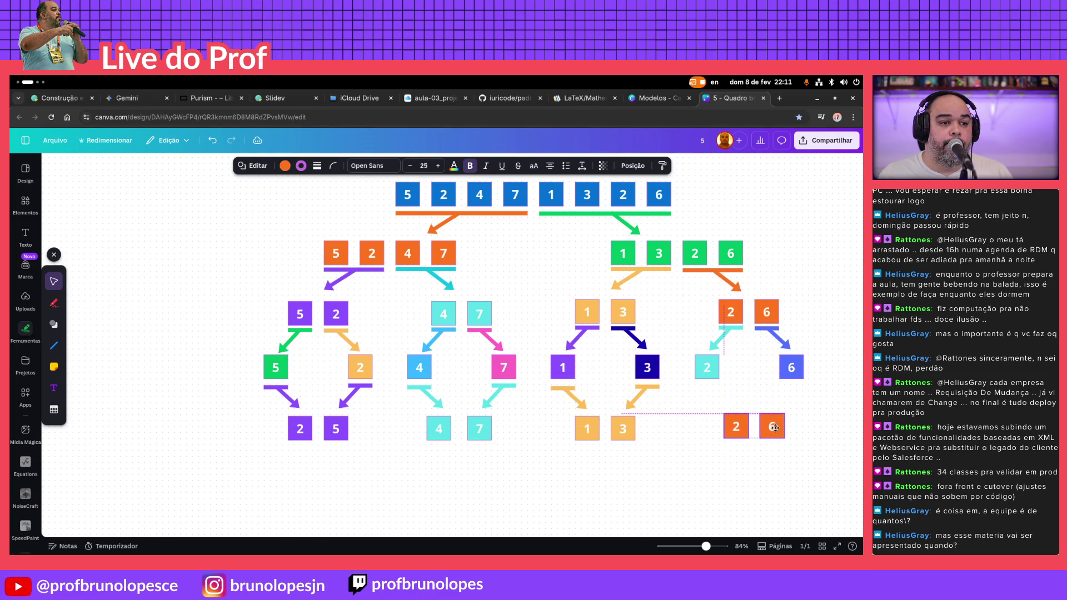
drag(773, 429, 771, 435)
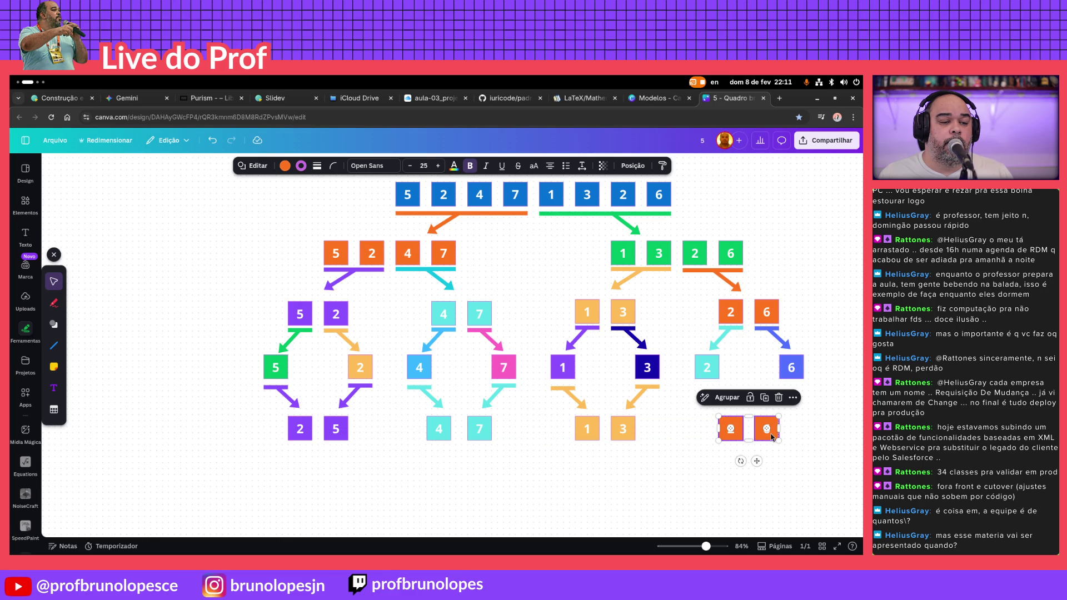
click(821, 425)
Copy the light orange arrows under the 2 and 6 squares and recolour them orange
drag(674, 389, 567, 409)
drag(632, 402, 777, 403)
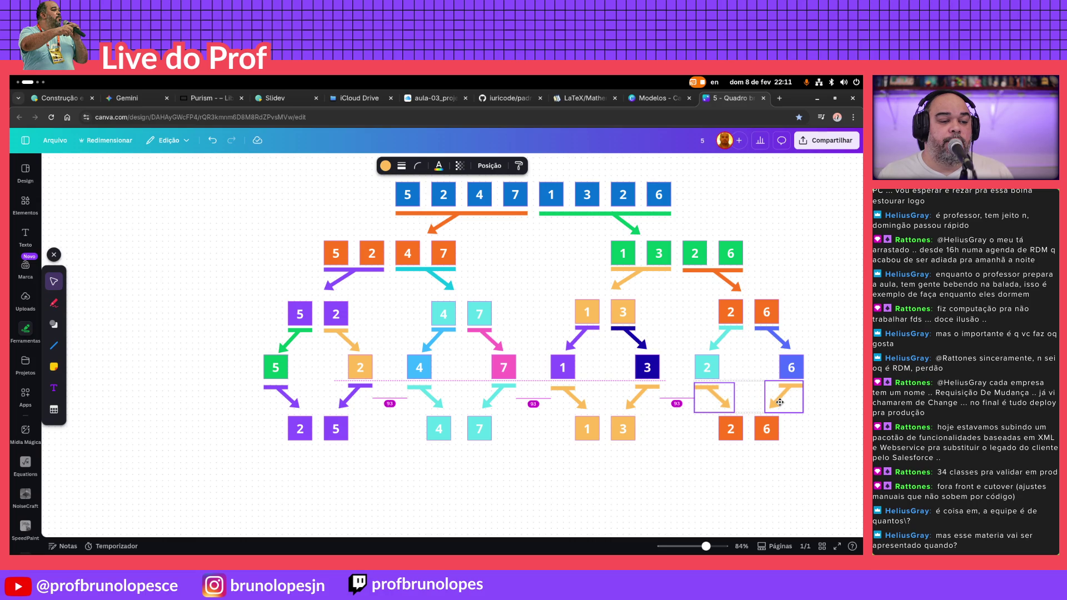
drag(780, 403, 780, 407)
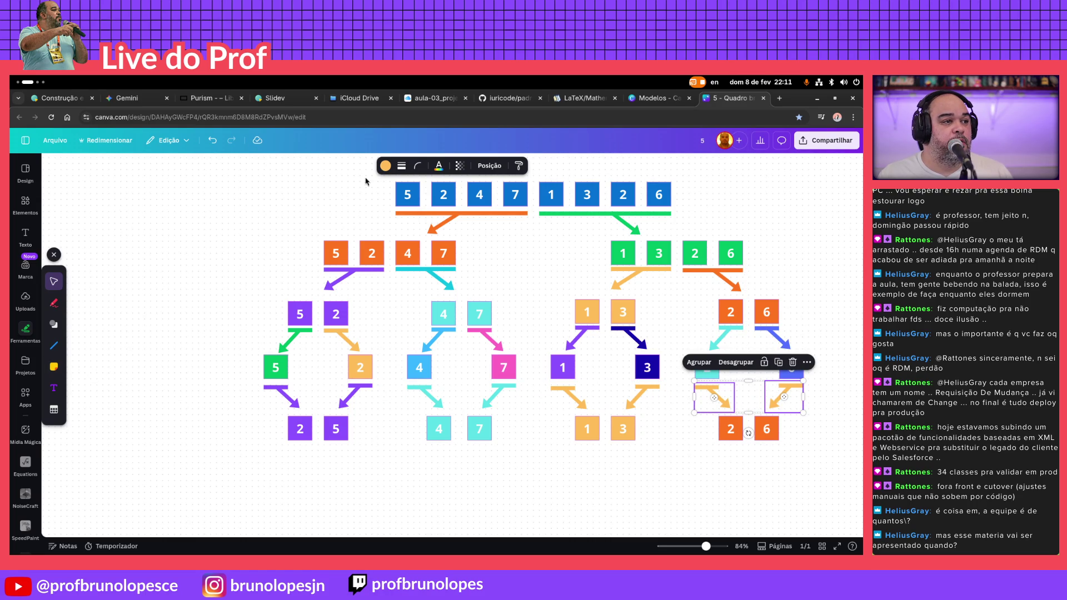
click(385, 166)
click(185, 443)
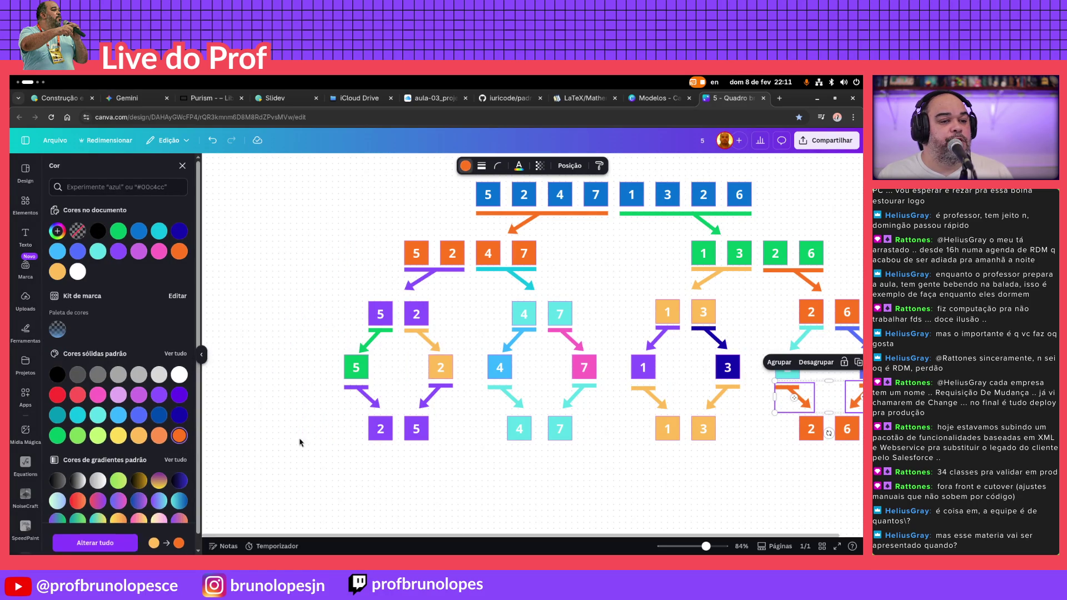
key(Escape)
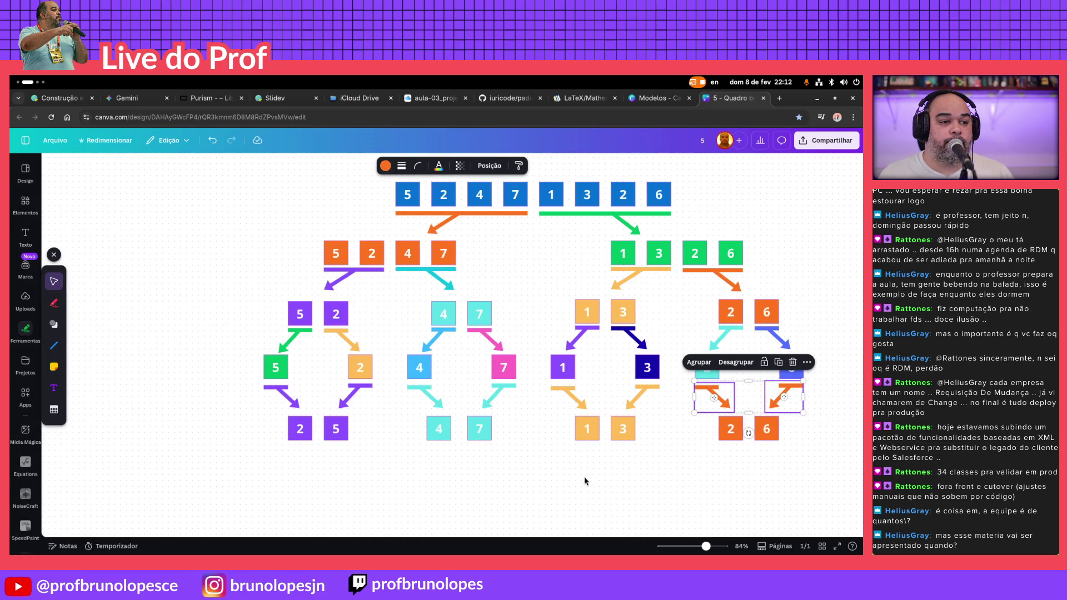
scroll(585, 481, up, 1)
scroll(583, 481, down, 2)
scroll(581, 469, up, 1)
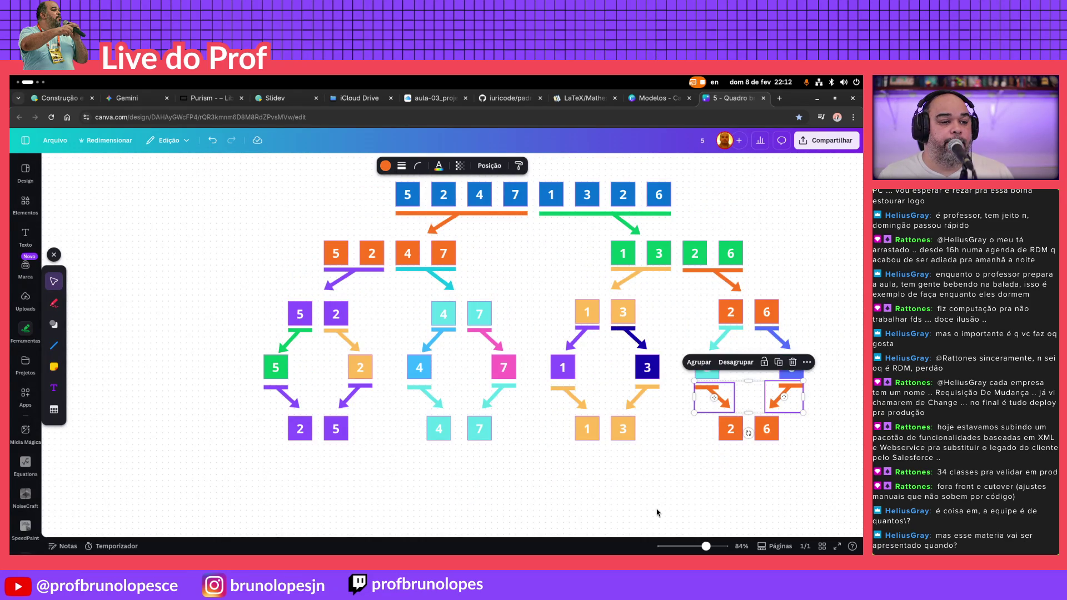
click(655, 512)
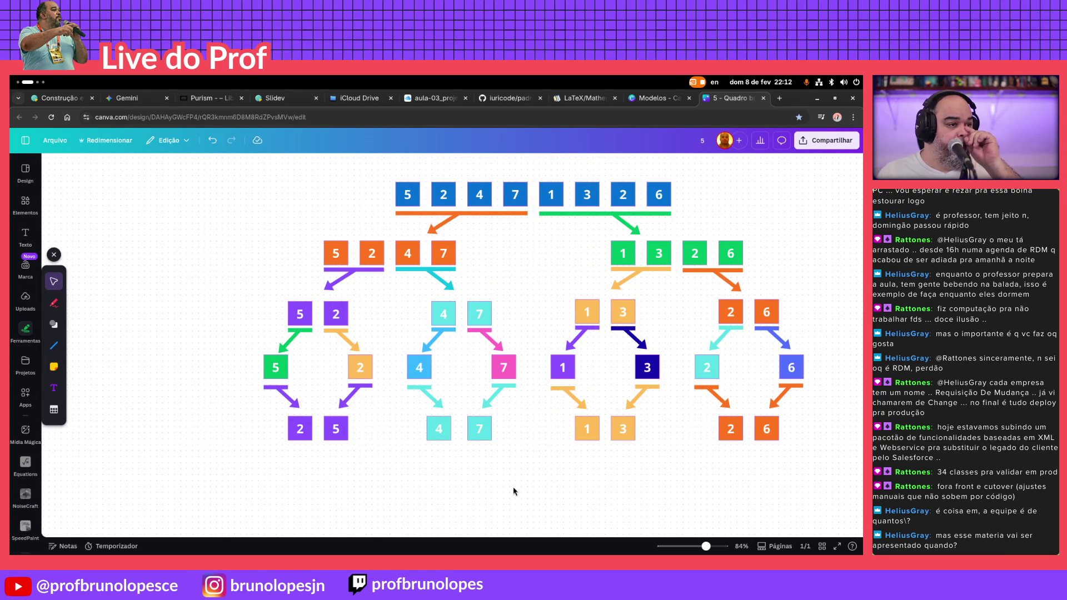
Copy the purple and cyan arrows and place them under the 2 5 and 4 7 pairs
mouse_move(281, 241)
mouse_down()
mouse_move(471, 262)
mouse_move(453, 263)
mouse_move(437, 527)
mouse_up()
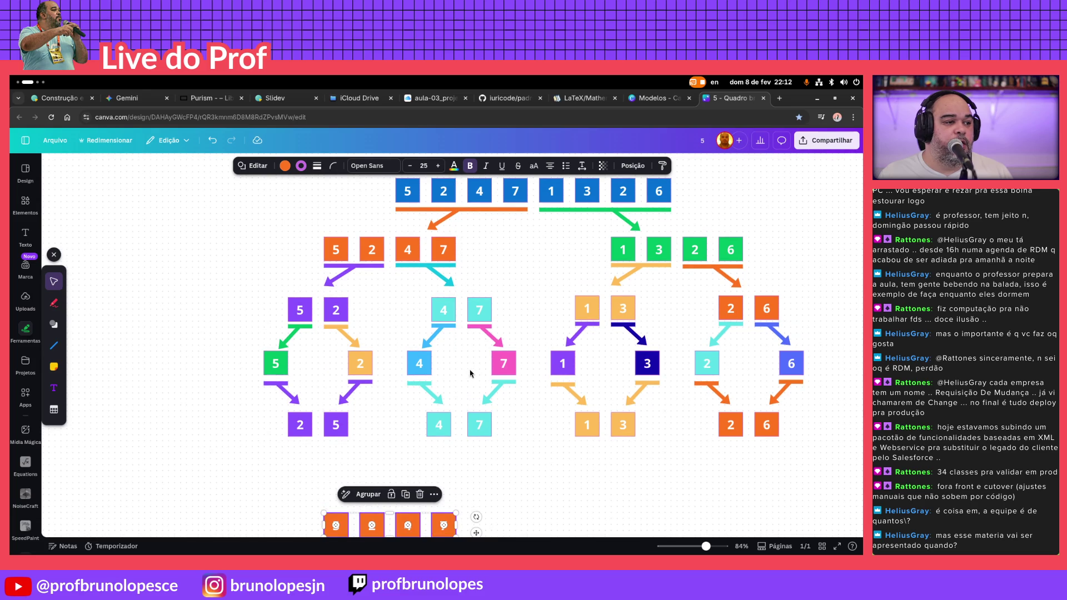
drag(263, 272, 453, 283)
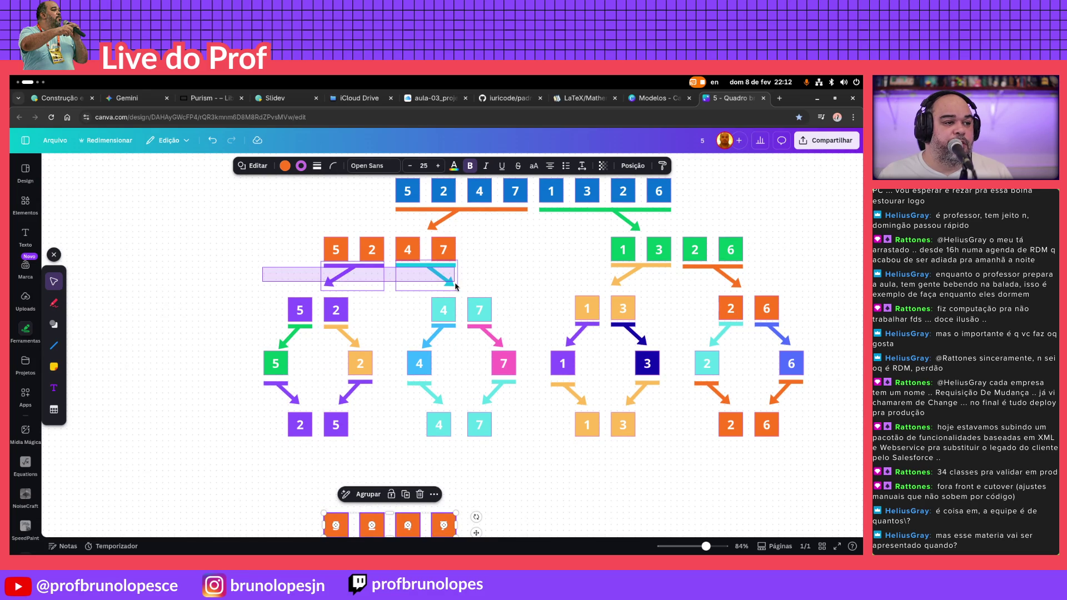
mouse_move(453, 283)
mouse_down()
mouse_move(582, 474)
mouse_move(316, 451)
mouse_up()
key(Escape)
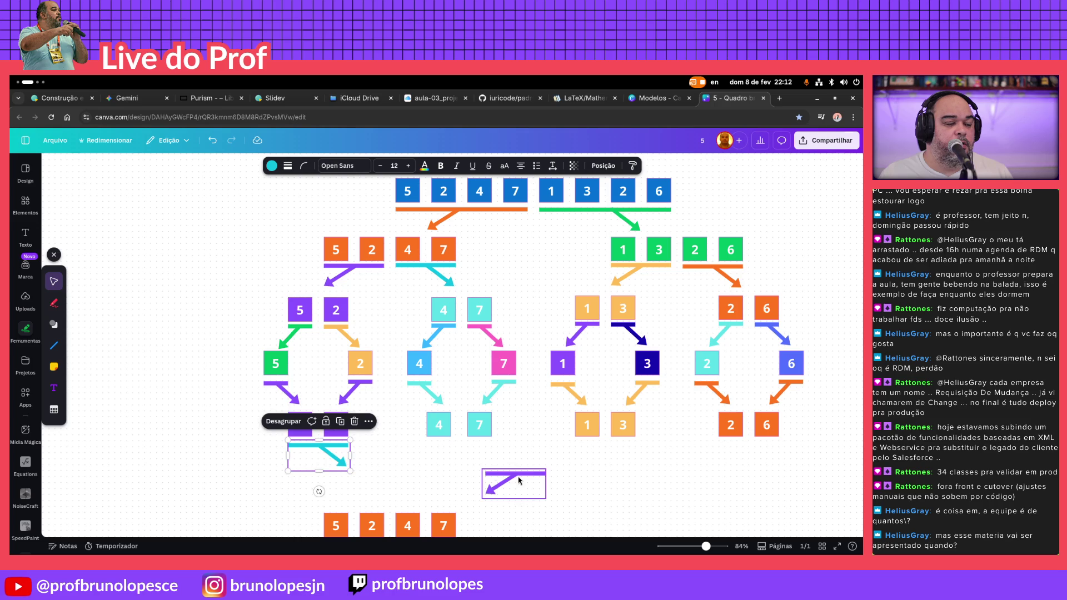
drag(532, 481, 474, 450)
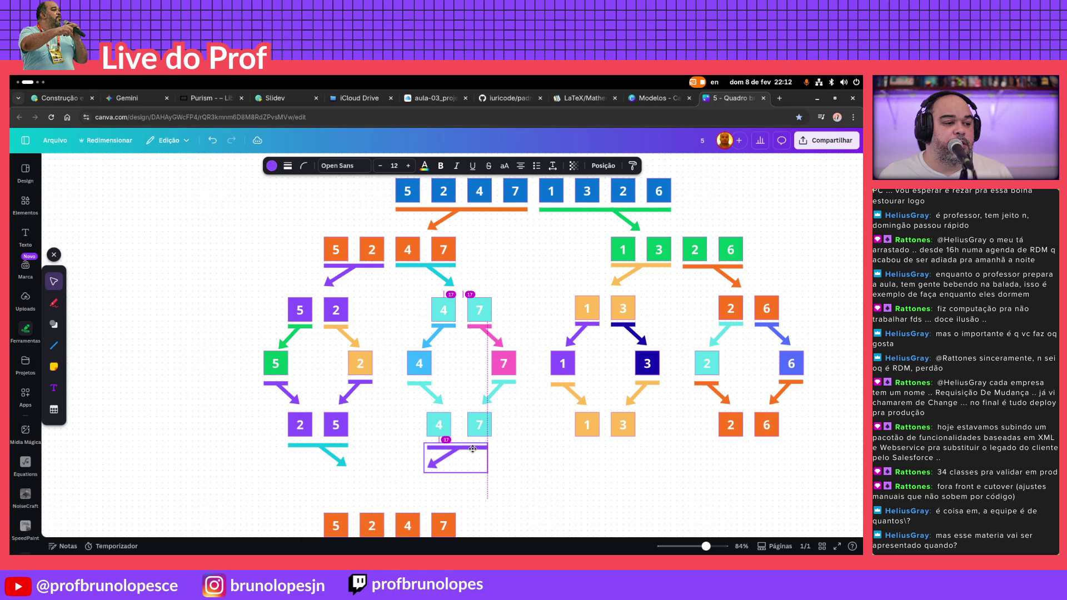
mouse_move(474, 450)
mouse_down()
mouse_move(317, 412)
mouse_move(341, 404)
mouse_up()
scroll(259, 383, down, 3)
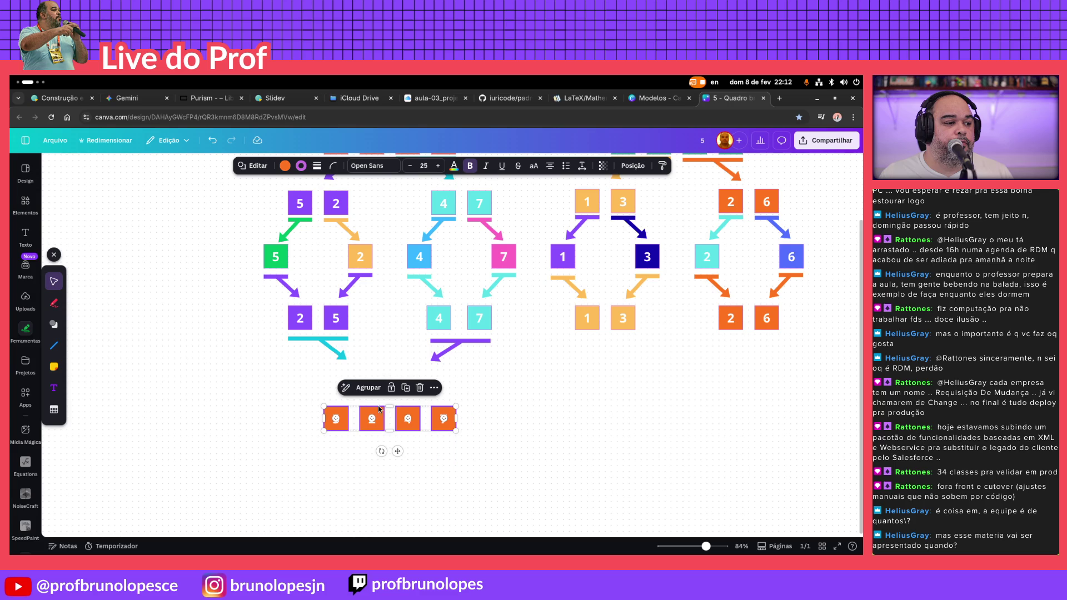
Move the orange row up under the new arrows and reorder it to read 2 4 5 7
drag(419, 428, 415, 412)
drag(417, 393, 419, 396)
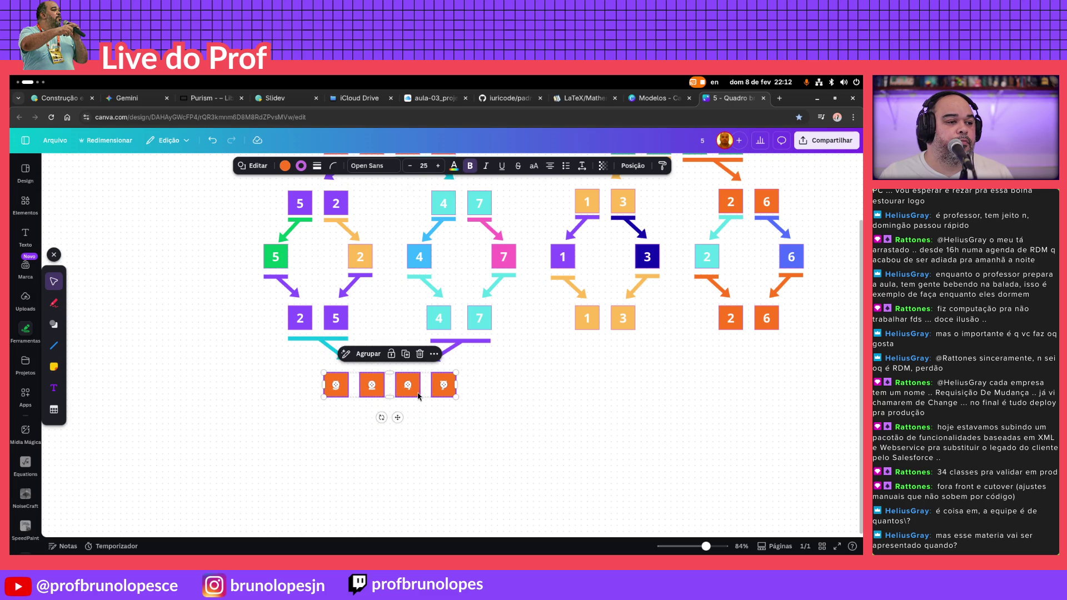
scroll(540, 450, up, 2)
click(500, 465)
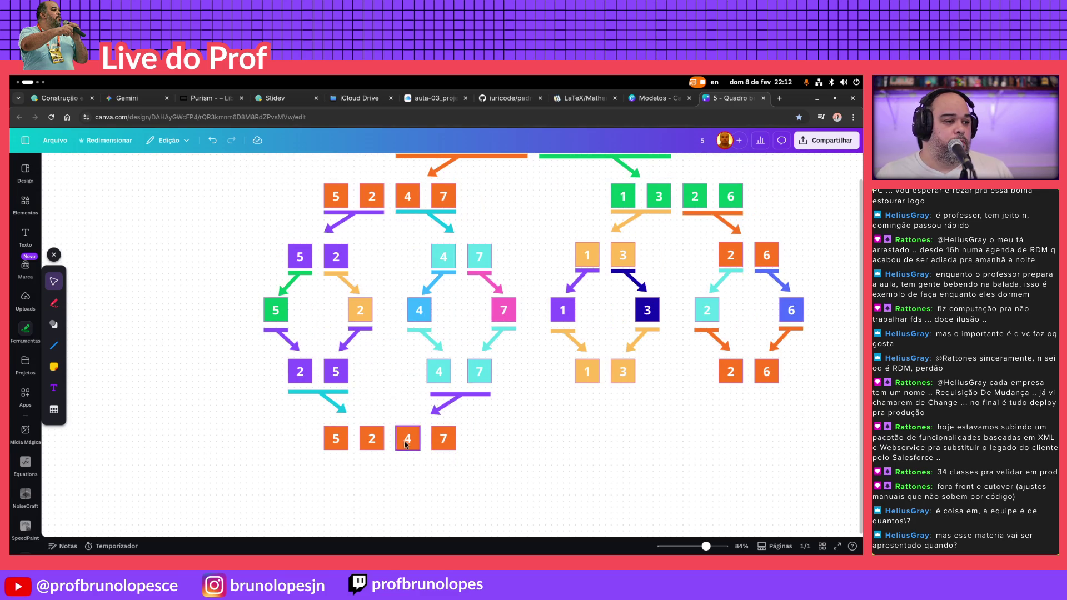
drag(326, 441, 378, 480)
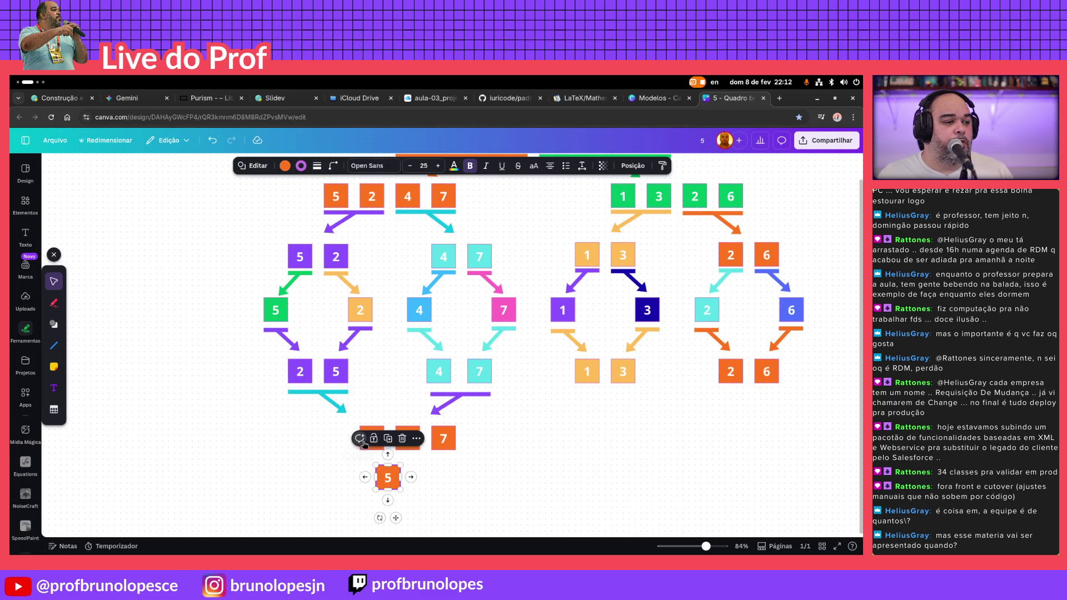
click(342, 449)
drag(370, 439, 339, 437)
drag(407, 438, 365, 436)
drag(394, 491, 409, 440)
click(524, 458)
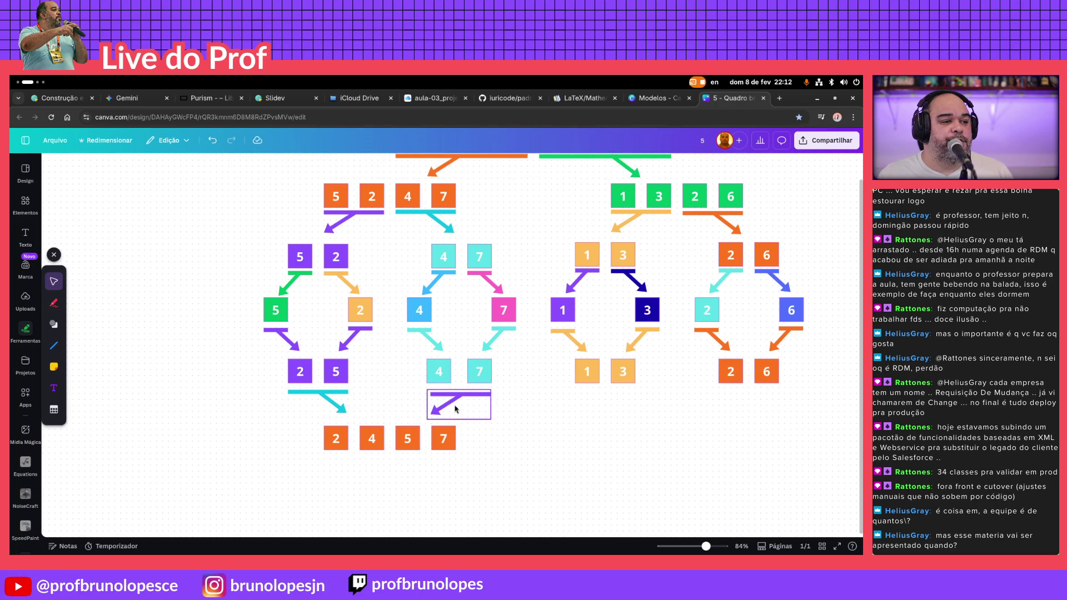
Recolour the two arrows above the orange 2 4 5 7 row orange
drag(523, 390, 290, 409)
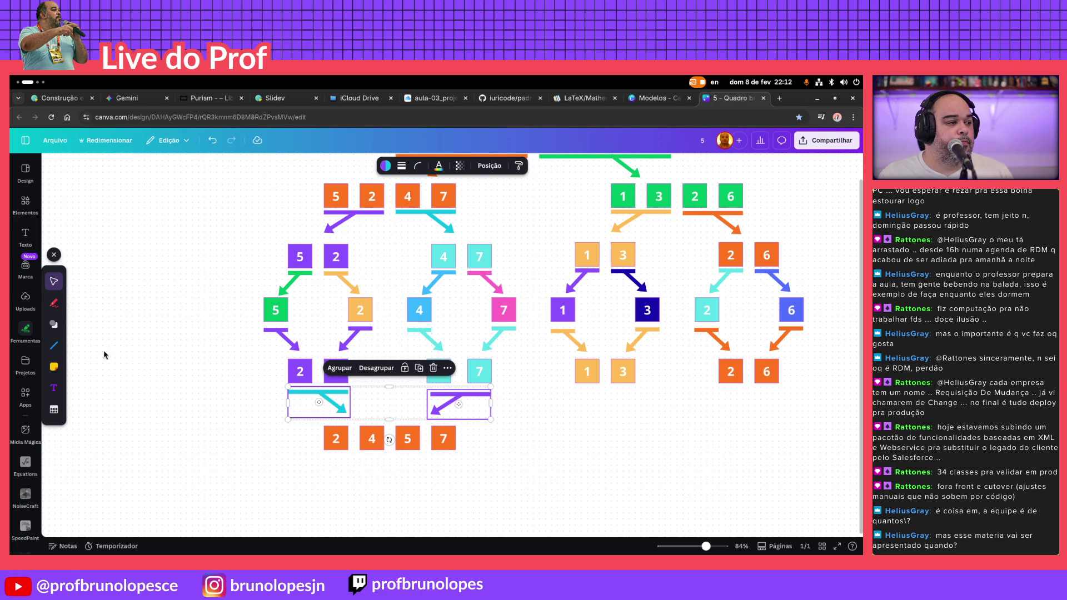
click(384, 166)
click(185, 253)
key(Escape)
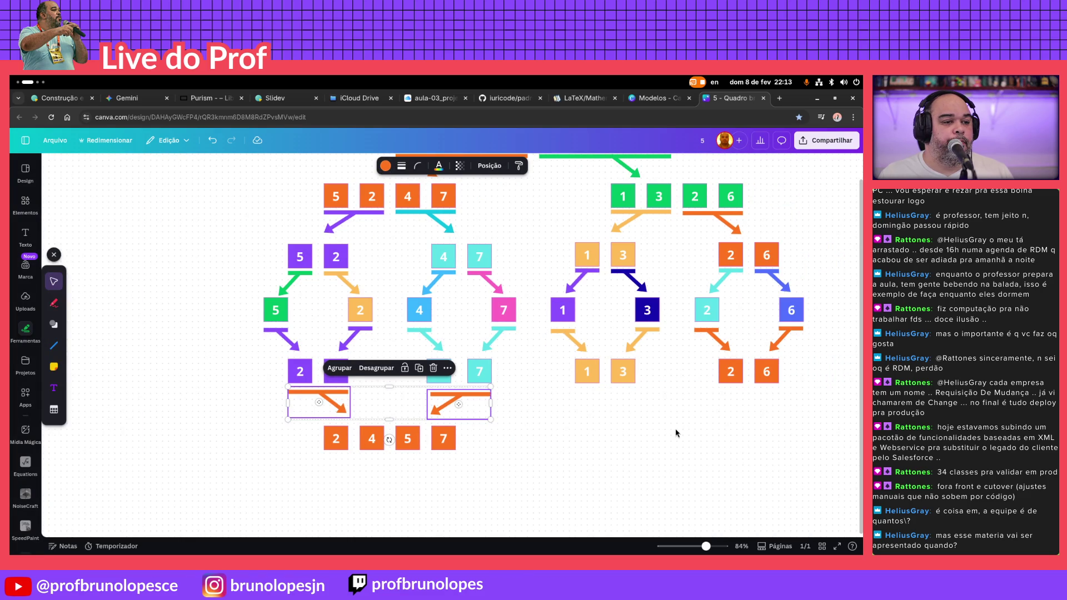
drag(771, 180, 714, 190)
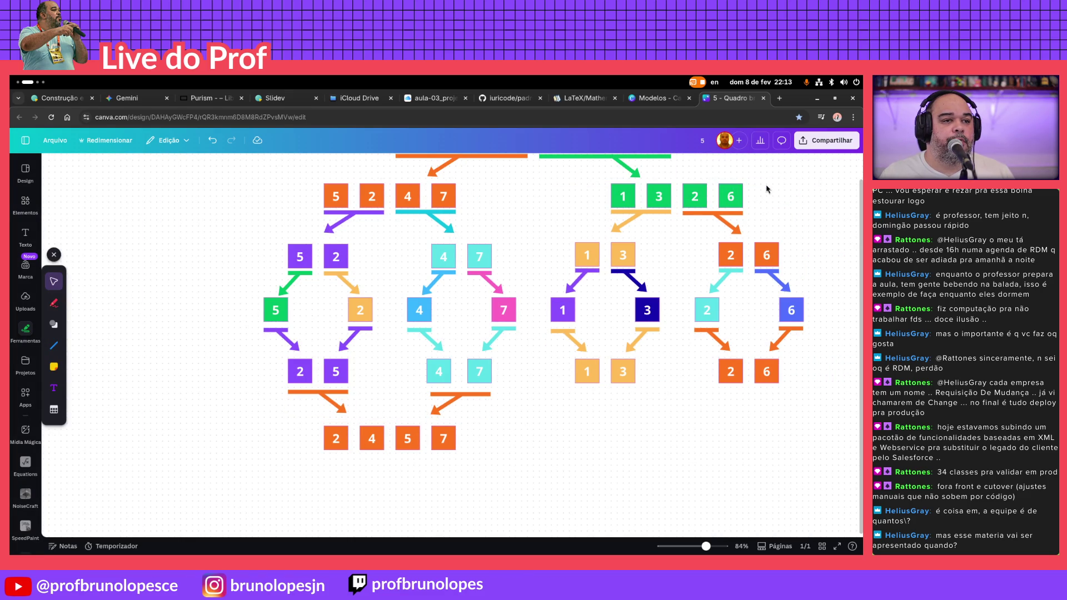
Duplicate the green 1 3 2 6 row and place the copy below the 1 3 and 2 6 pairs
drag(616, 199, 610, 204)
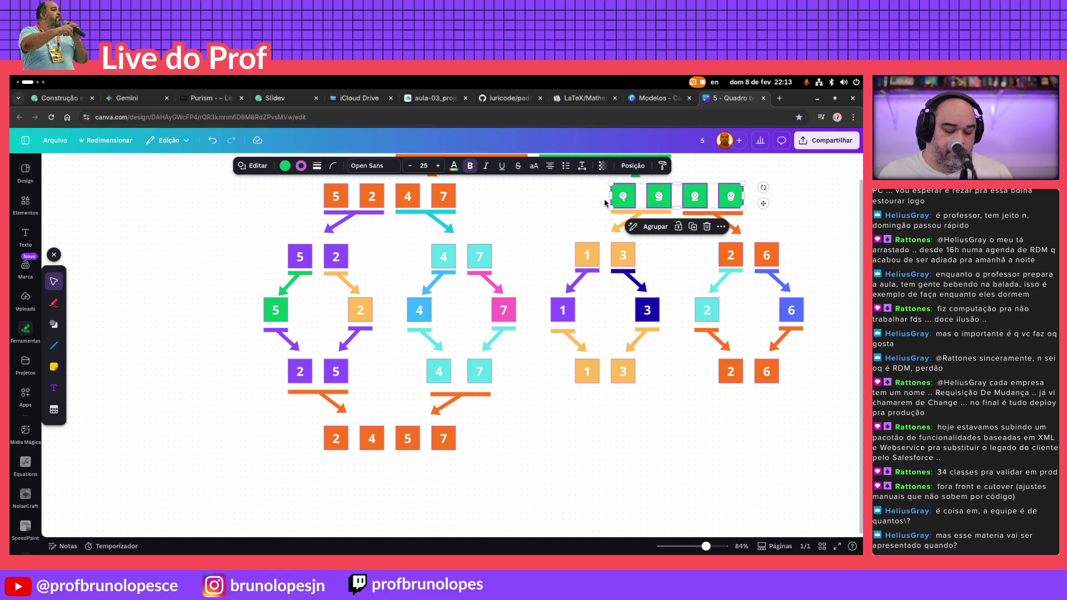
click(830, 206)
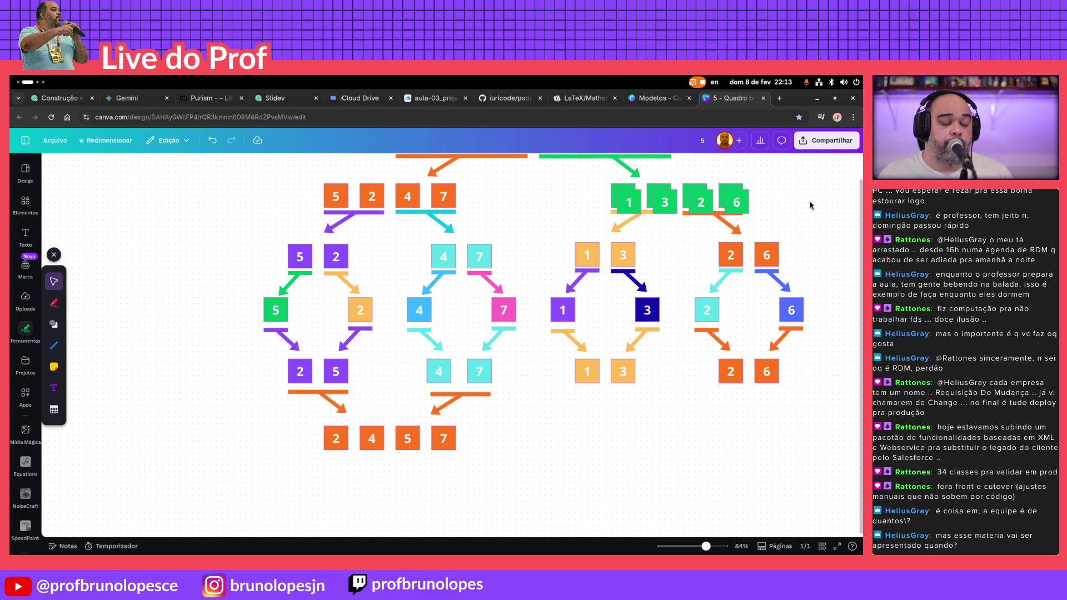
drag(802, 179, 599, 202)
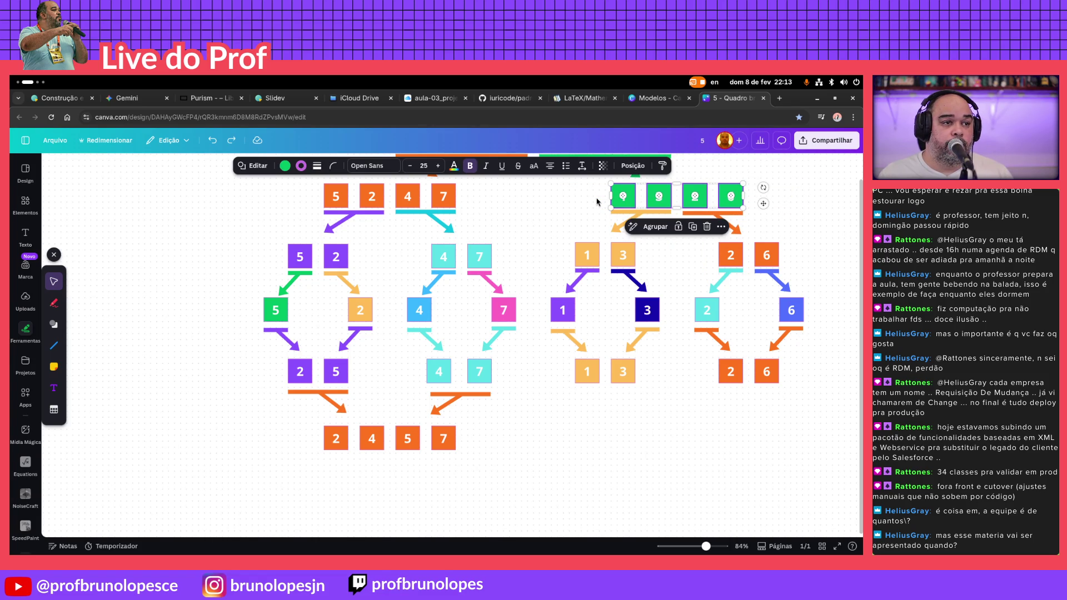
key(ctrl+d)
drag(741, 213, 731, 441)
Move two arrows down under the 1 3 and 2 6 pairs, converging on the new green row
drag(805, 218, 625, 228)
mouse_move(699, 219)
mouse_down()
mouse_move(658, 465)
mouse_move(618, 398)
mouse_move(625, 404)
mouse_up()
click(659, 496)
mouse_move(628, 480)
mouse_down()
mouse_move(764, 390)
mouse_move(574, 420)
mouse_up()
click(802, 451)
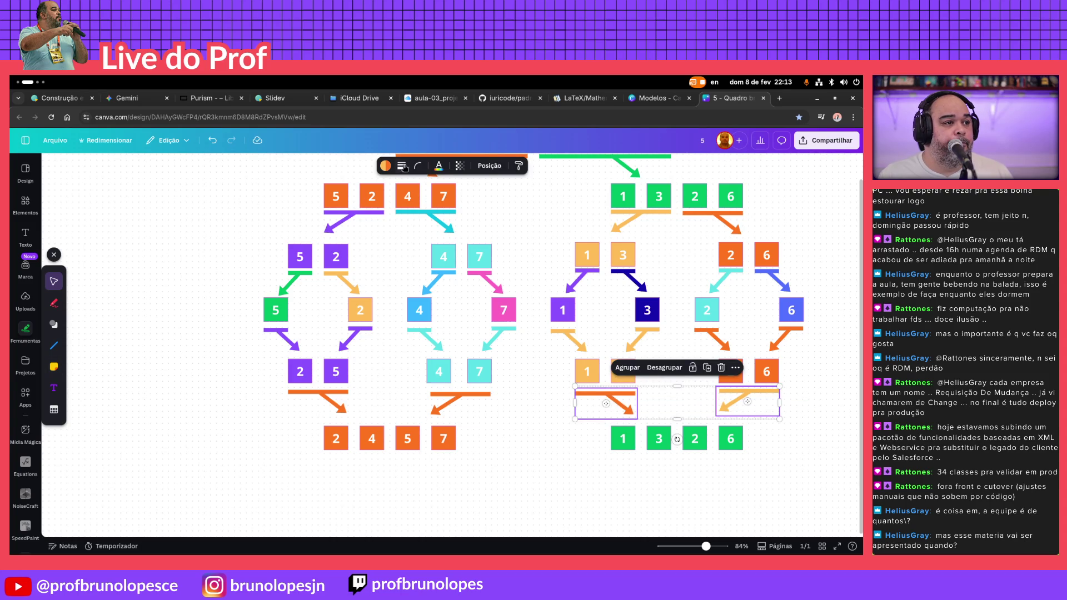
Recolour both arrows green
click(385, 166)
click(122, 231)
key(Escape)
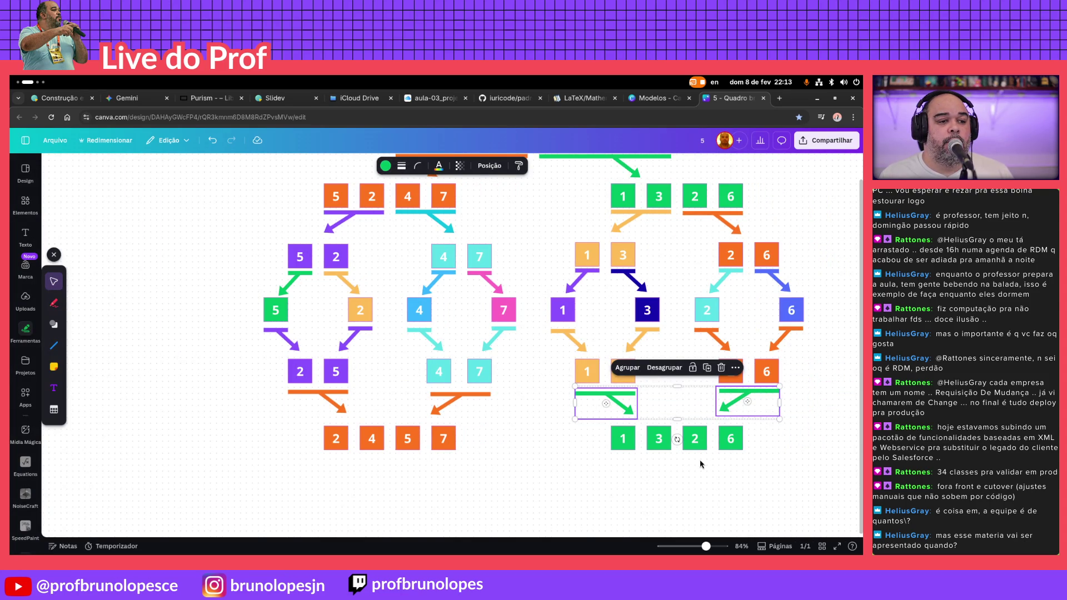
click(700, 464)
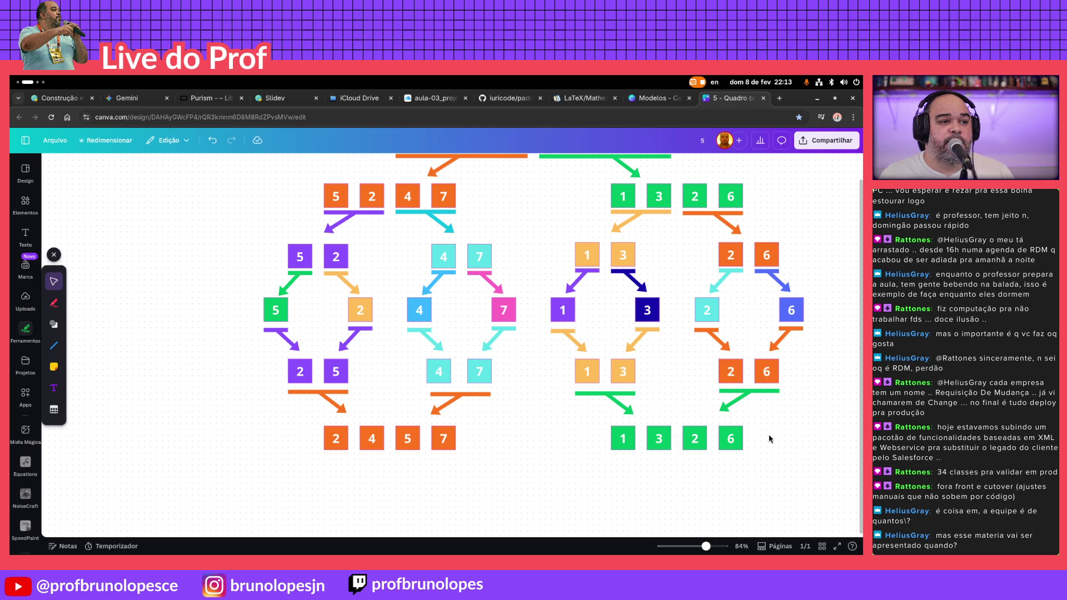
scroll(606, 420, up, 3)
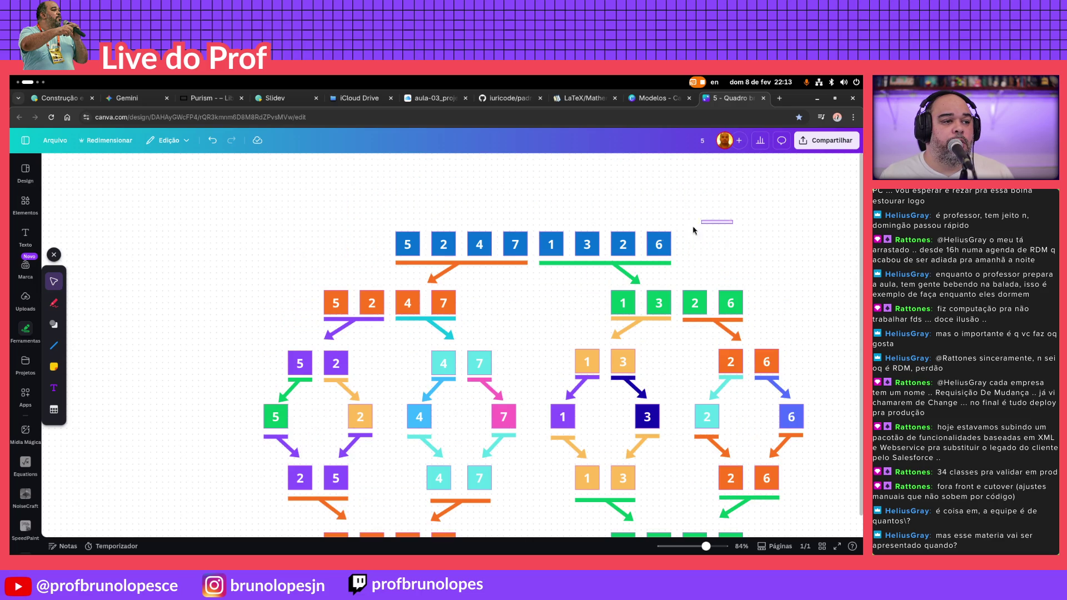
Duplicate the top blue row with its arrows below, placing the green and orange arrows under the 2 4 5 7 and 1 3 2 6 rows
drag(731, 219, 380, 290)
key(ctrl+d)
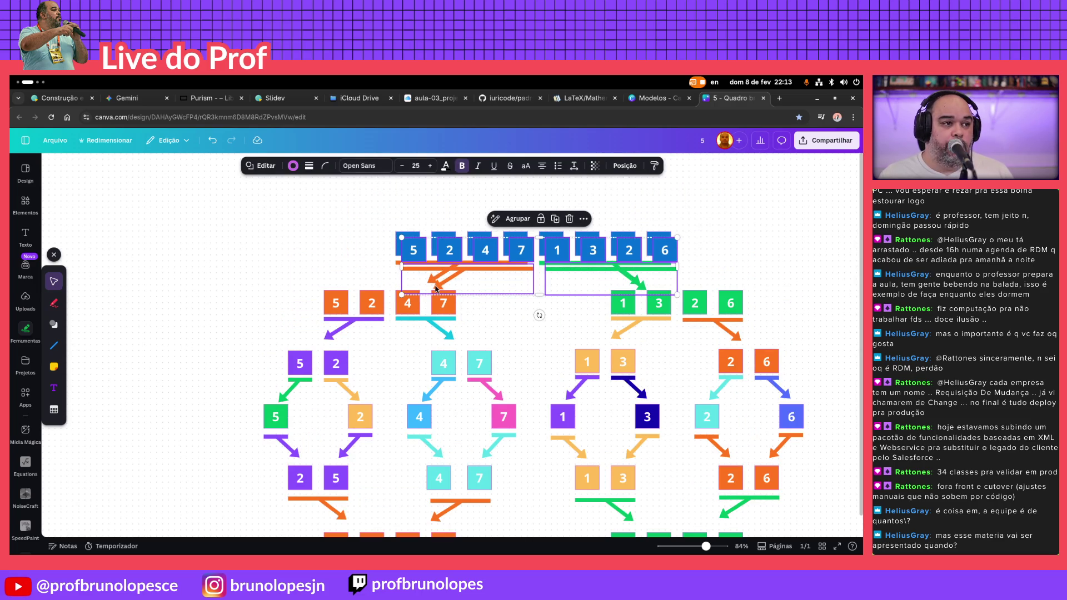
drag(503, 285, 232, 558)
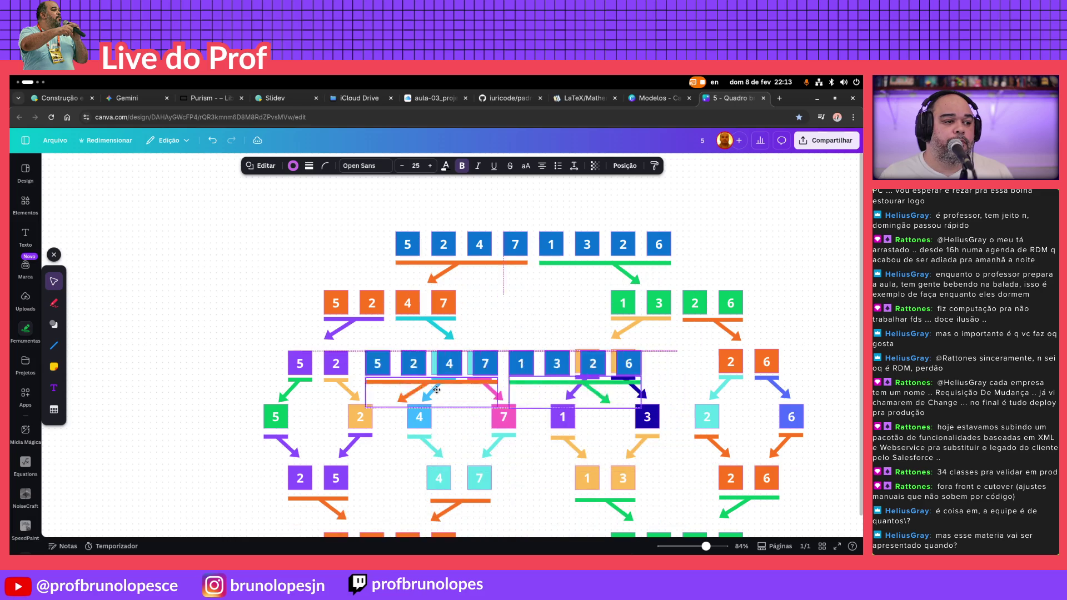
mouse_move(232, 559)
mouse_down()
mouse_move(508, 396)
mouse_move(496, 388)
mouse_up()
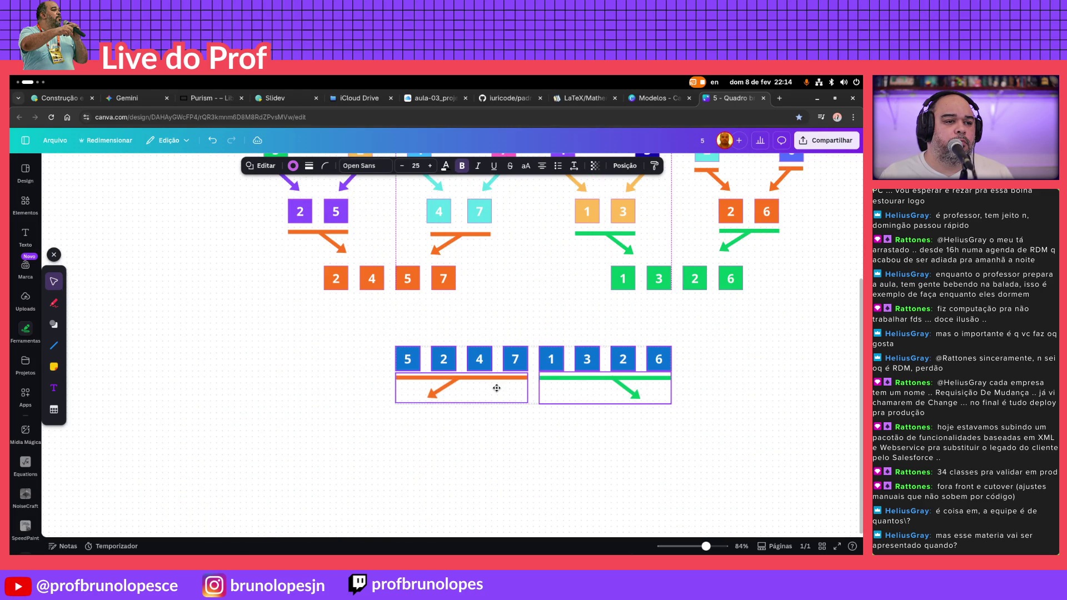
mouse_move(630, 390)
mouse_down()
mouse_move(440, 309)
mouse_move(411, 311)
mouse_up()
mouse_move(497, 386)
mouse_down()
mouse_move(712, 300)
mouse_move(726, 317)
mouse_up()
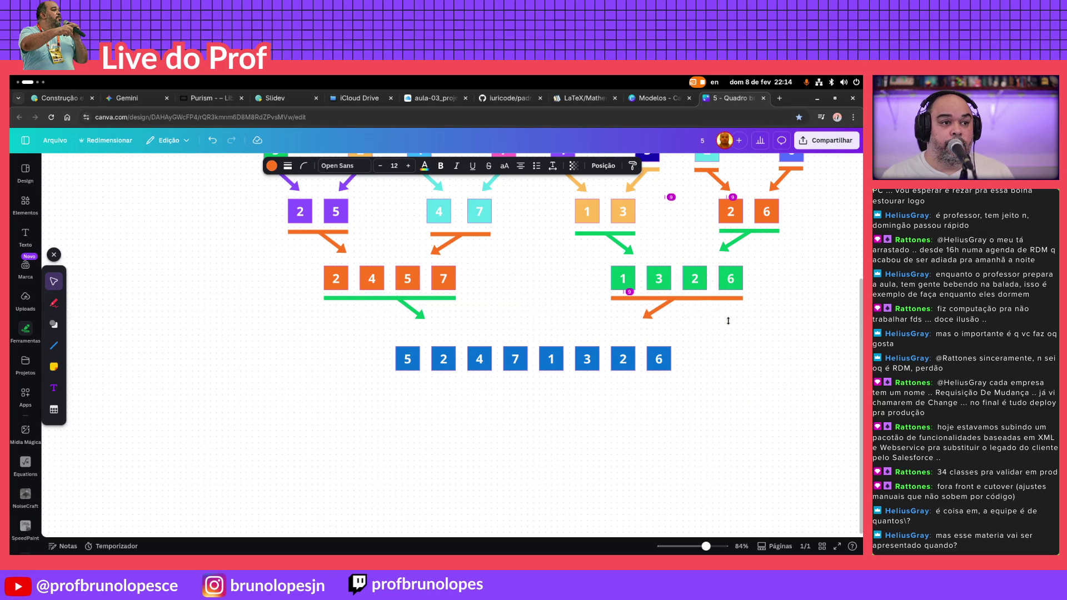
click(798, 380)
drag(699, 414, 382, 372)
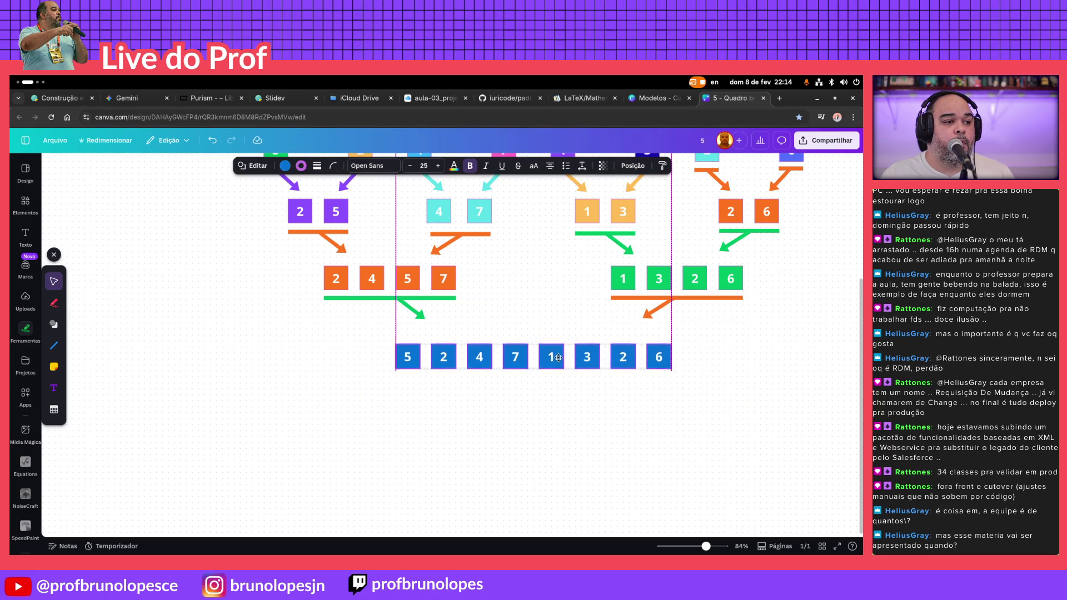
drag(555, 352, 557, 348)
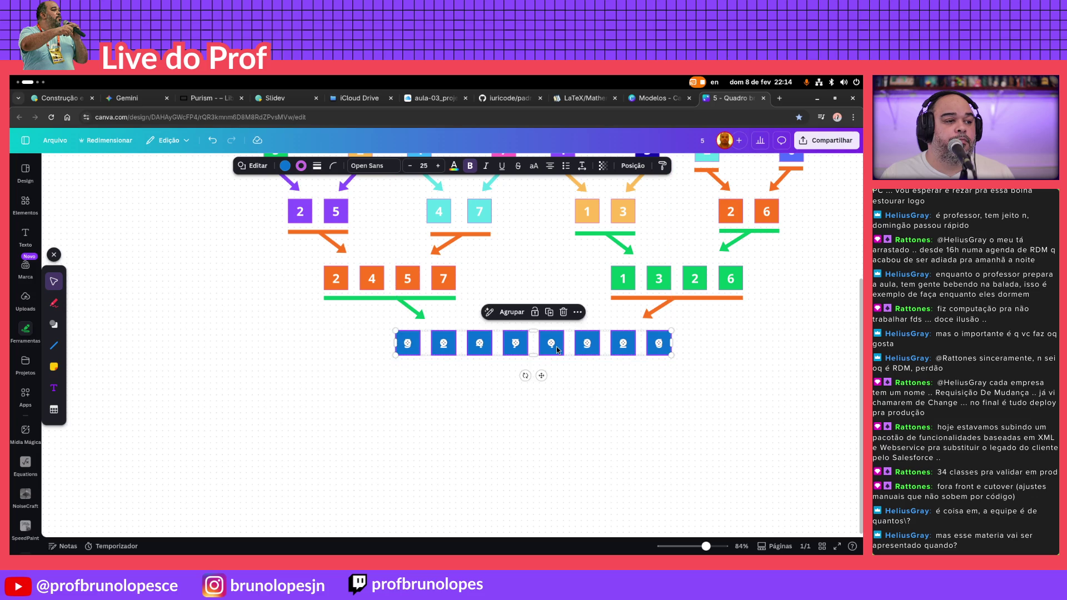
click(571, 417)
scroll(571, 418, up, 3)
scroll(574, 421, up, 1)
scroll(576, 423, down, 2)
ctrl+scroll(569, 403, down, 2)
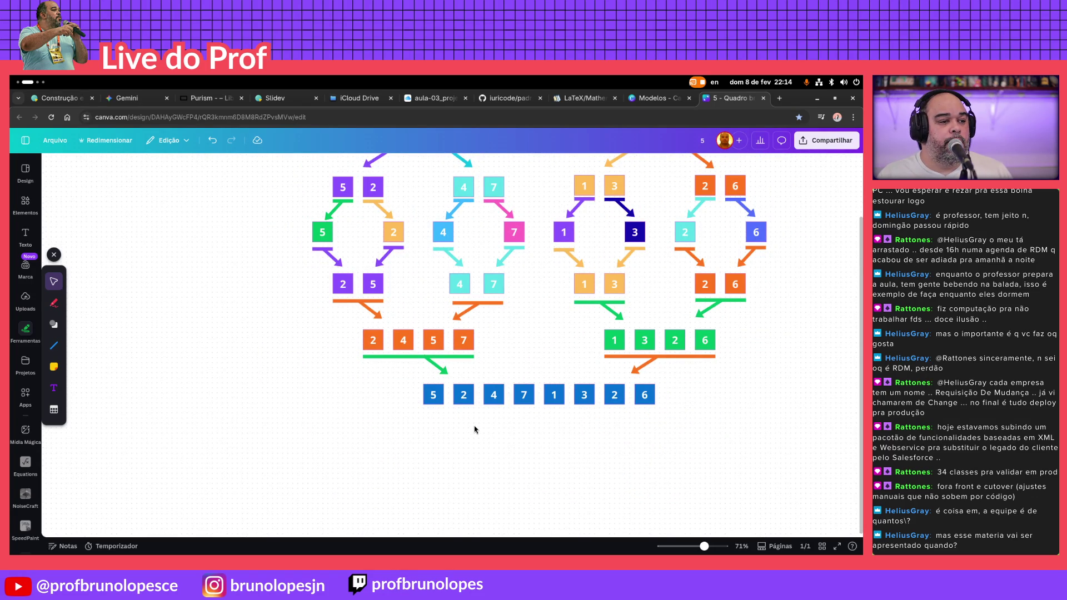
Rearrange the copied boxes so 1, 2, 2, 3, 4, 5 lead the row, with 6 moved to the right end
drag(434, 398, 486, 441)
mouse_move(553, 394)
mouse_down()
mouse_move(421, 396)
mouse_move(433, 395)
mouse_up()
mouse_move(503, 401)
mouse_down()
mouse_move(553, 422)
mouse_move(495, 397)
mouse_up()
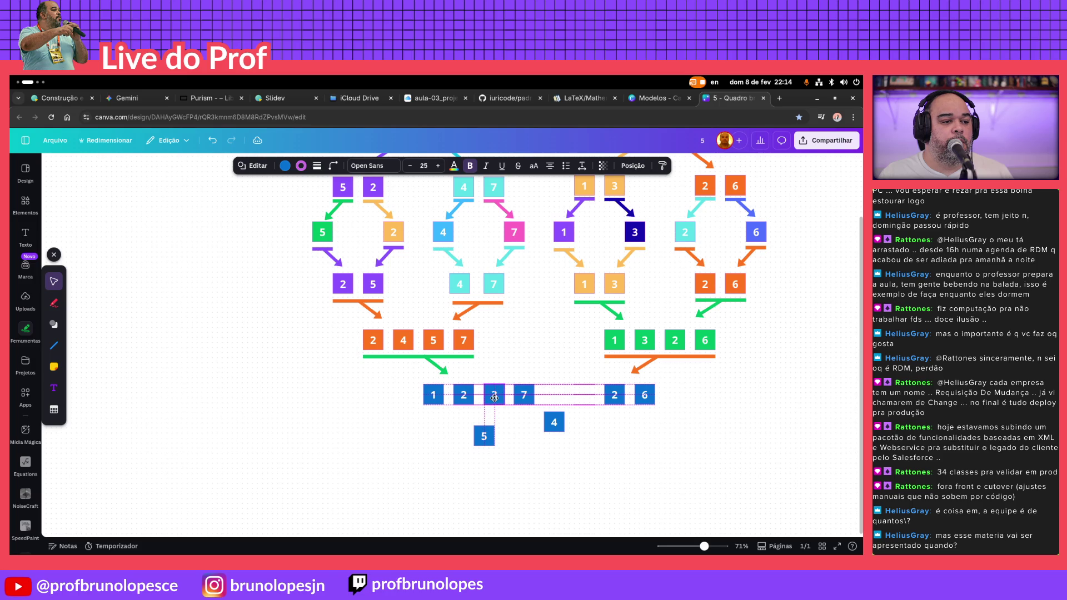
drag(494, 397, 610, 447)
drag(553, 425, 524, 397)
drag(484, 436, 546, 398)
drag(643, 400, 583, 395)
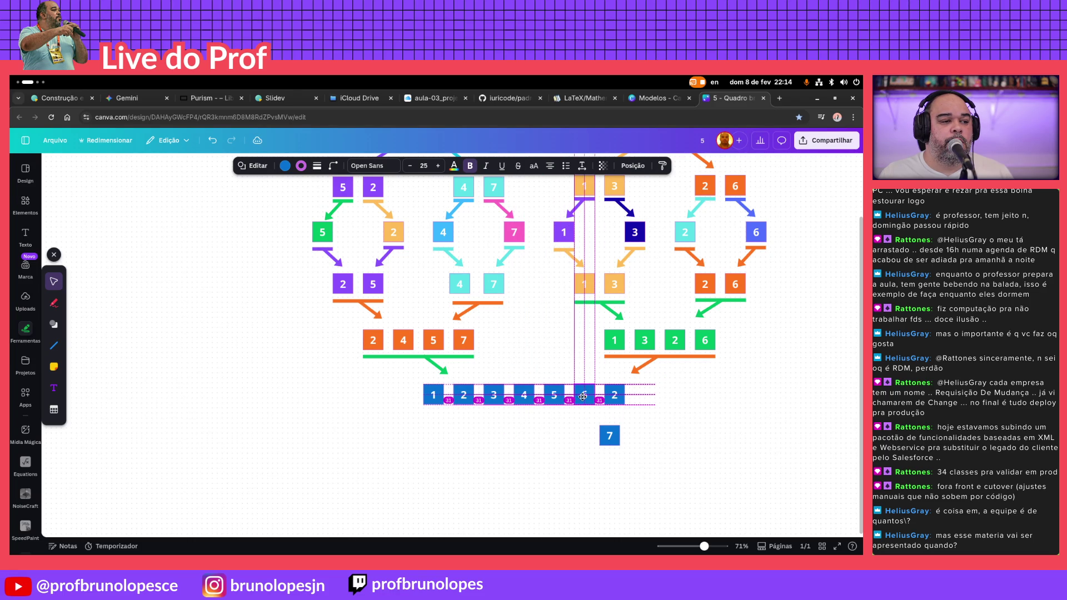
drag(583, 396, 669, 396)
Settle boxes 3, 4, 5, 6 and 7 in line so the bottom row reads 1 2 2 3 4 5 6 7
mouse_move(511, 391)
mouse_down()
mouse_move(492, 401)
mouse_move(561, 402)
mouse_move(482, 399)
mouse_move(493, 398)
mouse_up()
click(614, 394)
mouse_move(568, 414)
mouse_down()
mouse_move(522, 379)
mouse_move(532, 396)
mouse_up()
click(670, 425)
drag(672, 404, 615, 397)
drag(610, 435, 648, 399)
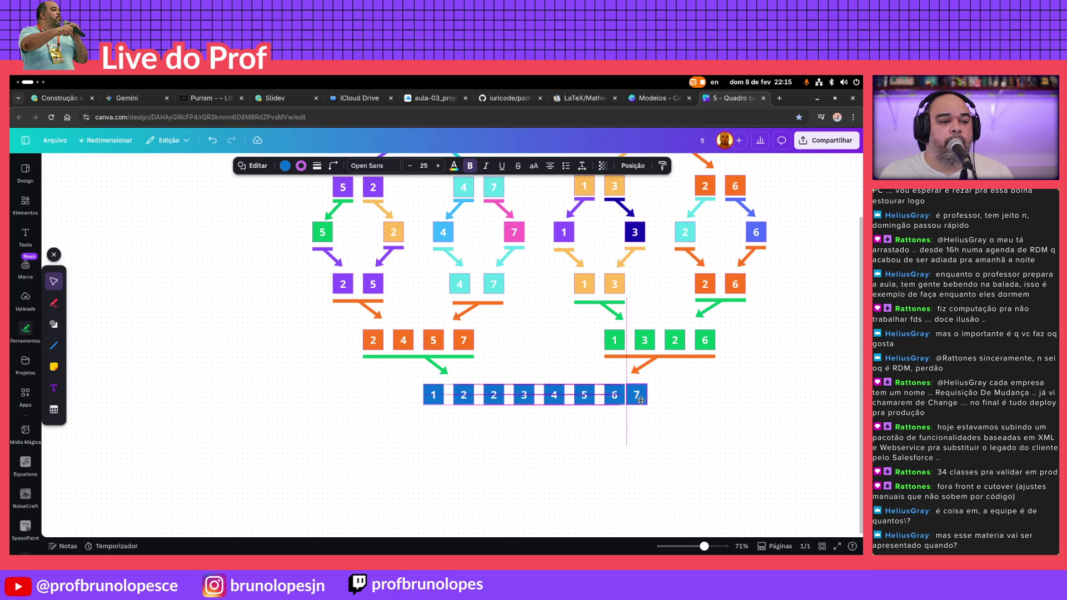
drag(647, 400, 648, 375)
scroll(642, 409, up, 5)
click(726, 453)
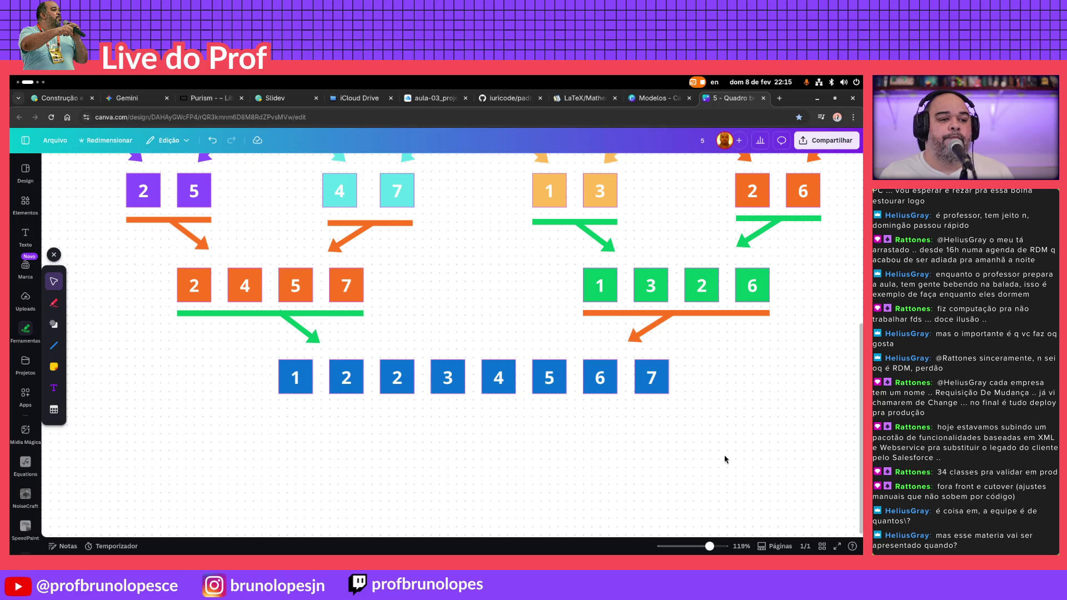
scroll(502, 449, down, 5)
scroll(565, 435, down, 1)
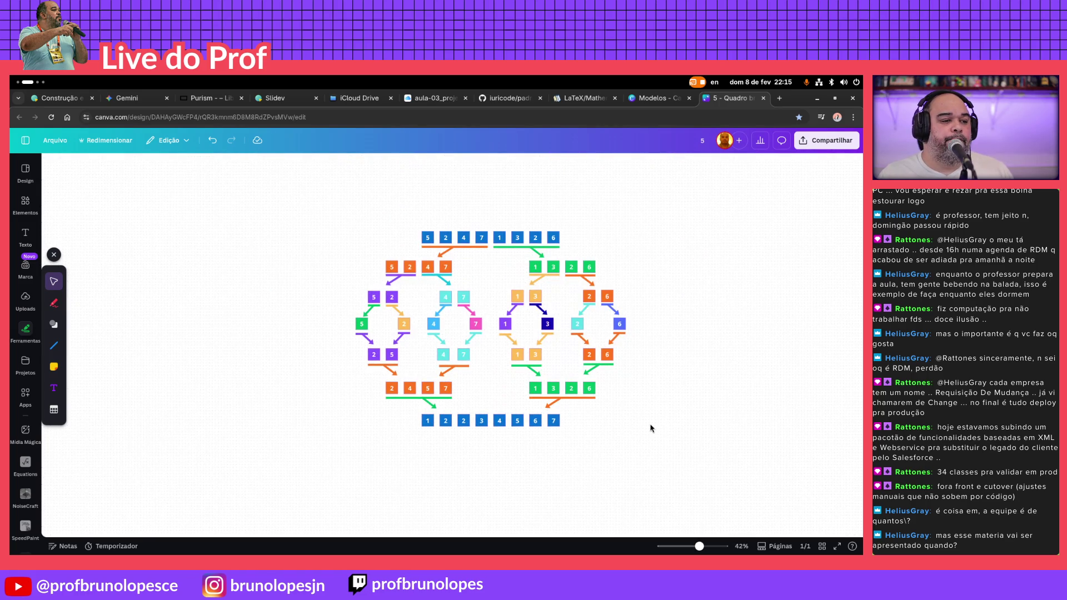
scroll(652, 422, down, 1)
scroll(617, 451, up, 1)
scroll(566, 457, up, 2)
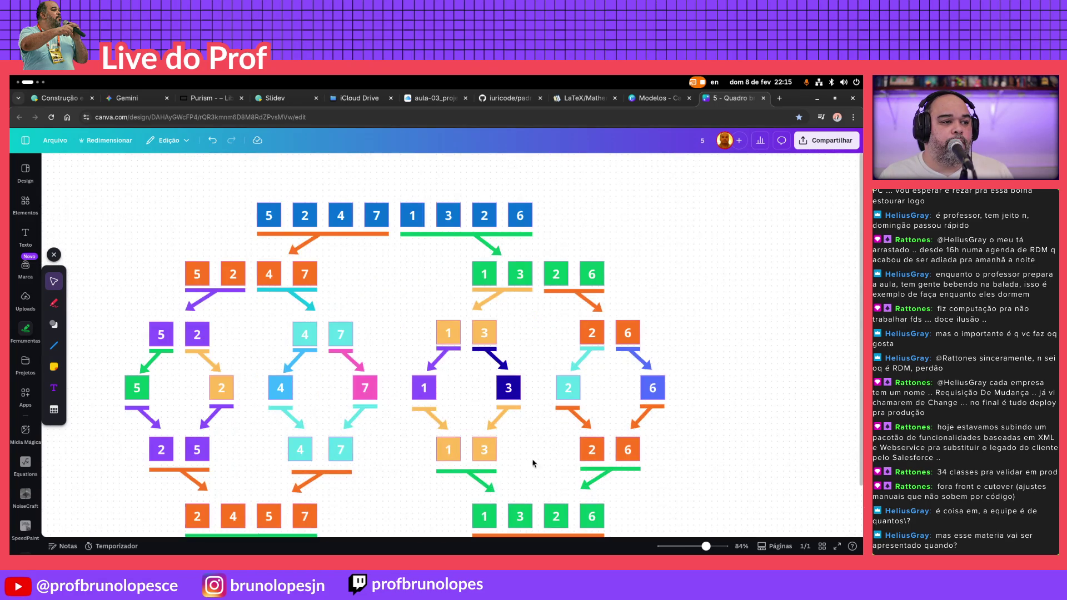
scroll(511, 464, up, 2)
Recolour the green and orange final merge arrow groups to the lighter blue via the Cor panel
click(540, 385)
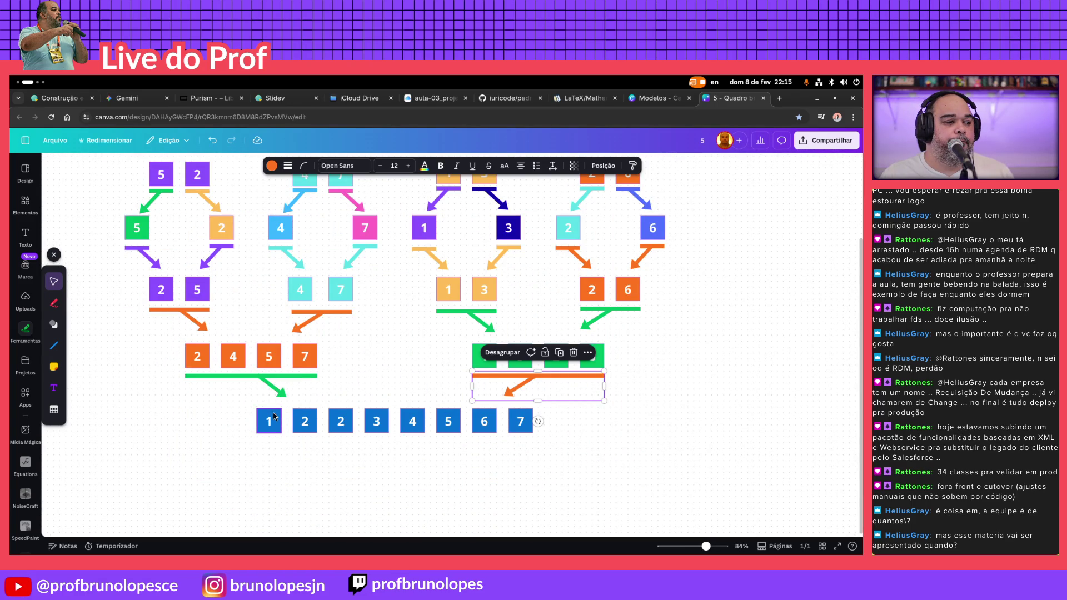
click(288, 390)
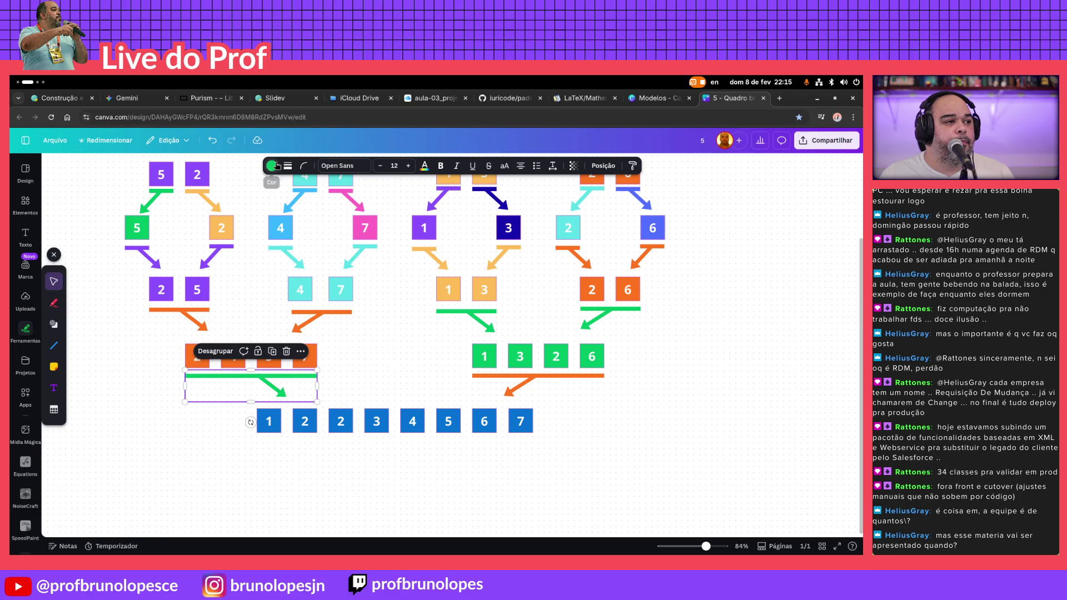
click(271, 165)
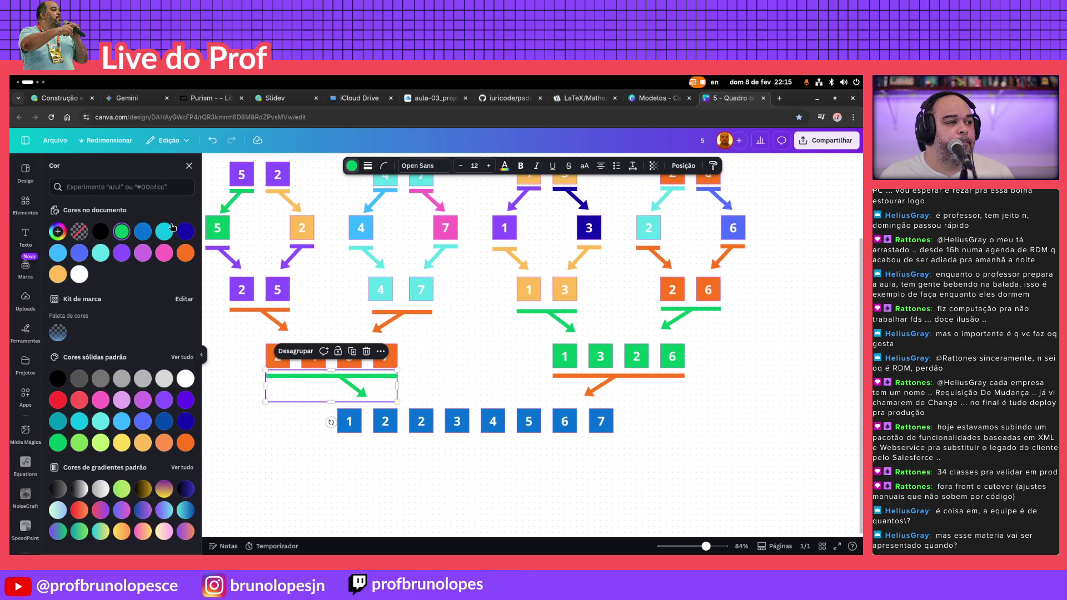
click(185, 230)
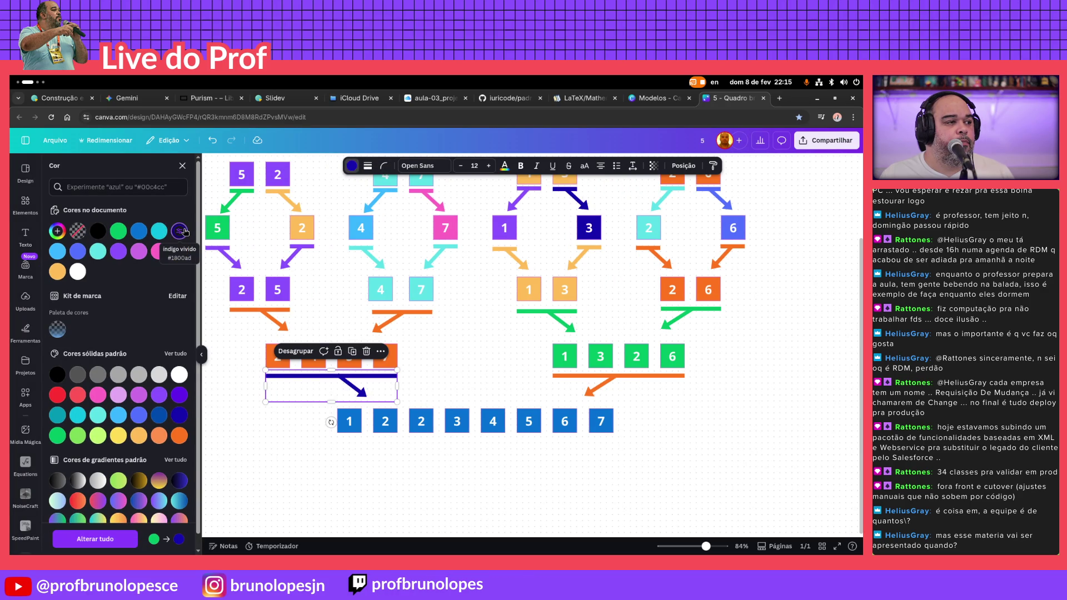
click(78, 251)
click(600, 384)
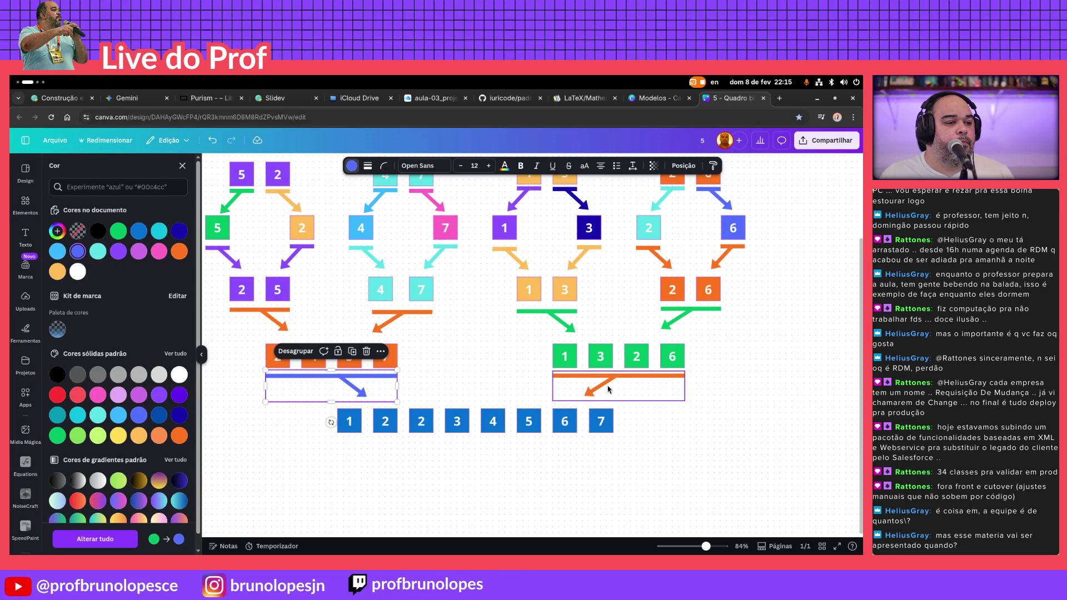
click(86, 255)
click(201, 354)
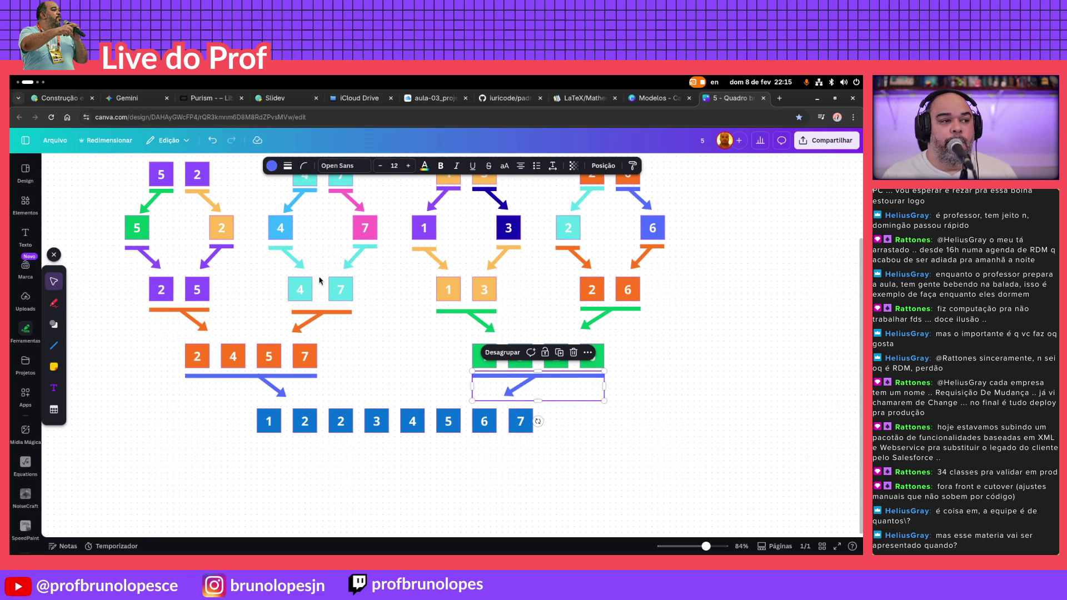
scroll(318, 283, down, 3)
scroll(553, 345, down, 2)
Bring the whole diagram toward the page centre and marquee-select every element of it
click(661, 370)
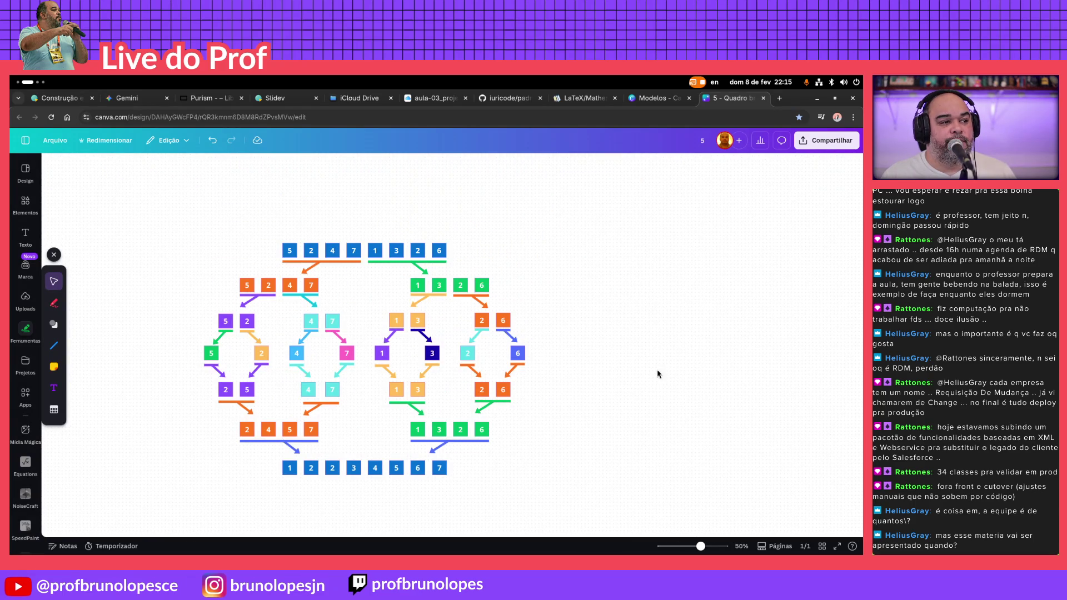
drag(465, 365, 592, 318)
click(726, 317)
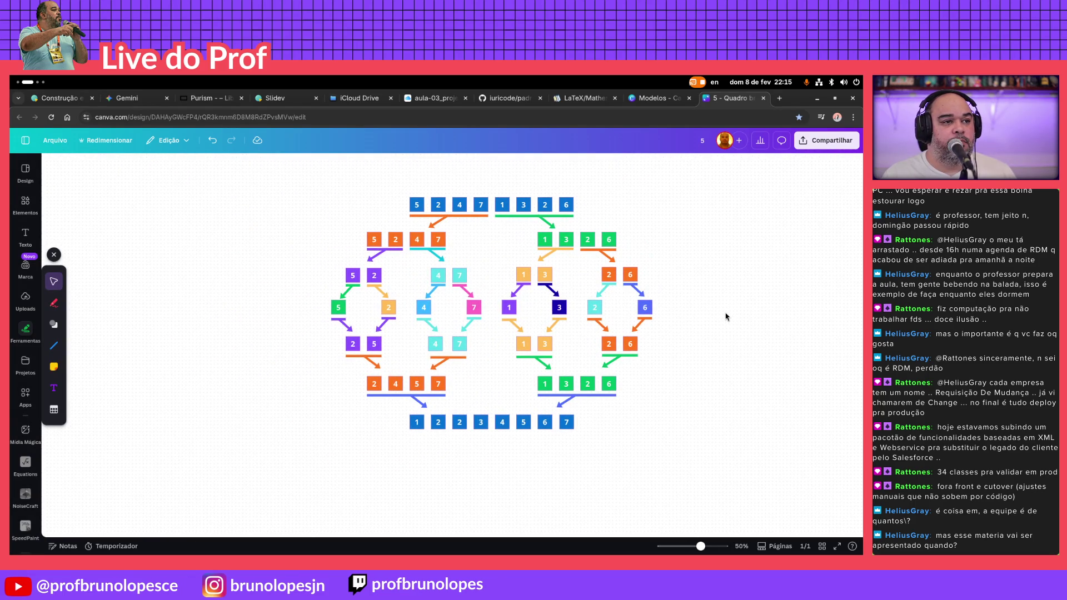
drag(769, 189, 243, 474)
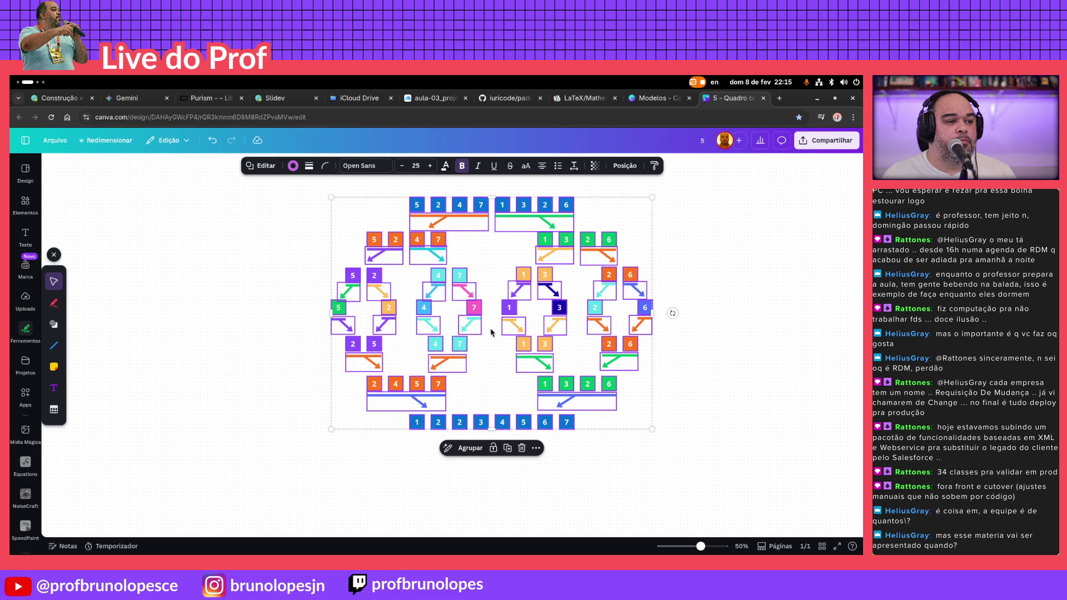
Download the design as a PNG via Compartilhar > Baixar with the file-size limit turned off
click(709, 348)
click(824, 140)
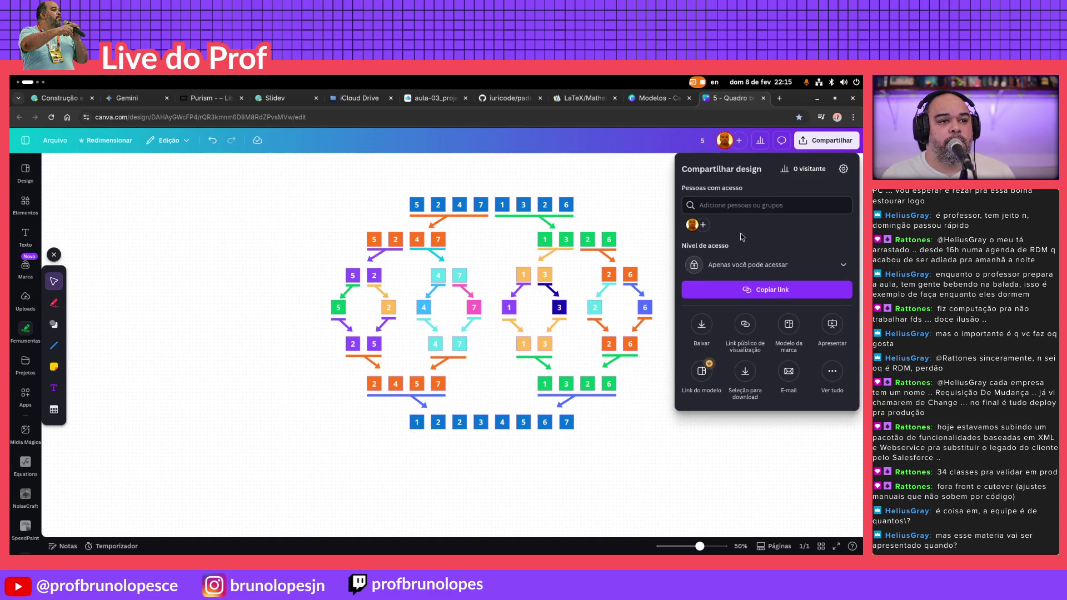
click(701, 306)
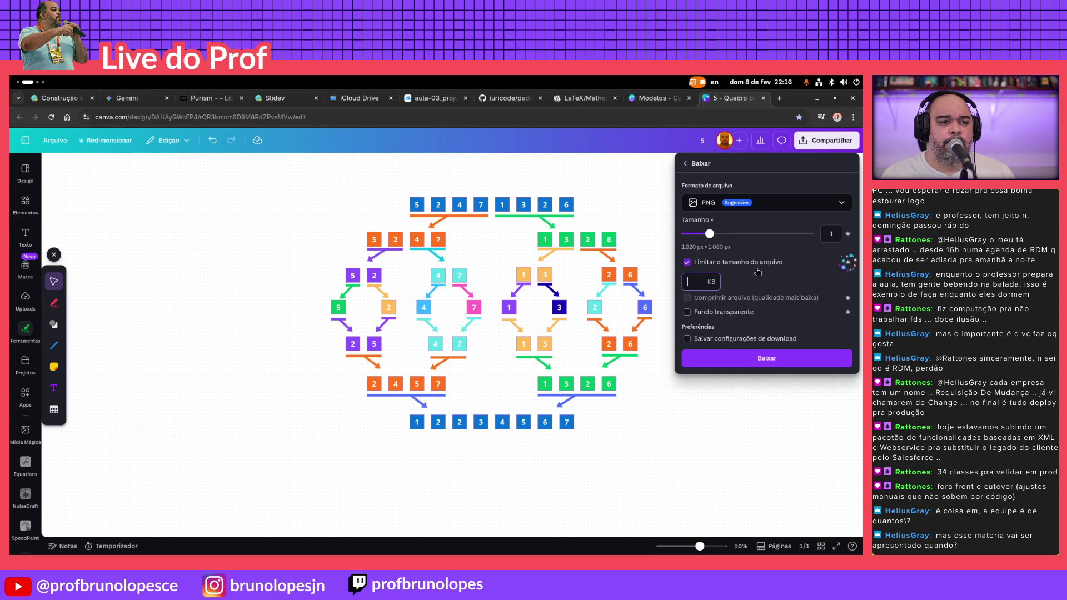
click(744, 290)
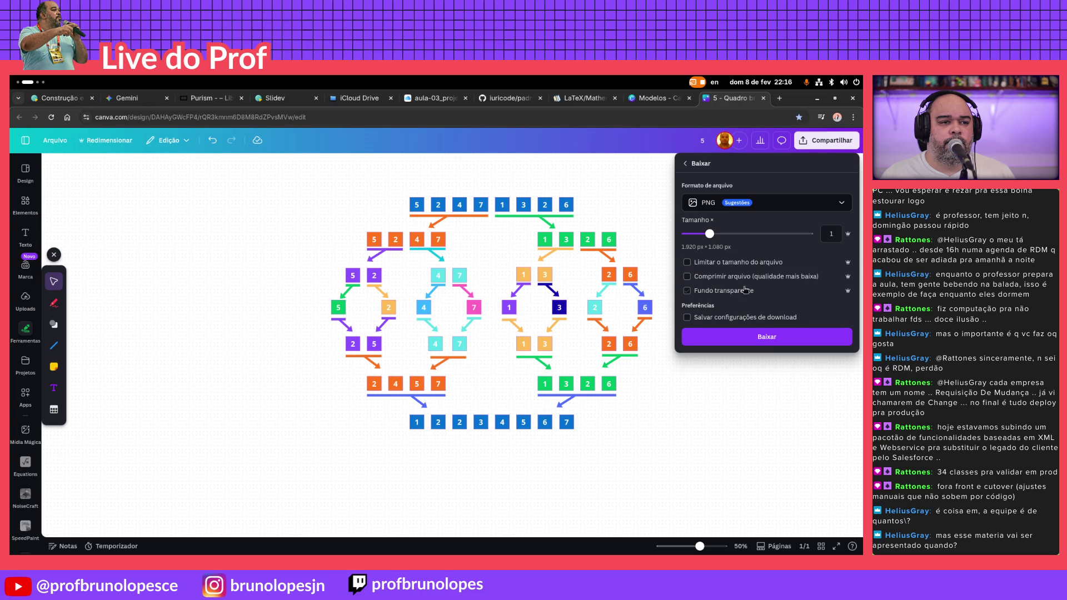
click(780, 337)
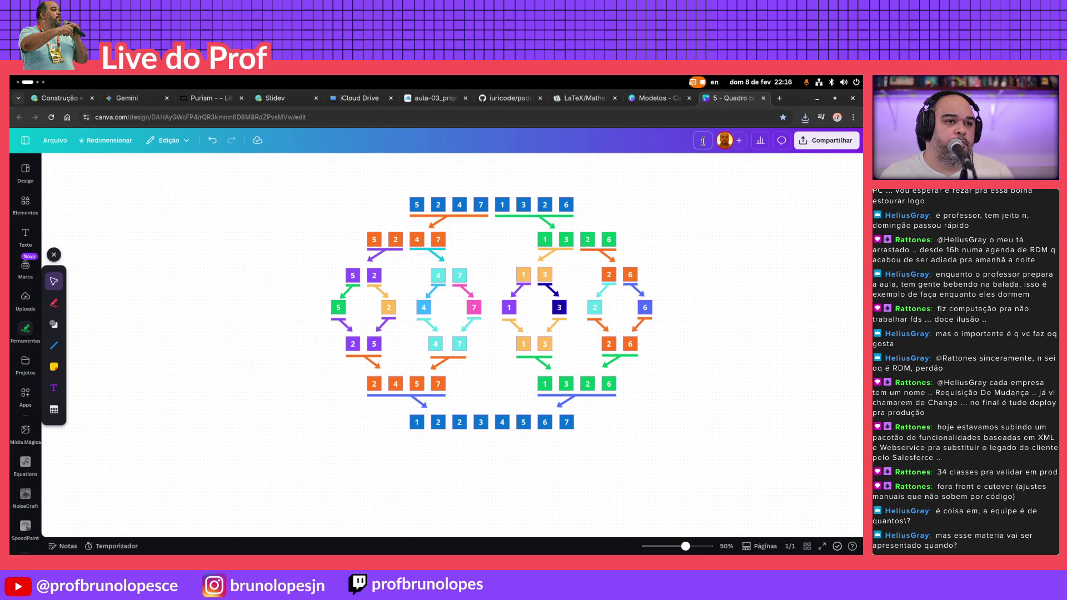
text(erge-sort)
Retitle the design merge-sort-visual and download it again as a PNG
key(Return)
text(-visual)
key(Return)
click(826, 140)
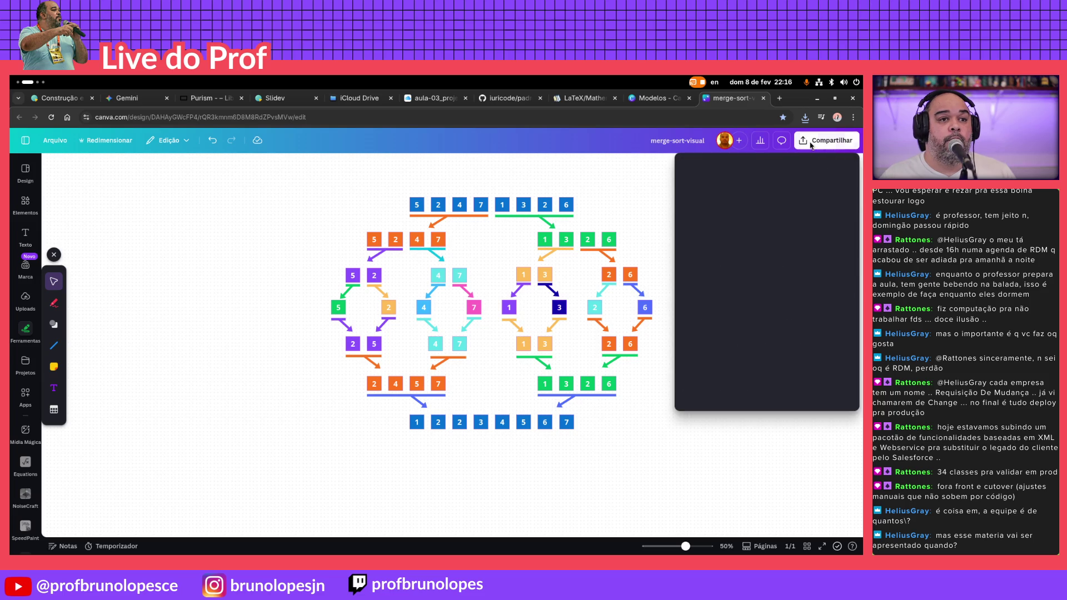
click(701, 327)
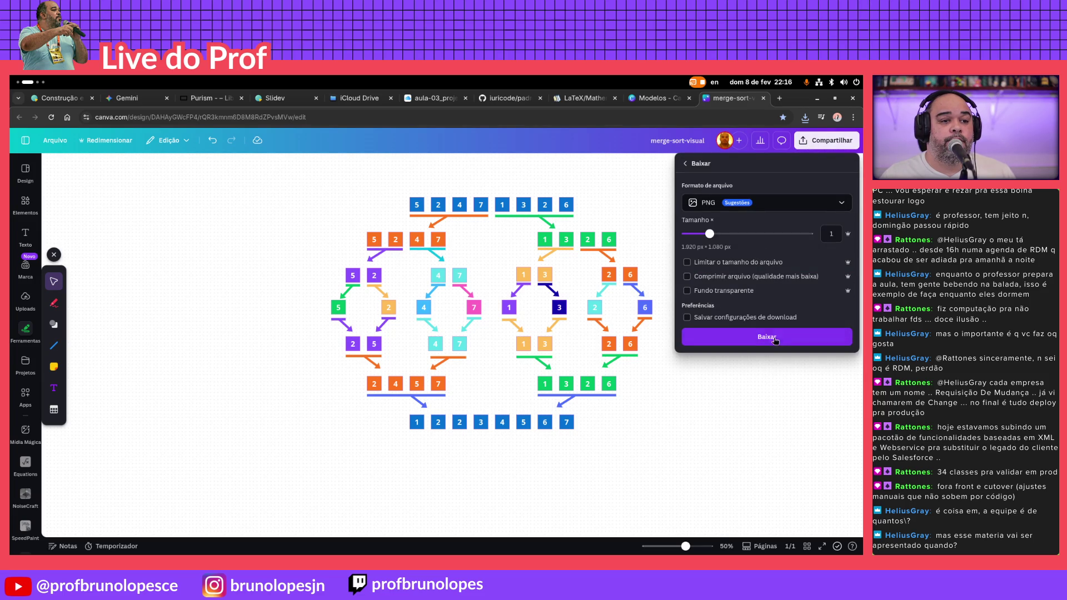
click(704, 340)
key(super)
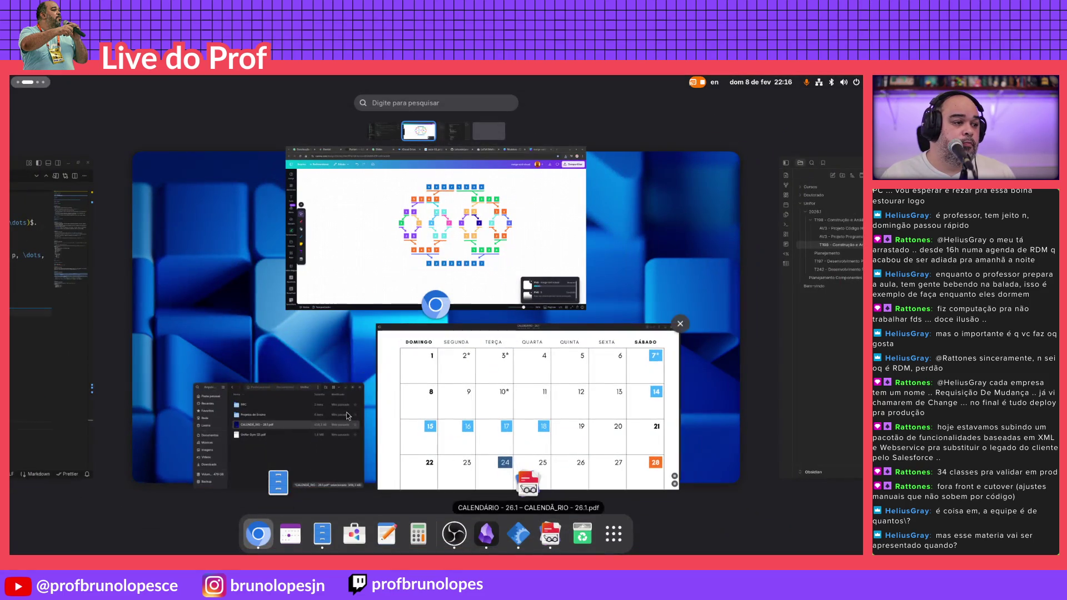
In Files' Downloads folder, permanently delete 5.png and select the downloaded merge-sort-visual.png
click(274, 426)
click(275, 389)
scroll(416, 338, down, 3)
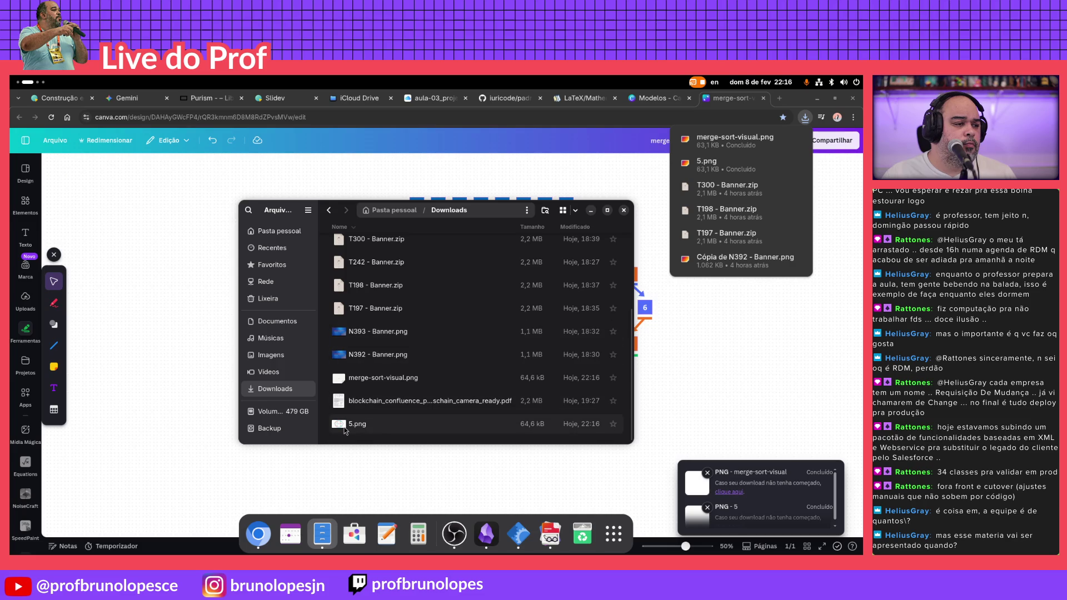
click(372, 421)
key(shift+Delete)
key(Return)
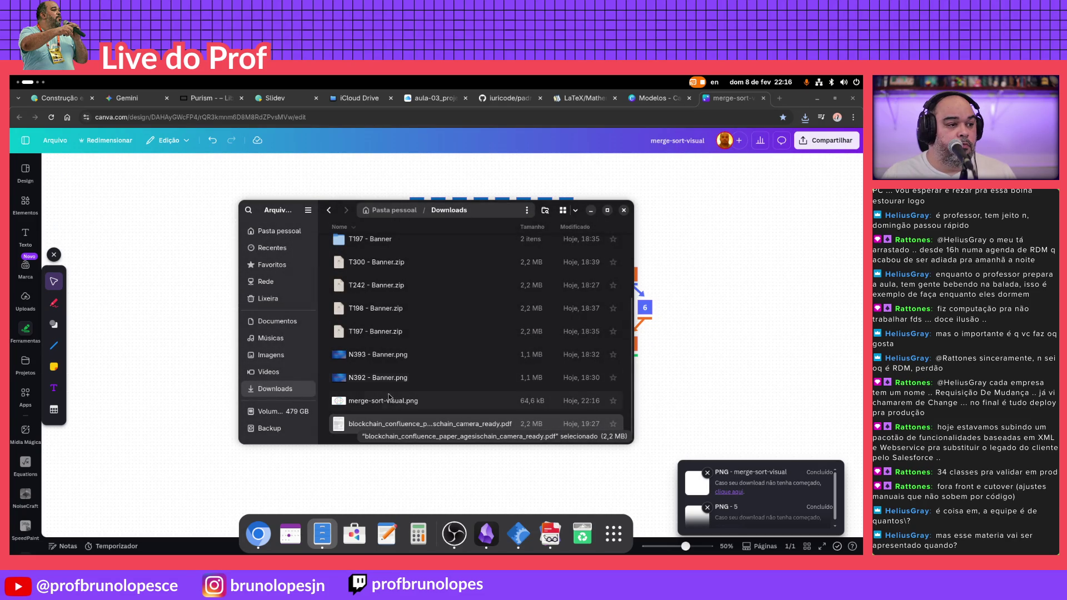
click(390, 405)
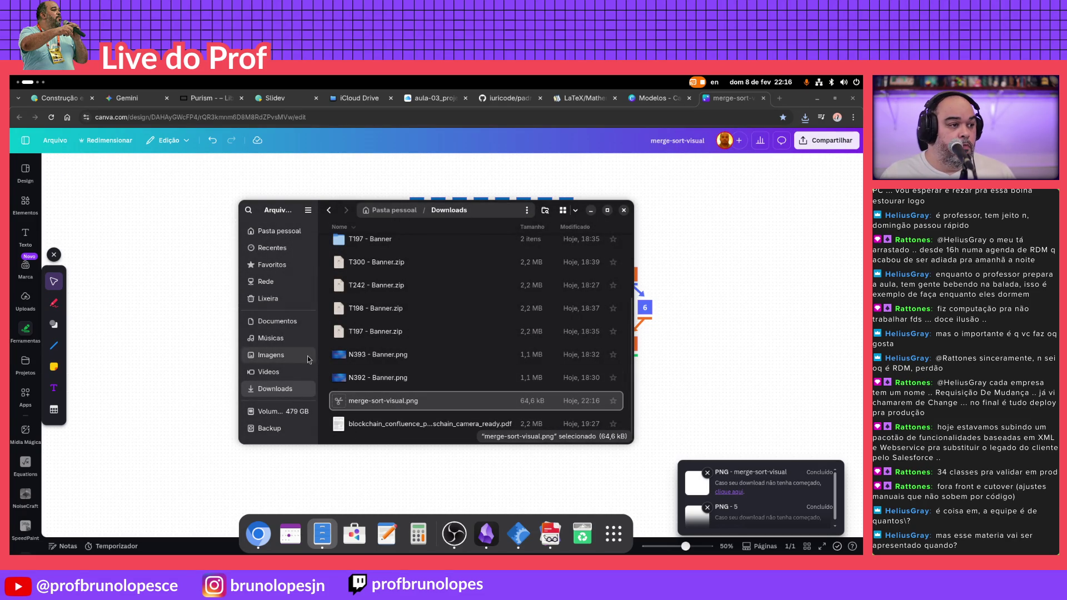
Browse to Workspaces/NODE/cana-slides/public/images, confirm merge-sort-visual.png is there, then return to the Slidev tab
click(277, 320)
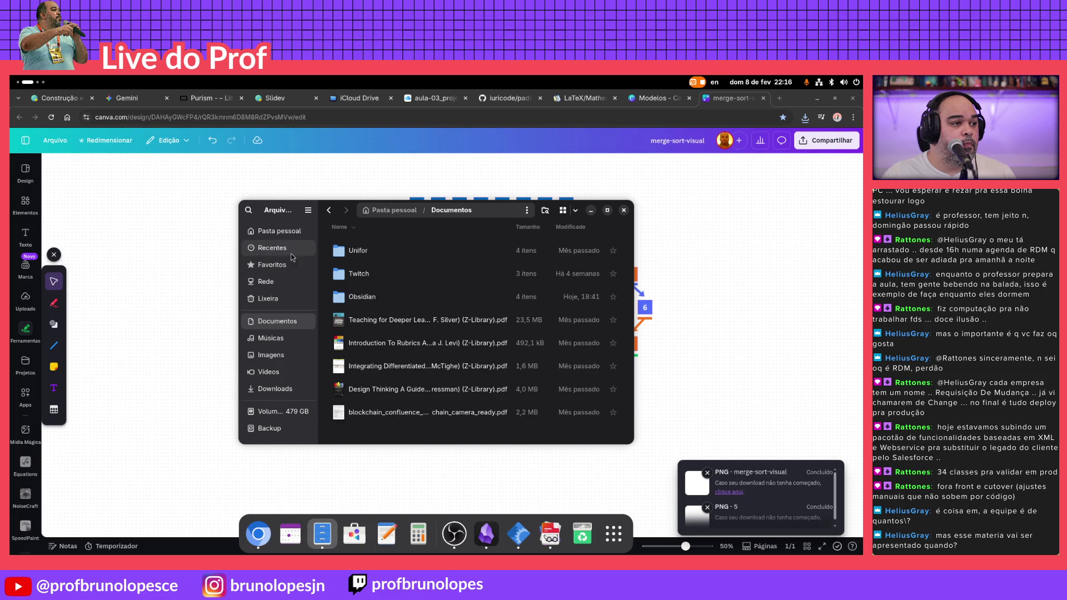
click(279, 231)
scroll(372, 378, down, 1)
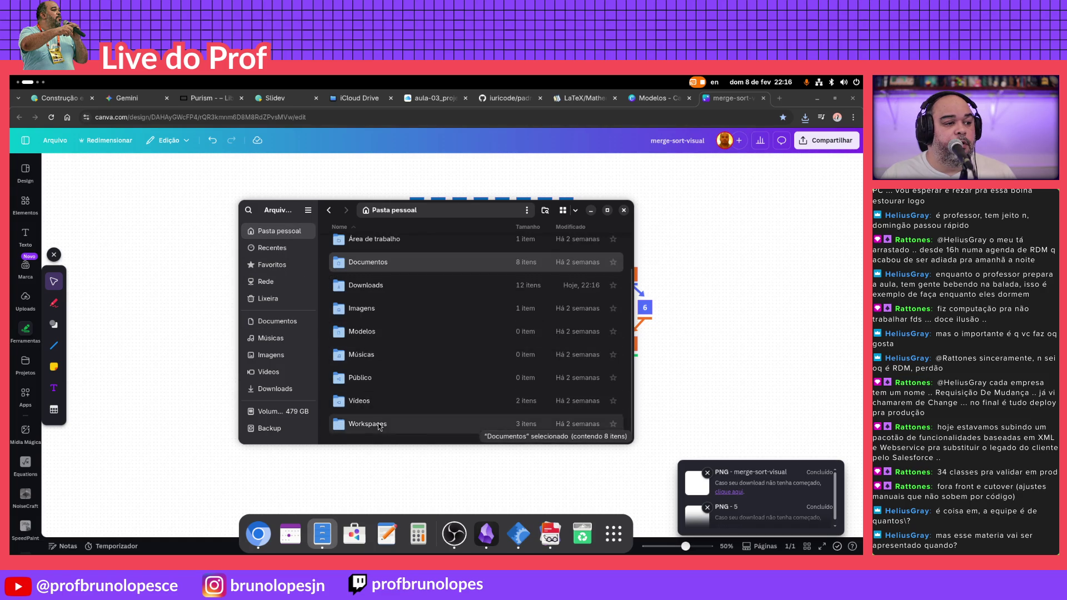
double_click(368, 423)
double_click(367, 282)
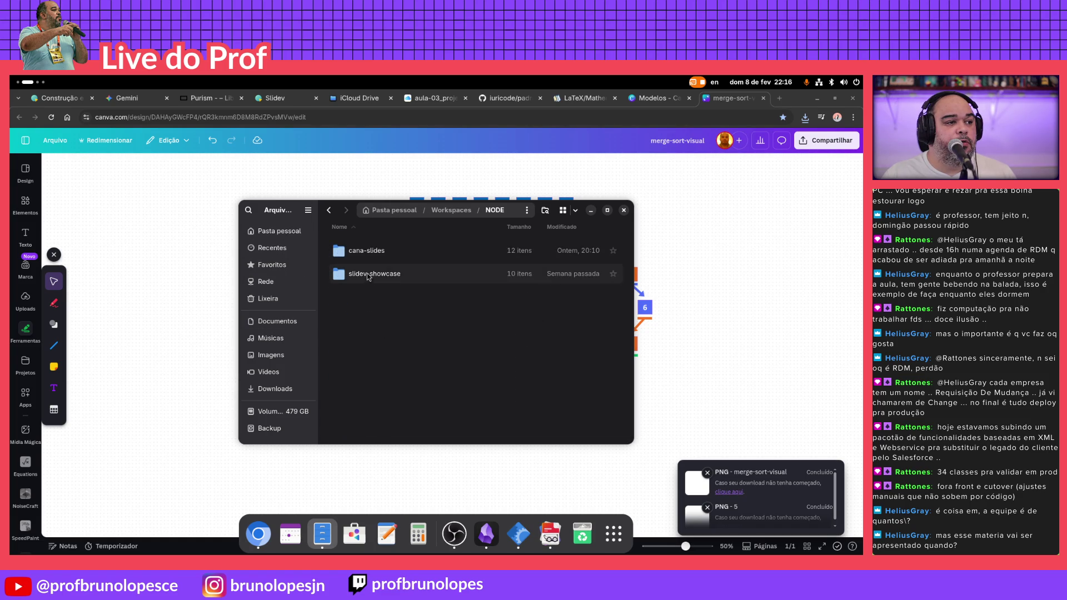
double_click(372, 296)
double_click(372, 250)
scroll(418, 354, down, 1)
click(419, 353)
scroll(418, 353, down, 3)
click(382, 343)
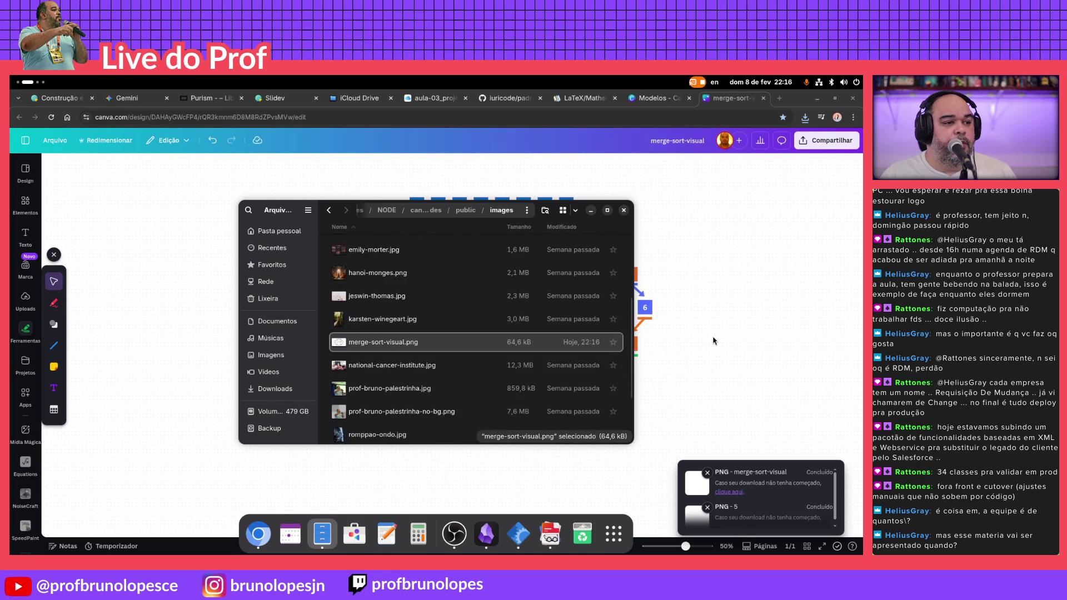
click(750, 341)
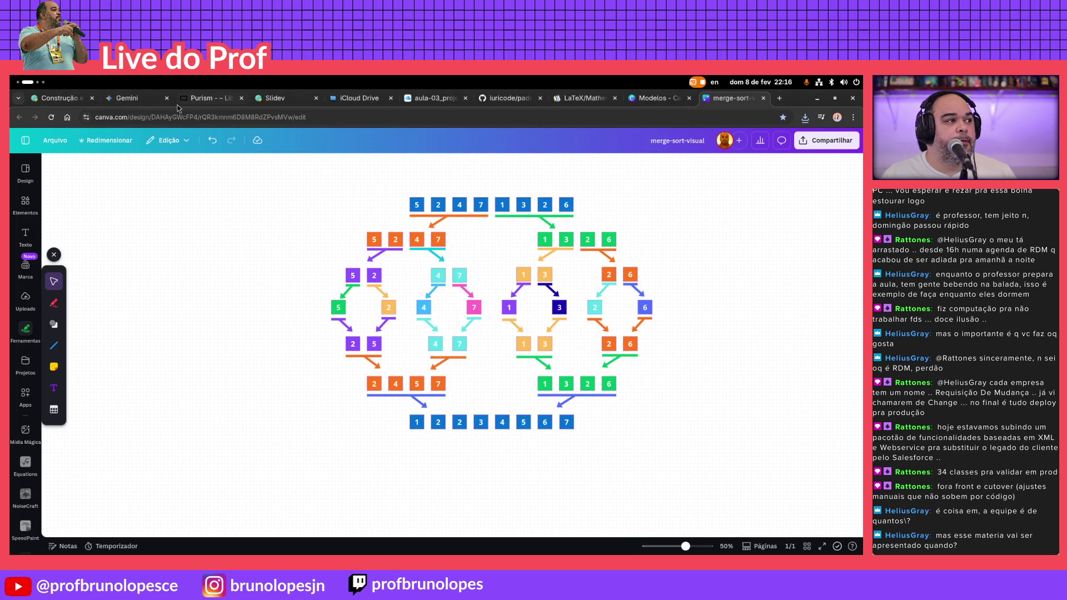
click(58, 98)
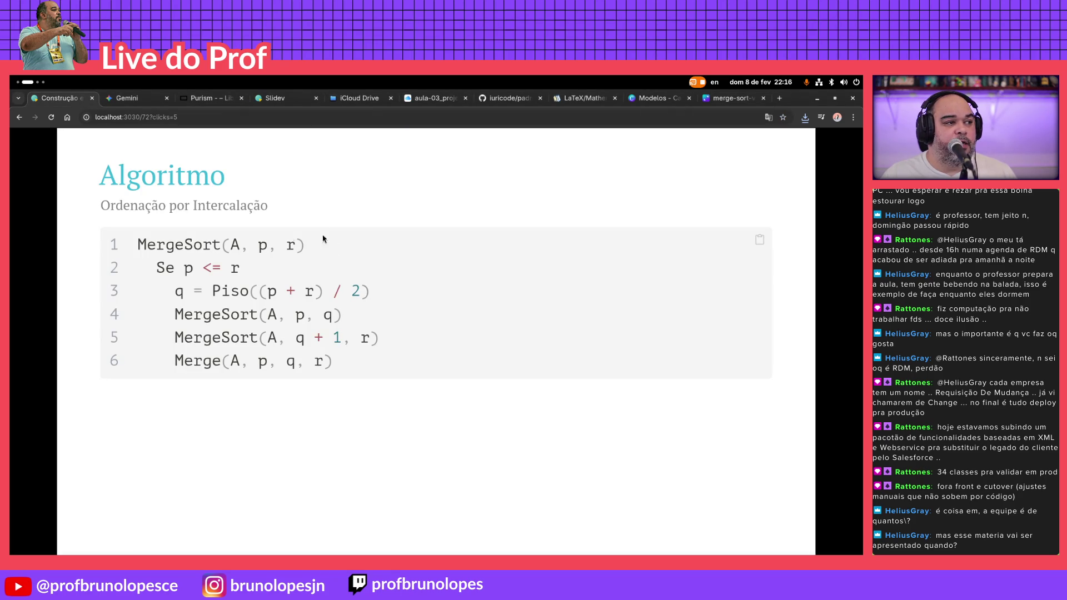
Start a new slide at the file end with '---' and the front matter line 'layout: image'
key(super+Tab)
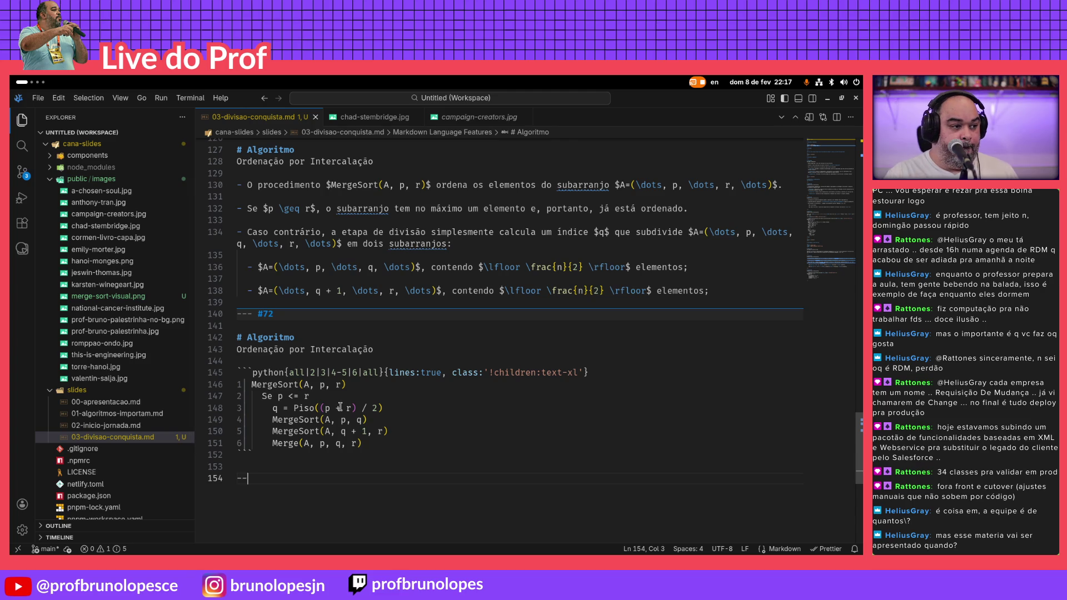
text(-)
key(Return)
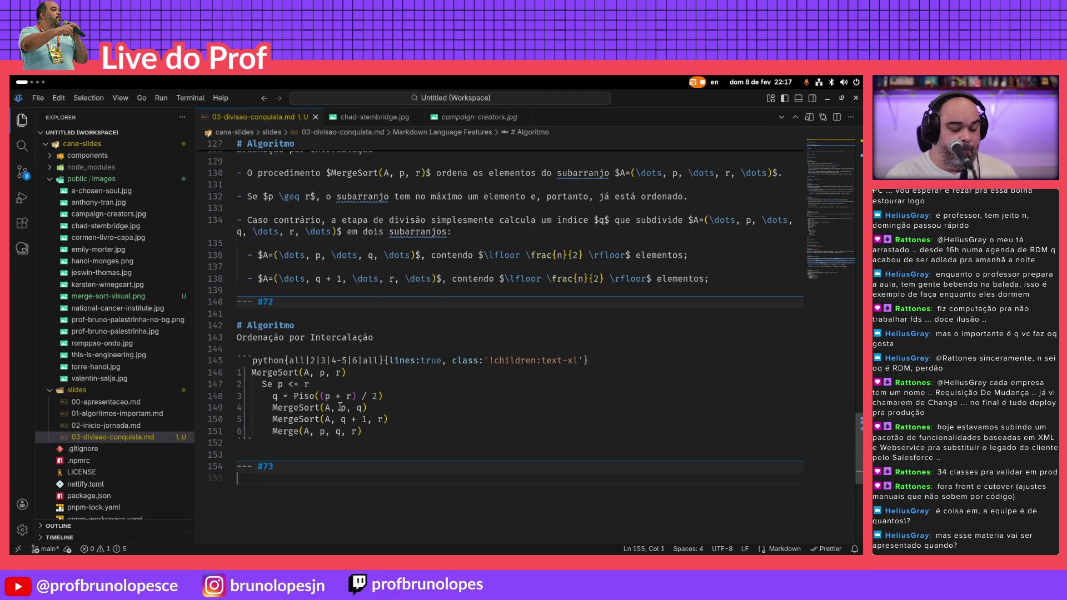
text(layout)
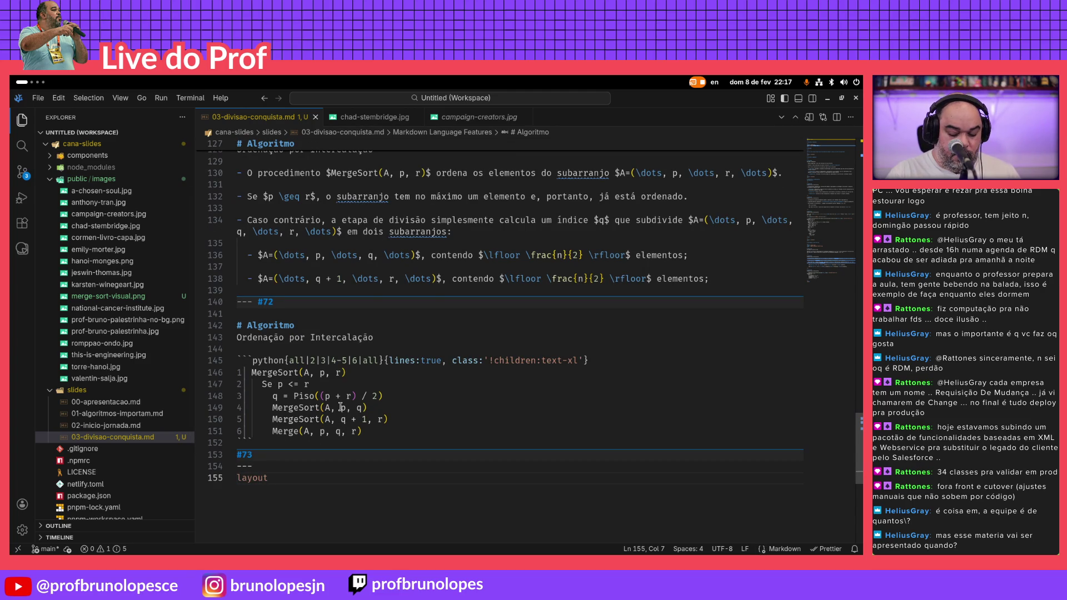
text(:ima)
key(BackSpace)
key(BackSpace)
text(image)
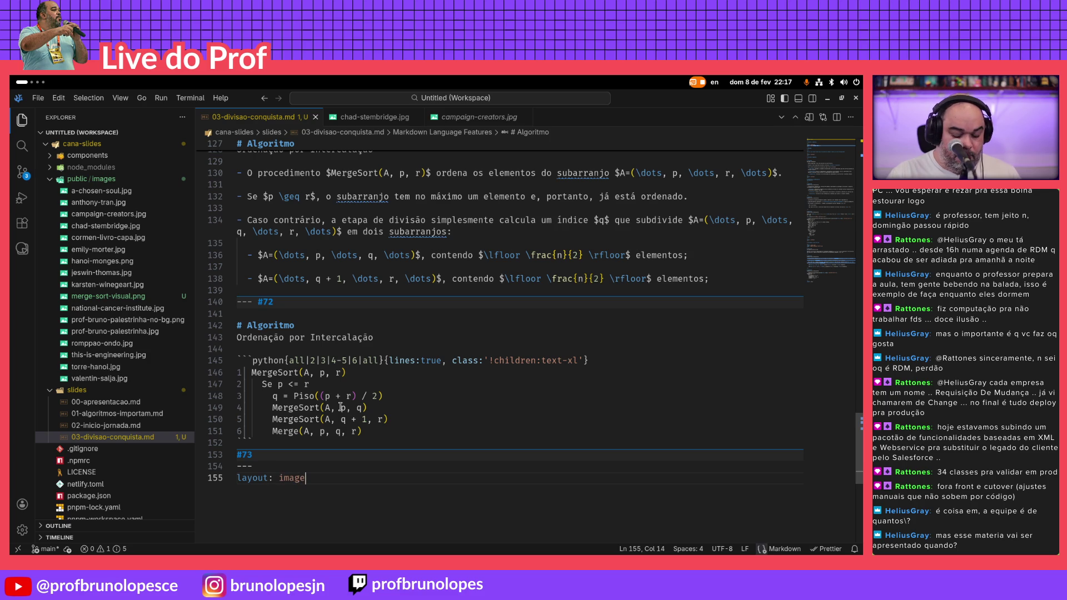
key(Return)
text(image: )
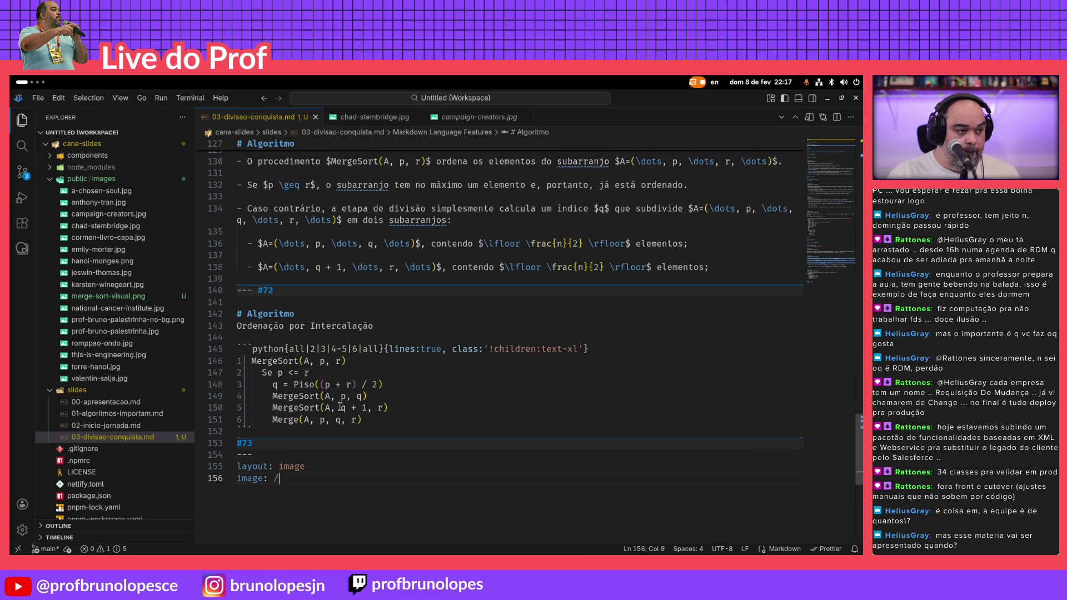
text(images)
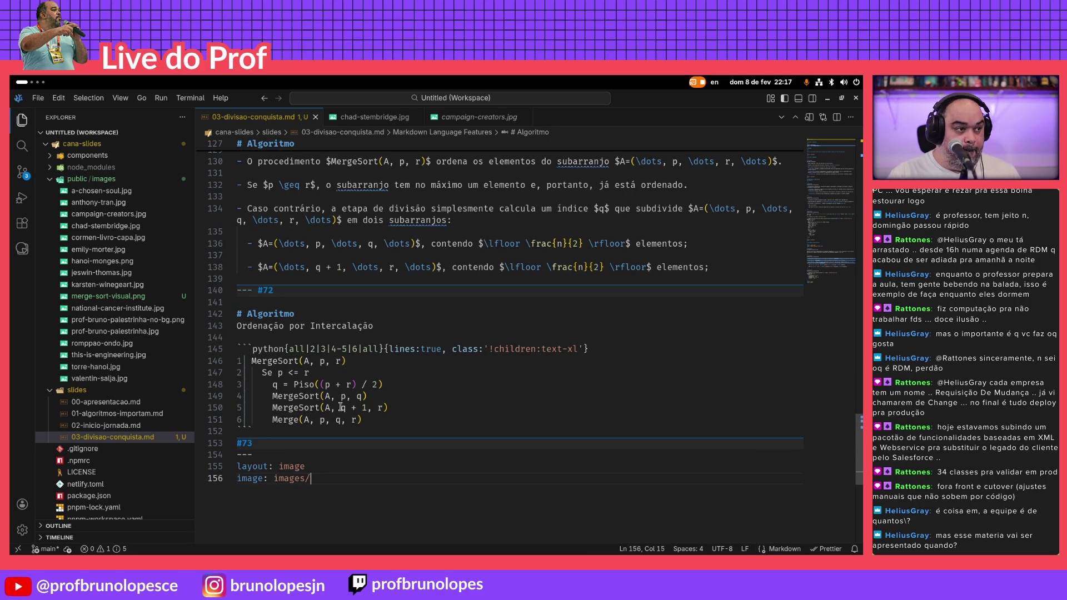
scroll(486, 350, up, 5)
scroll(467, 349, up, 5)
scroll(426, 349, up, 5)
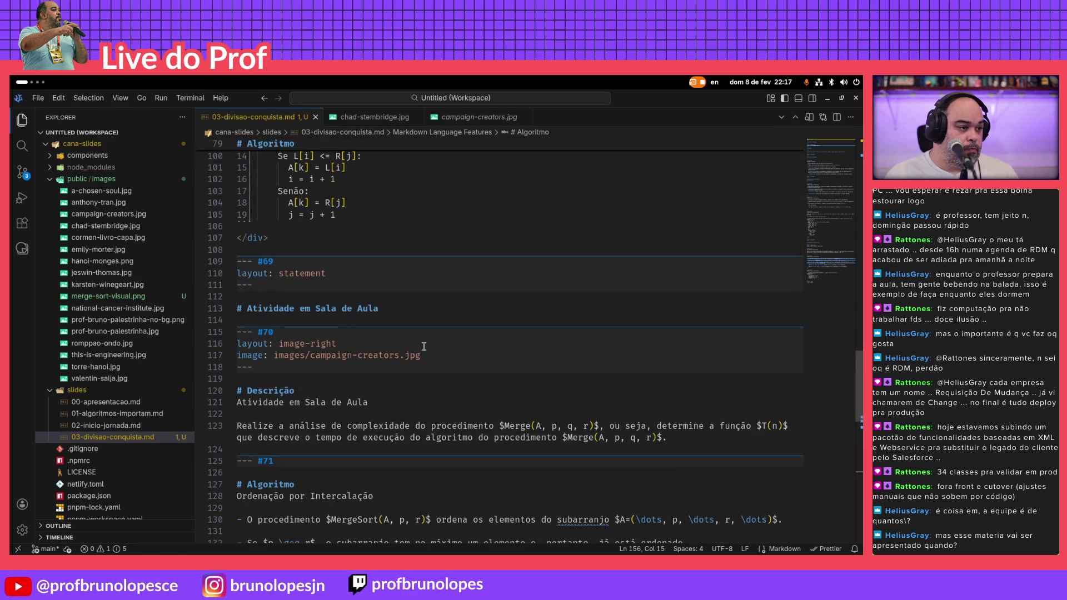
Copy the file name via Rename to complete 'image: images/merge-sort-visual.png' and preview slide 73
click(119, 296)
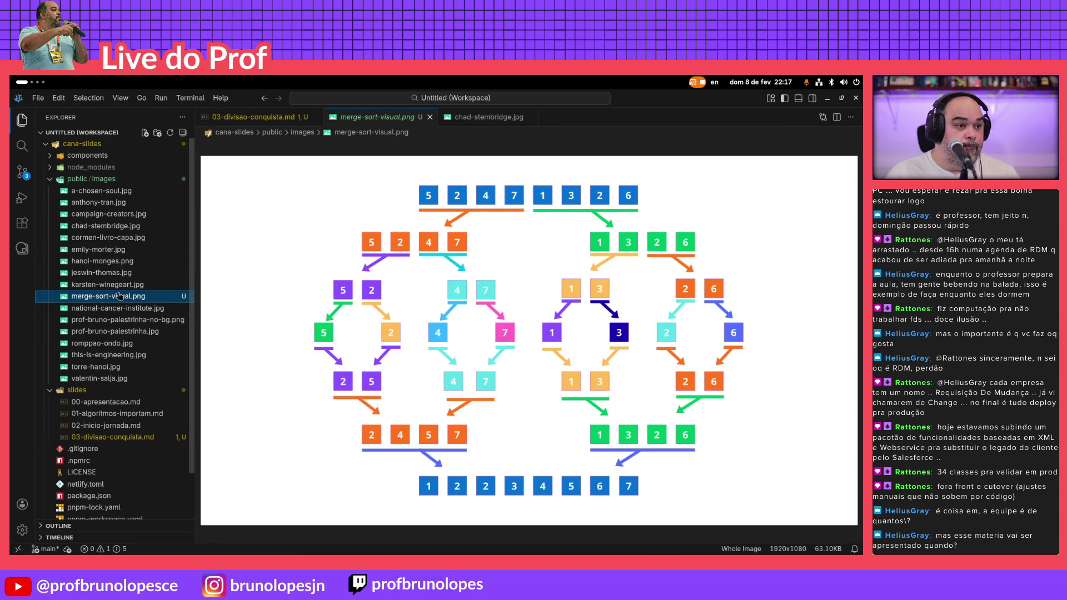
right_click(119, 296)
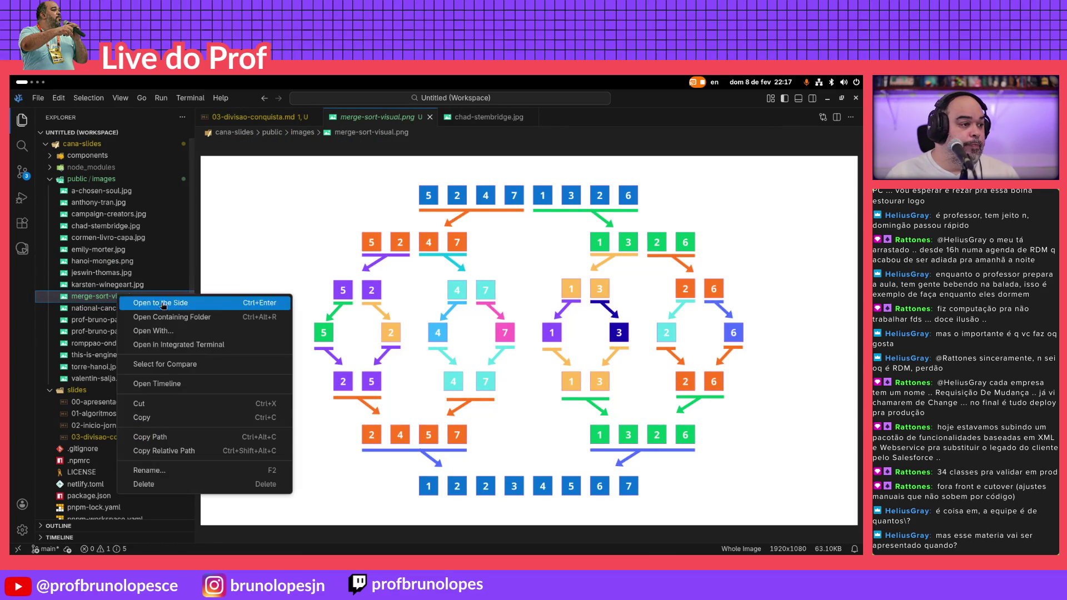
click(191, 469)
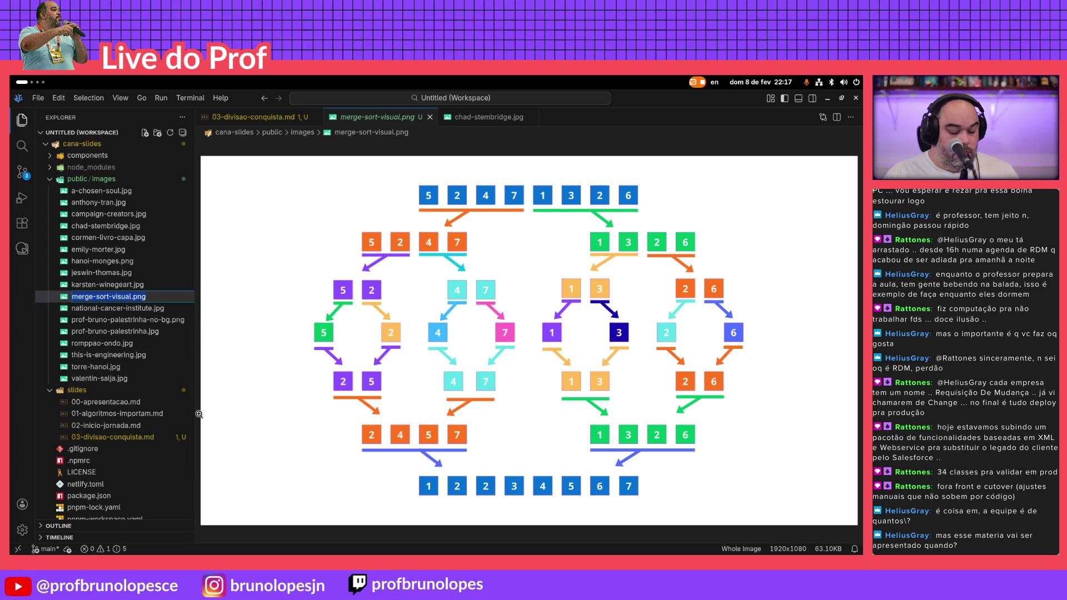
click(267, 117)
scroll(430, 361, down, 5)
scroll(430, 361, down, 5)
text(merge-sort-visual.png)
key(alt+Tab)
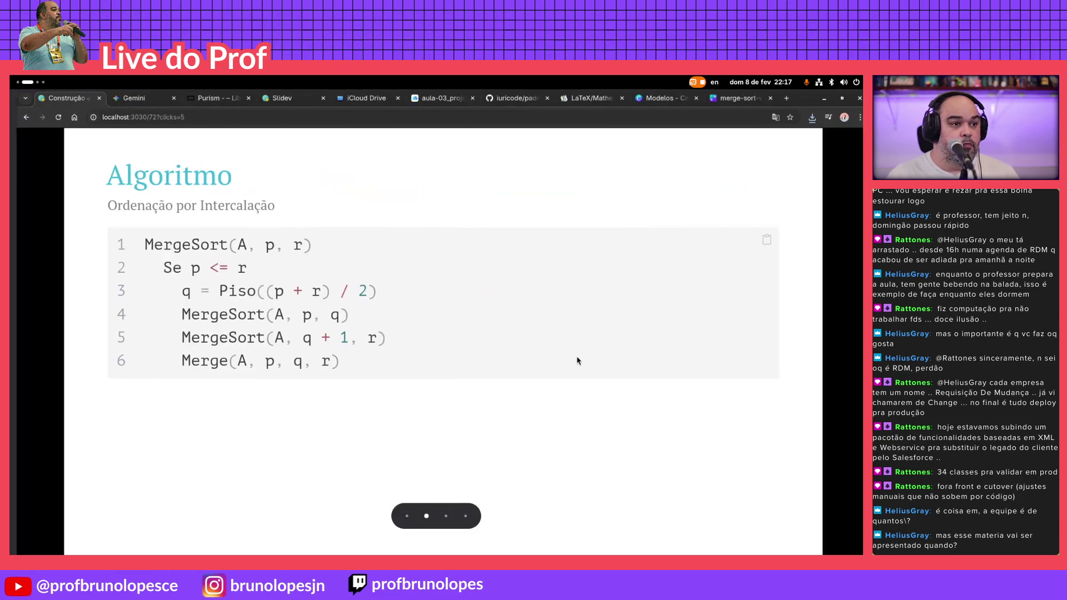
key(Right)
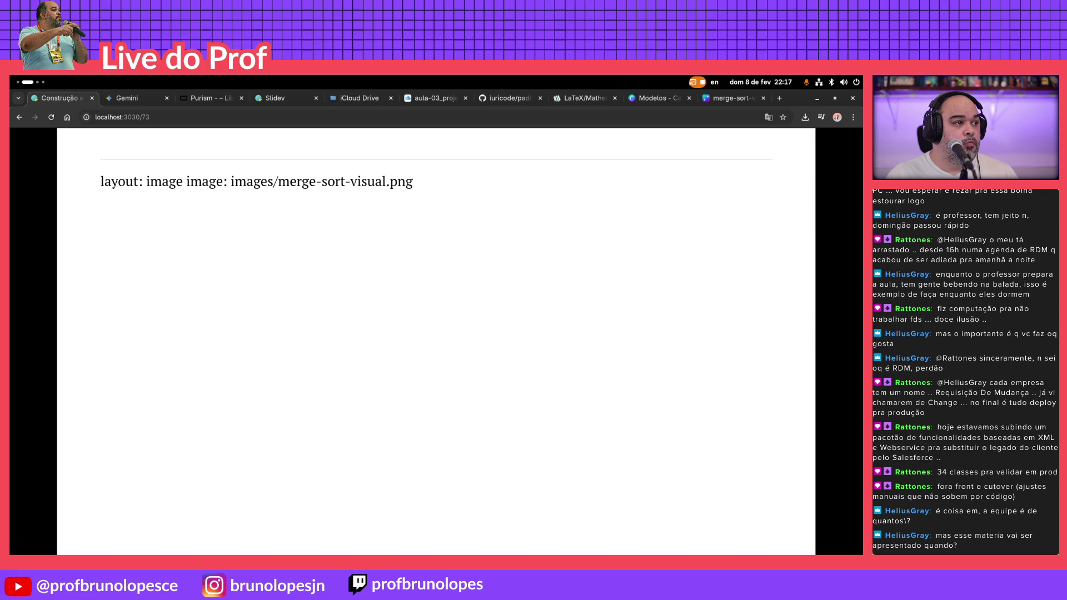
key(alt+Tab)
Close slide 73's front matter and confirm the merge-sort image shows in the preview
key(Return)
text(---)
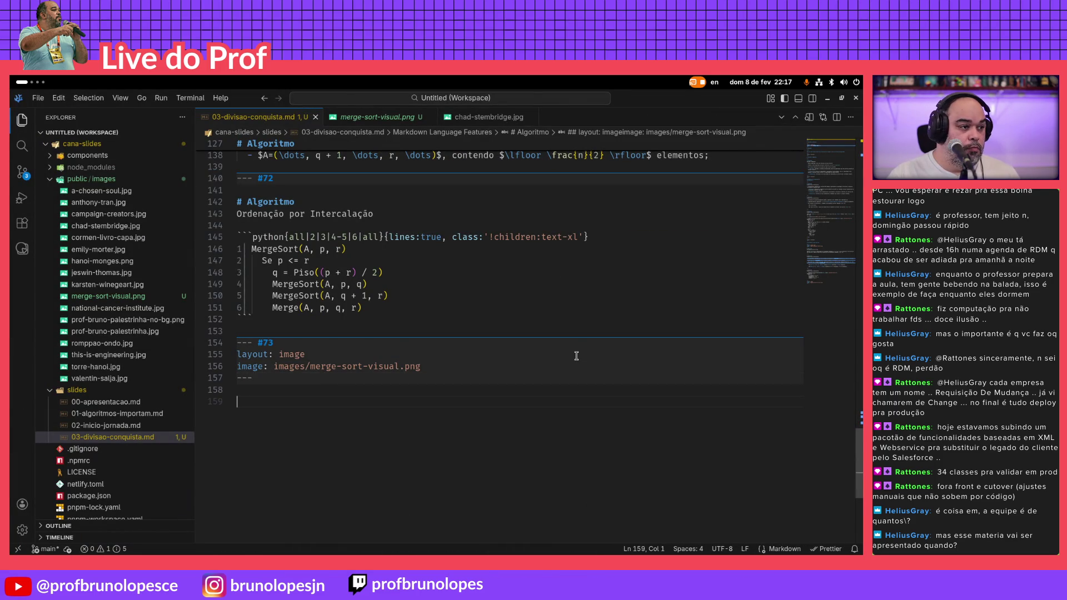
key(alt+Tab)
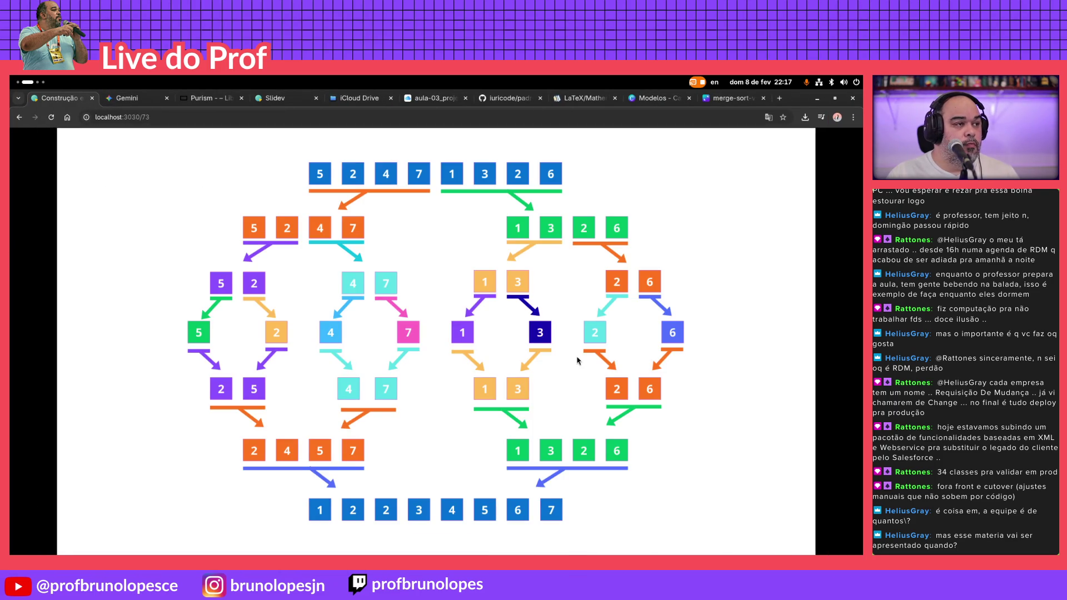
key(alt+Tab)
text(#)
Copy the '# Algoritmo' heading with its Ordenação por Intercalação subtitle, try it on slide 73, then remove it again
key(Up)
key(Up)
key(Up)
key(Up)
key(Up)
key(Up)
key(Up)
key(Up)
key(Up)
key(Up)
key(shift+Down)
key(Down)
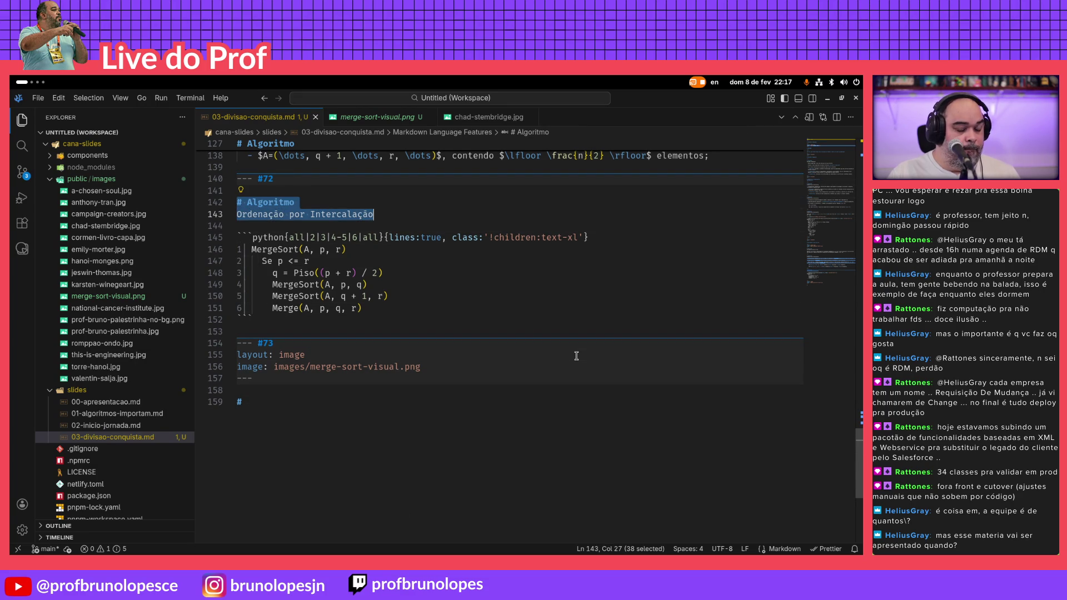
key(Down)
key(Down)
key(Down)
key(Down)
key(Down)
key(Down)
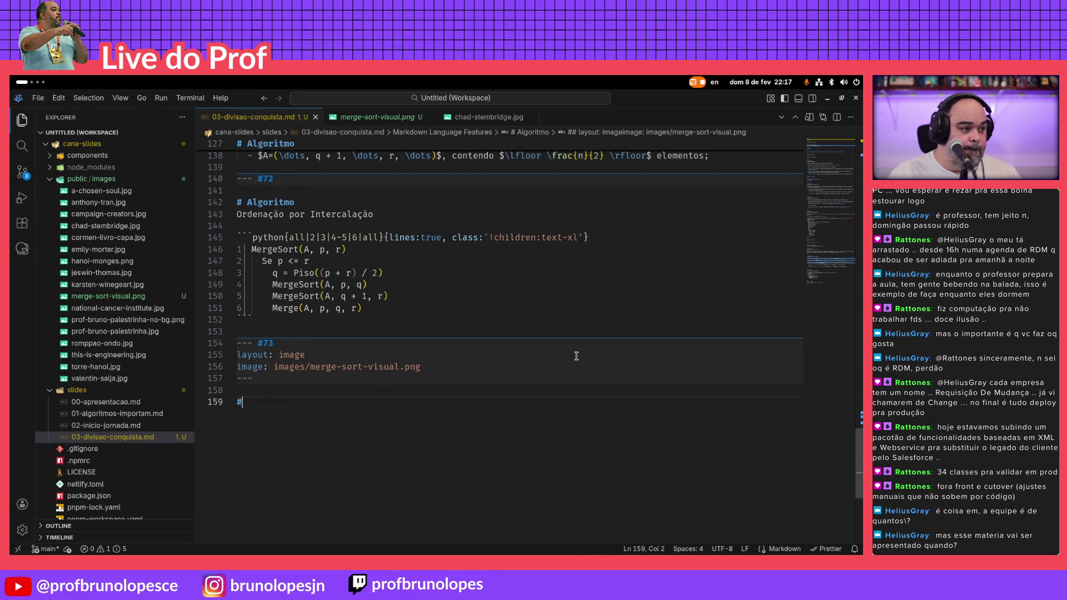
text(# Algoritmo Ordenação por Intercalação)
key(alt+Tab)
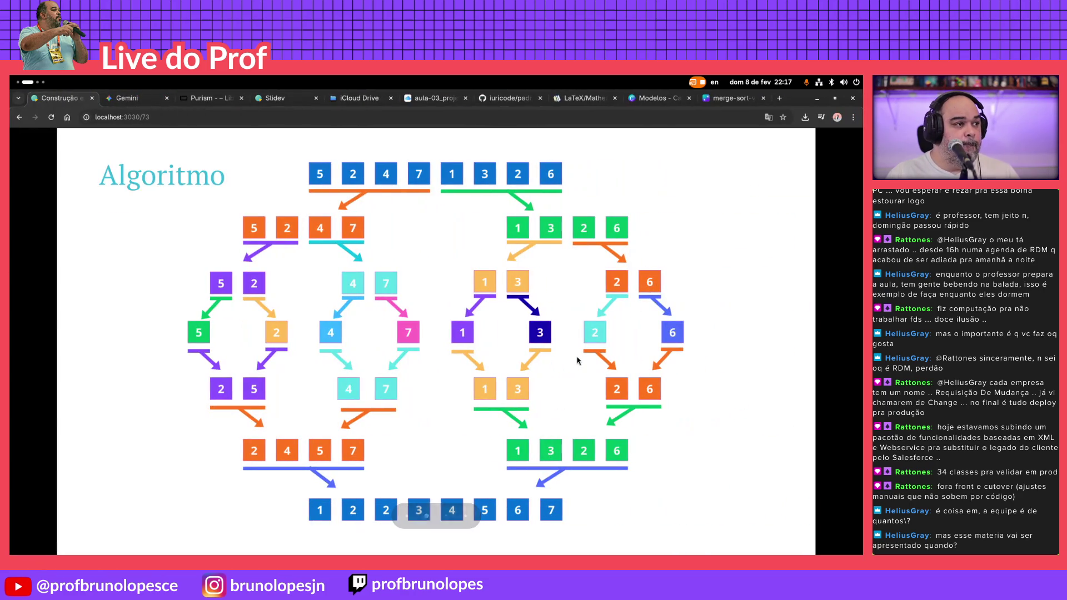
key(alt+Tab)
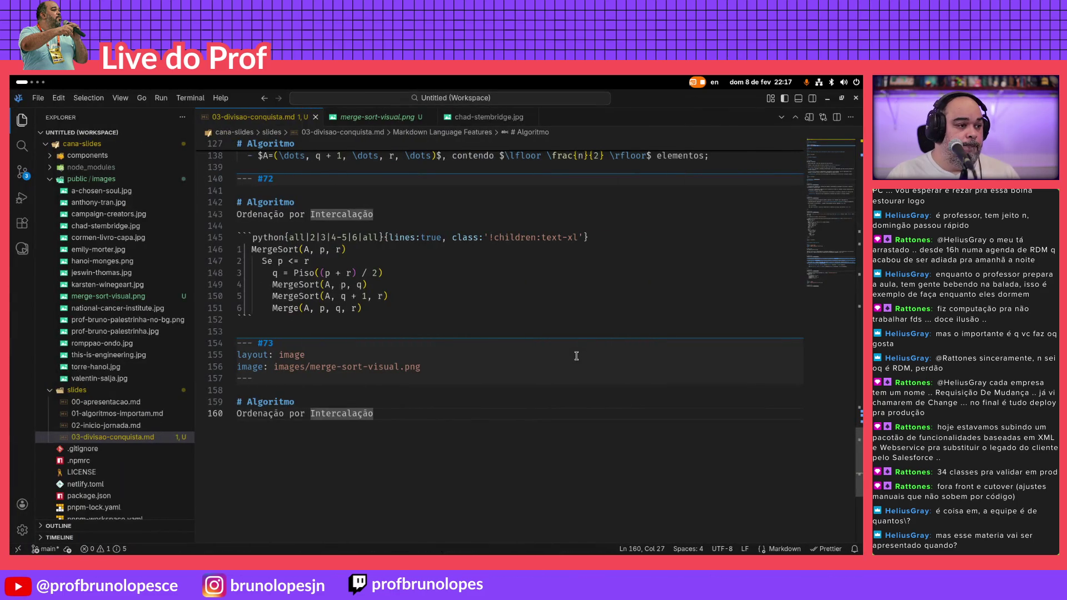
key(shift+Up)
key(shift+Up)
key(ctrl+c)
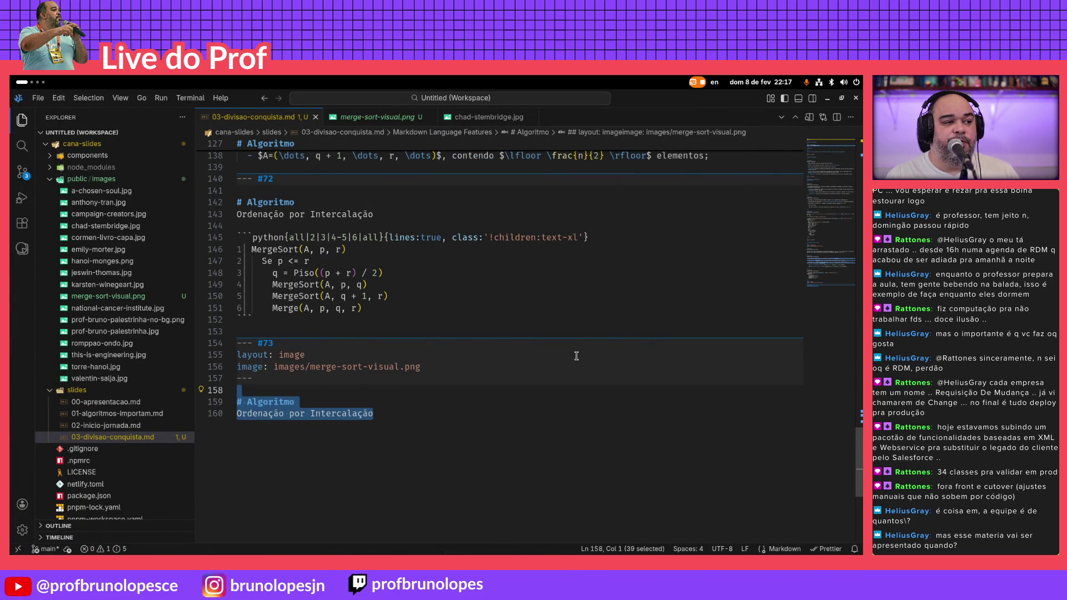
key(BackSpace)
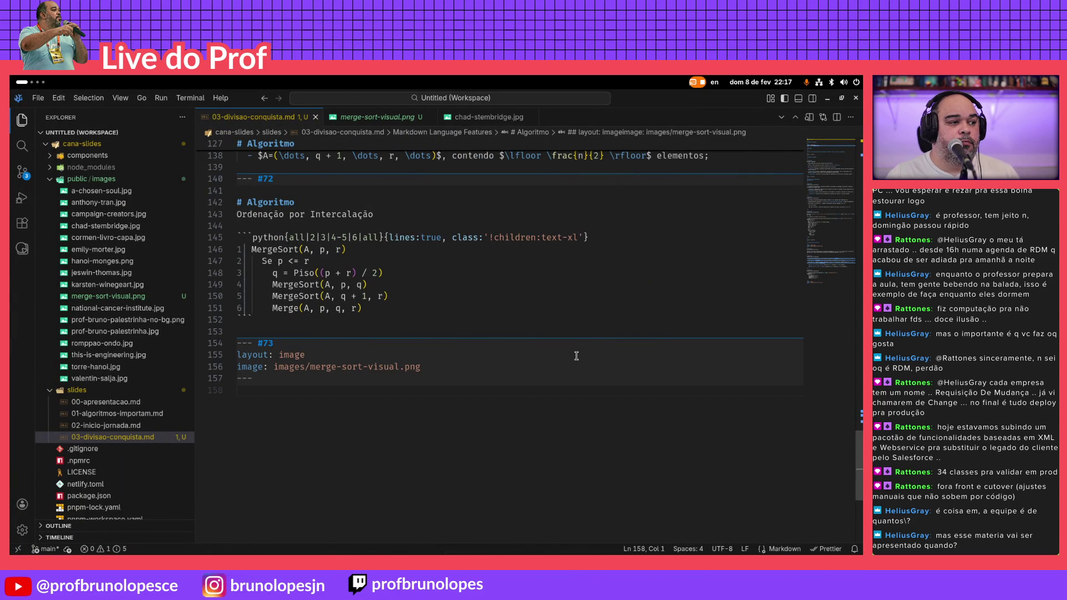
key(alt+Tab)
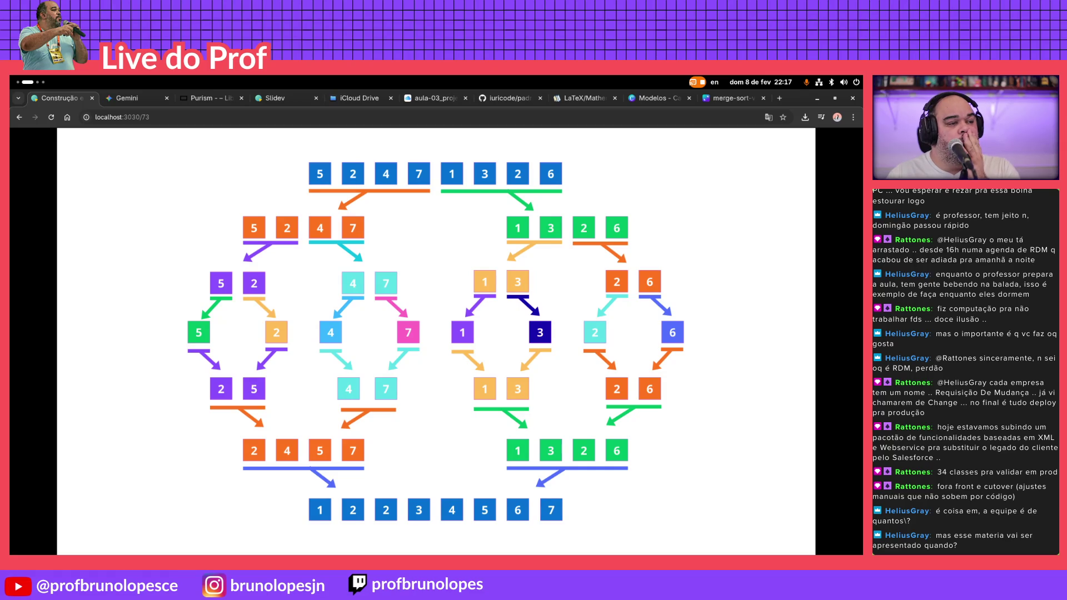
key(alt+Tab)
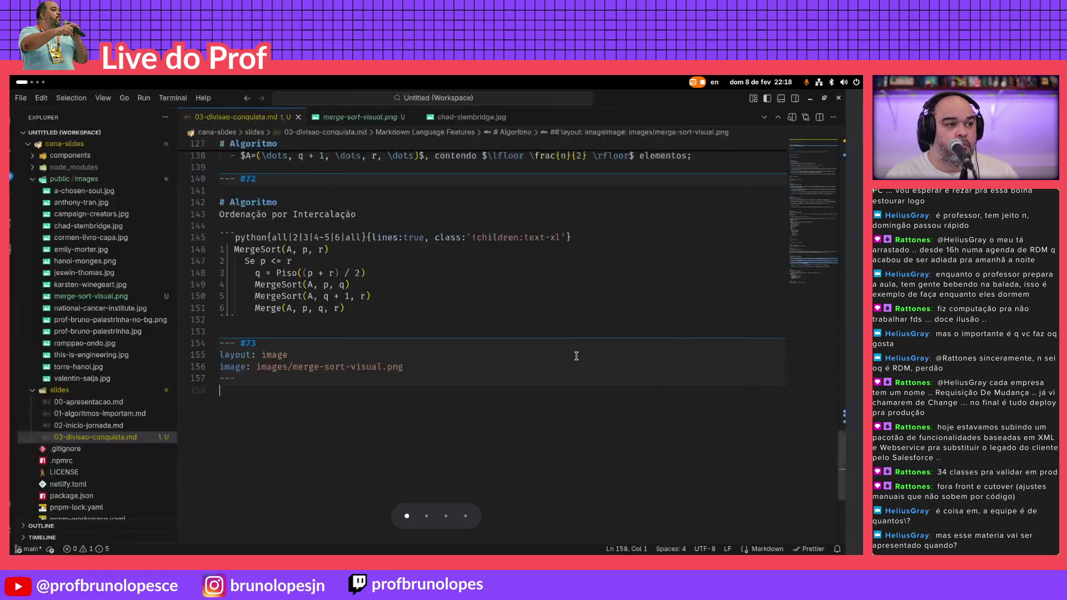
Delete slide 73's layout and image lines and paste the Algoritmo heading and subtitle in their place
key(Up)
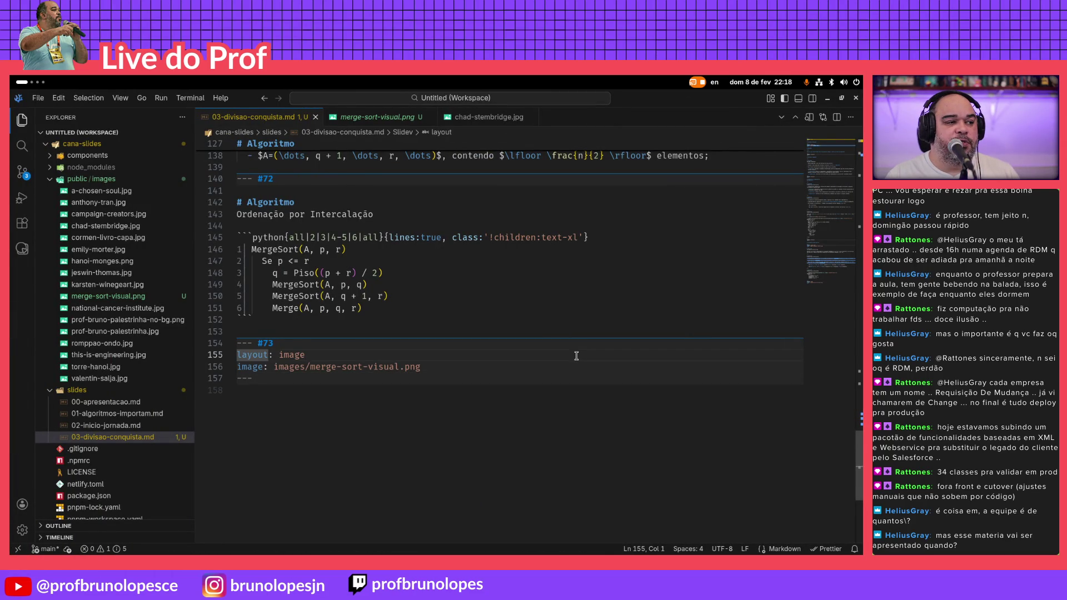
key(shift+End)
key(shift+Down)
key(shift+Down)
key(Return)
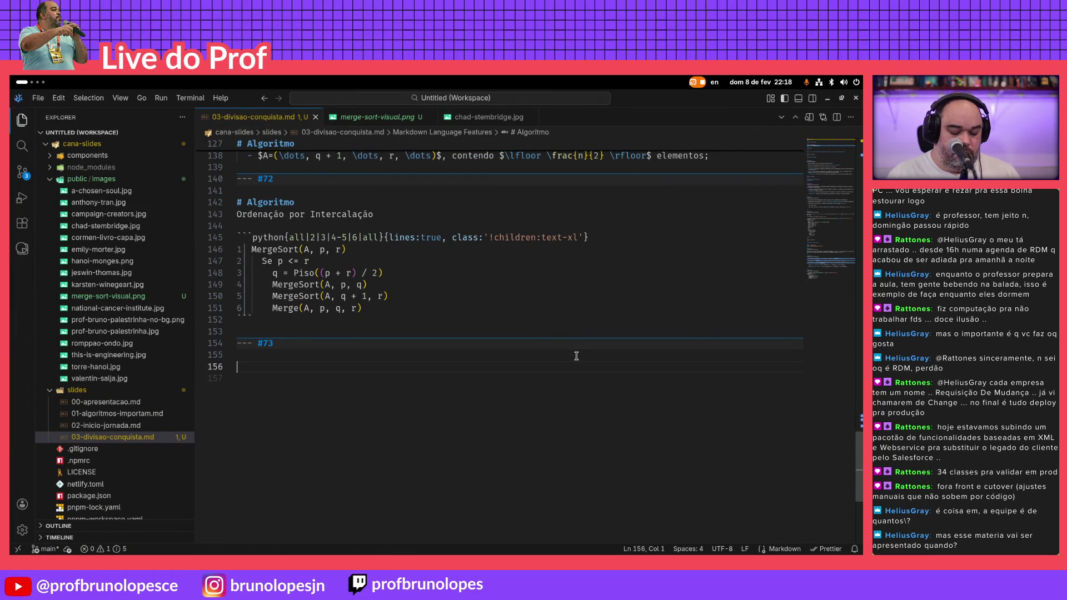
key(ctrl+v)
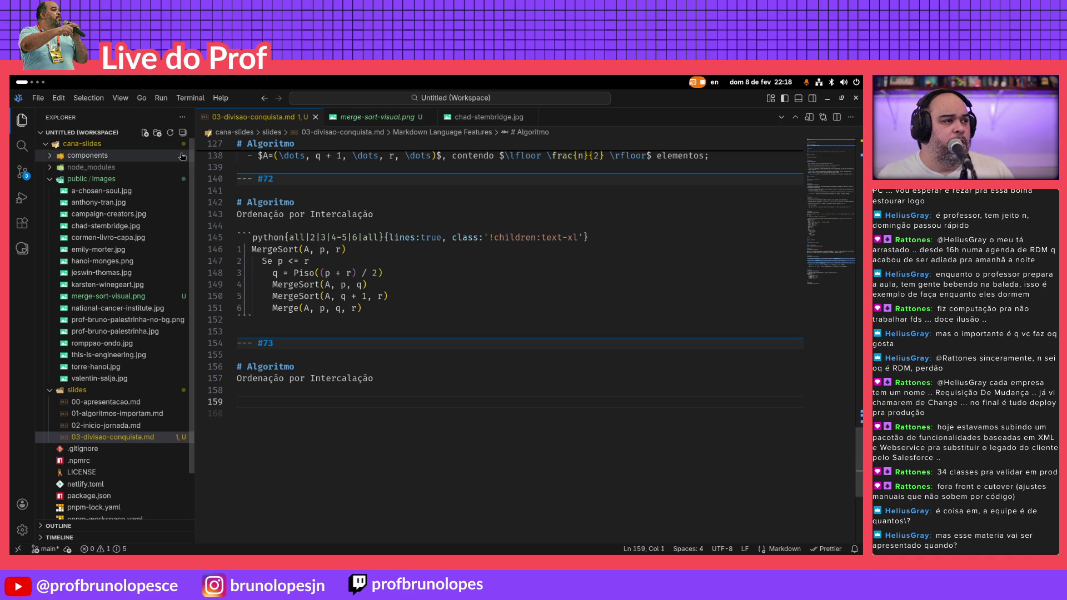
Copy the torre-hanoi img line from 01-algoritmos-importam.md and paste it on line 159 of slide 73
click(117, 414)
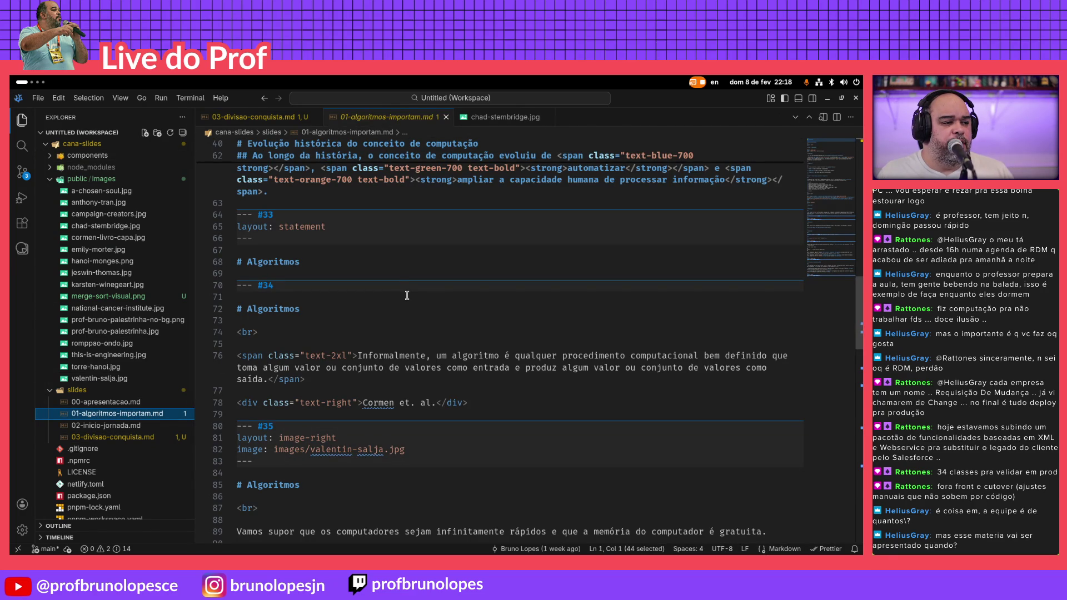
scroll(407, 295, down, 5)
scroll(407, 295, down, 3)
scroll(406, 296, down, 3)
click(603, 336)
drag(603, 335, 237, 335)
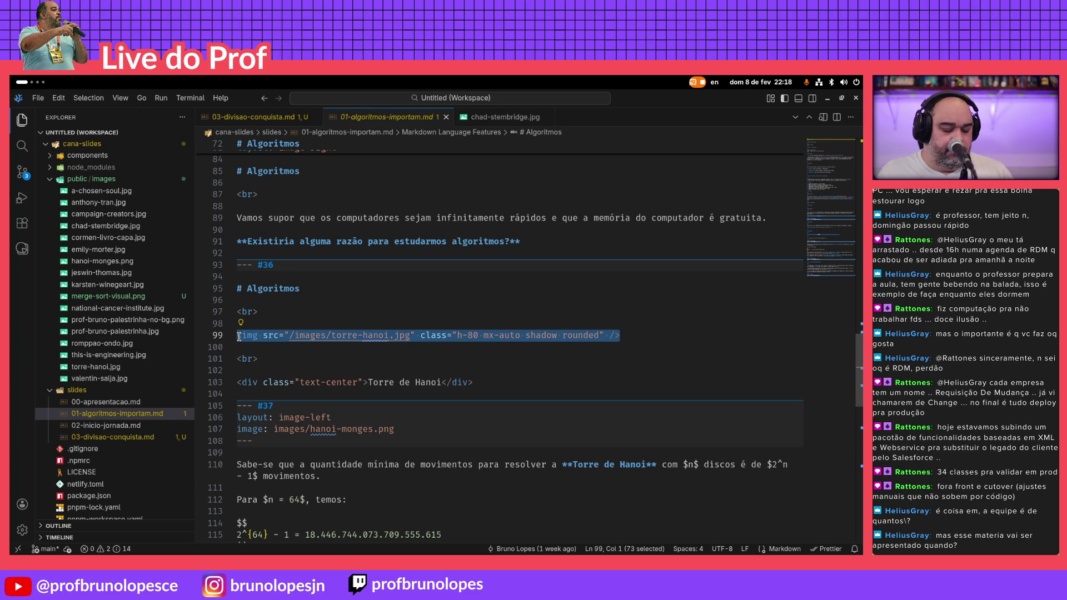
key(ctrl+c)
click(278, 117)
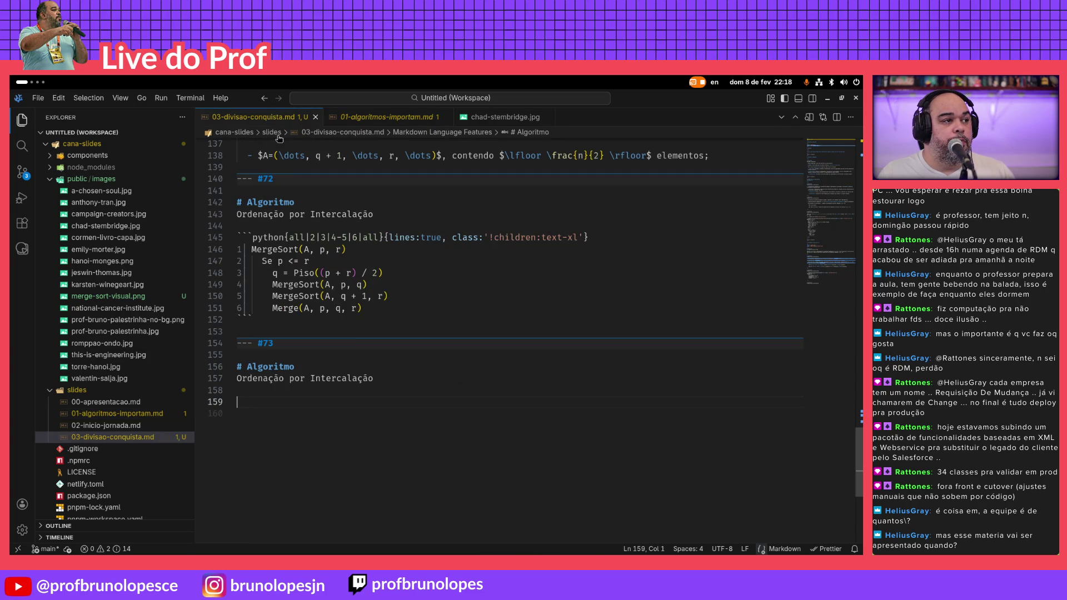
key(ctrl+v)
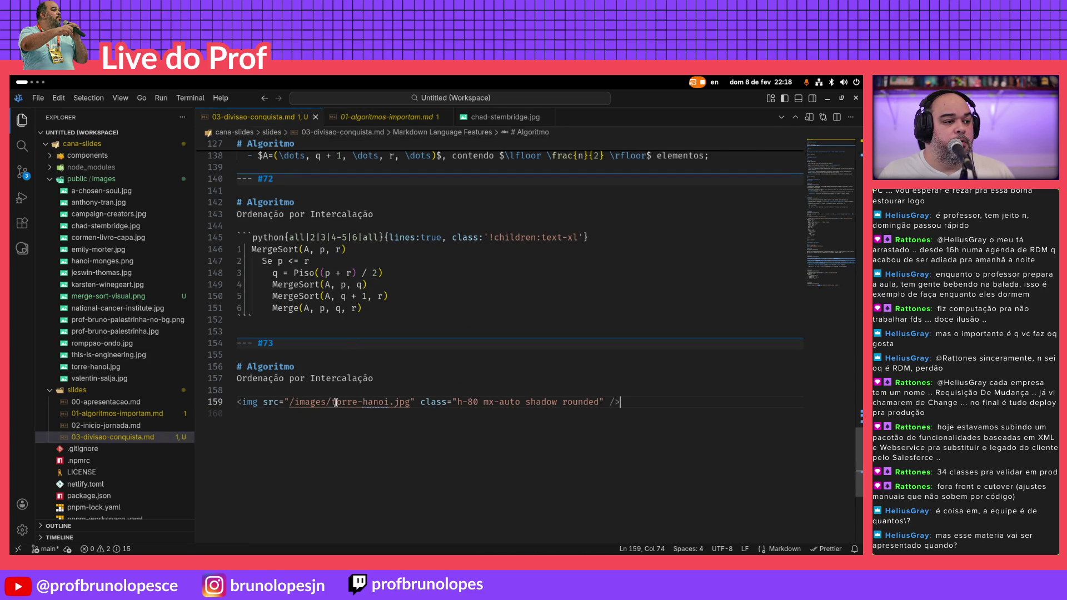
Replace torre-hanoi.jpg in the img path with merge-sort-visual.png, save, and check the slide in the browser
click(87, 296)
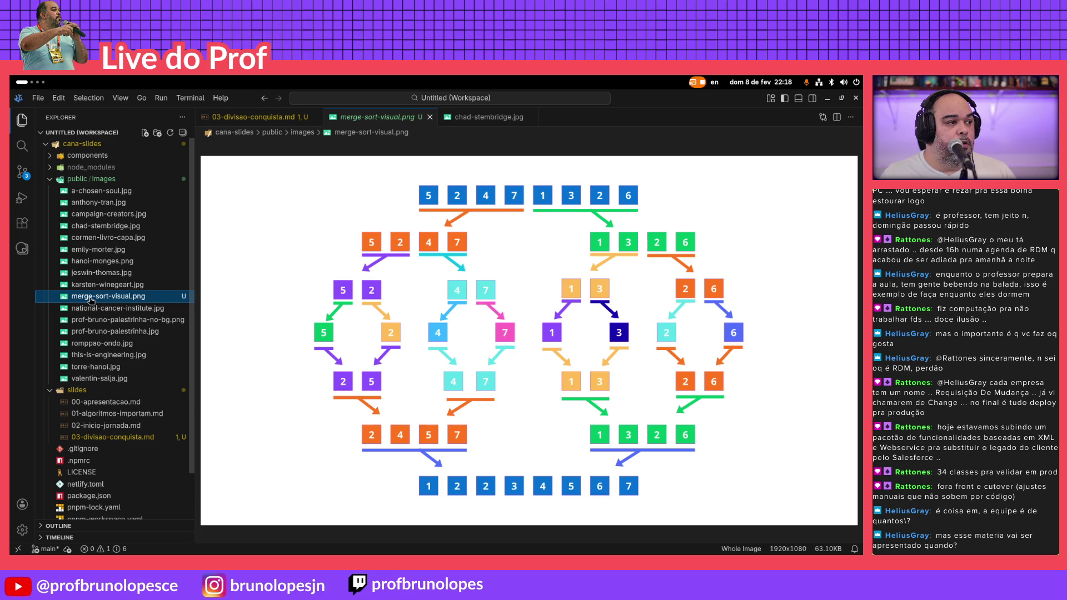
right_click(90, 300)
click(172, 472)
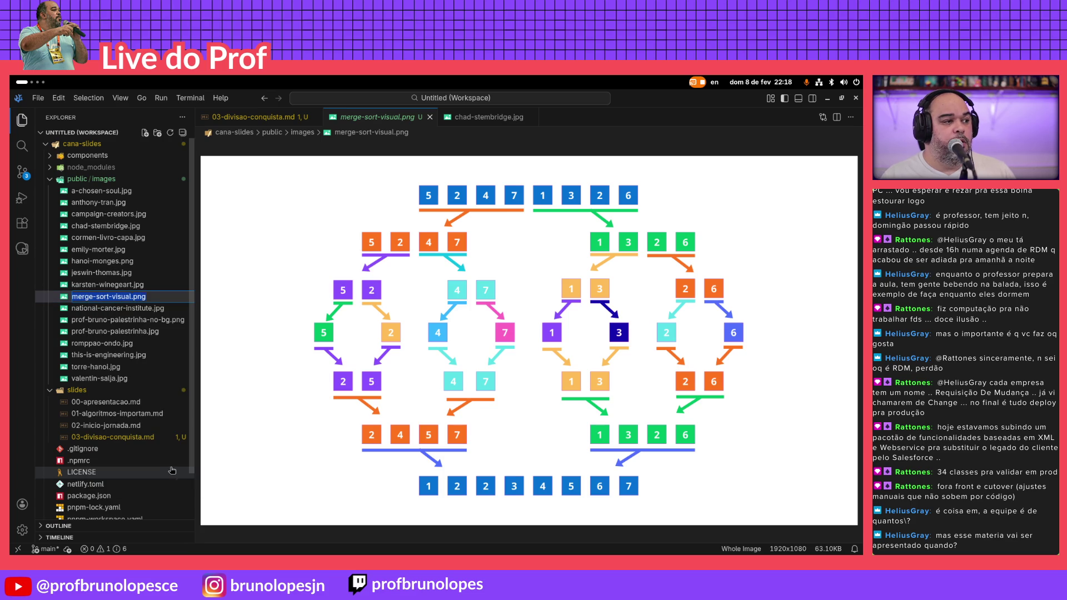
click(248, 117)
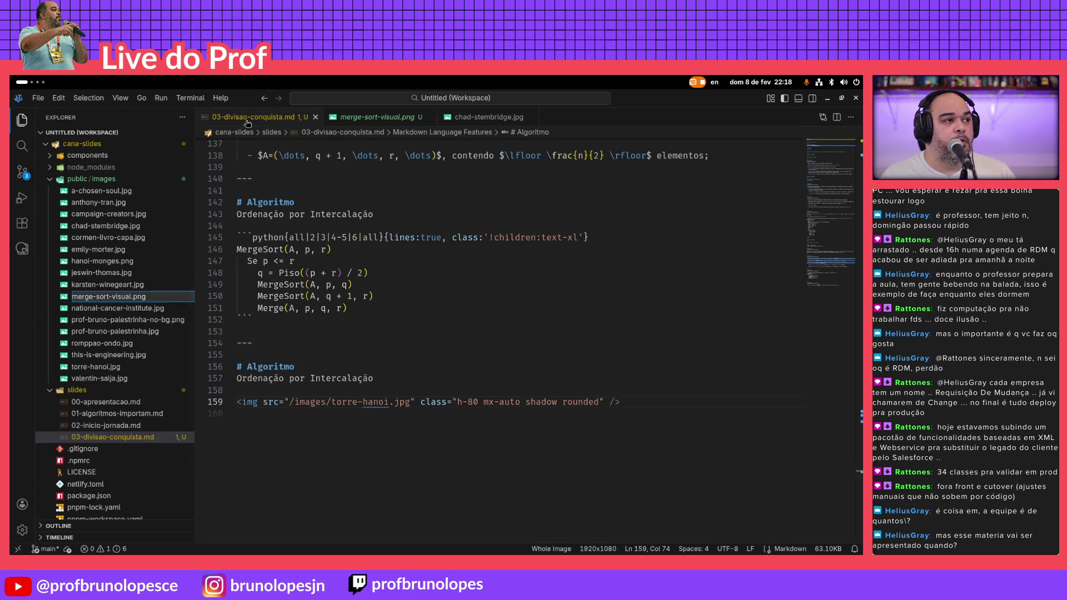
click(402, 415)
double_click(321, 402)
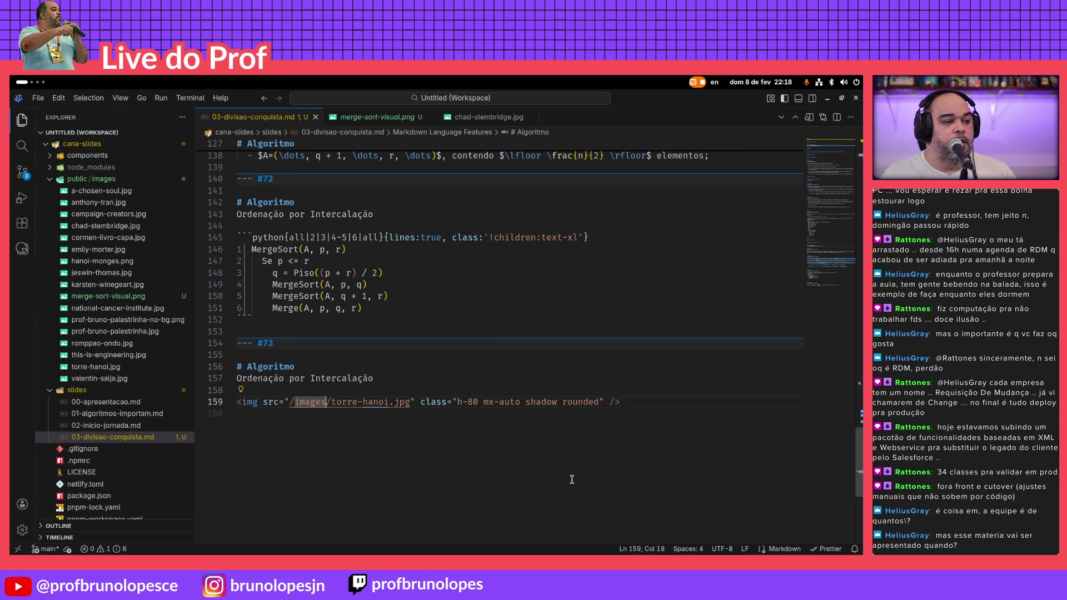
key(Right)
key(shift+Right)
key(shift+Right)
key(shift+Right)
key(shift+Right)
key(shift+Right)
key(shift+Right)
key(shift+Right)
key(shift+Right)
key(shift+Right)
key(ctrl+v)
key(ctrl+s)
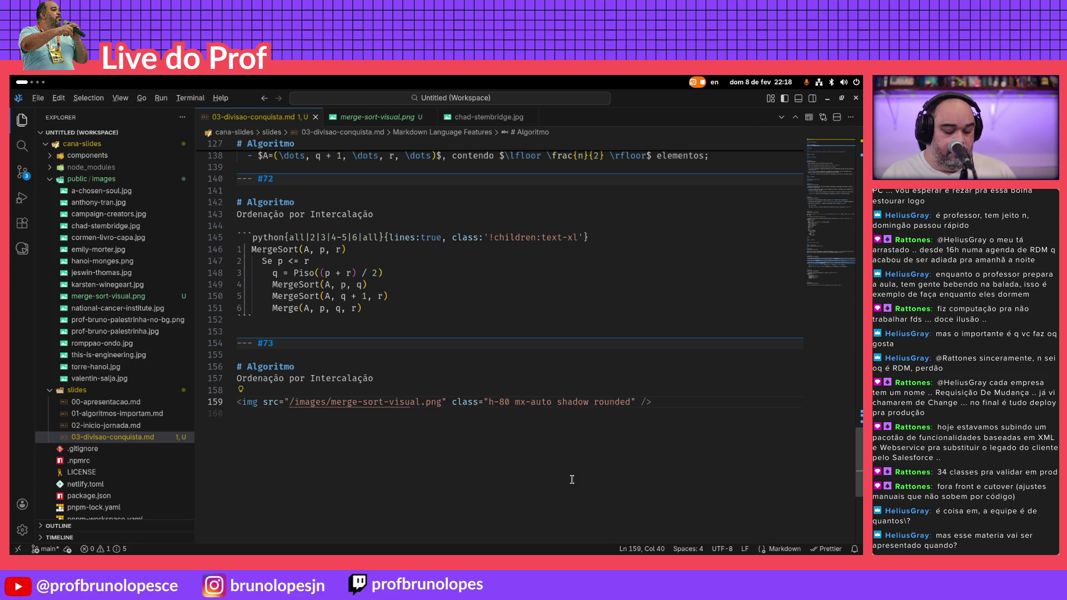
key(alt+Tab)
key(alt+Tab)
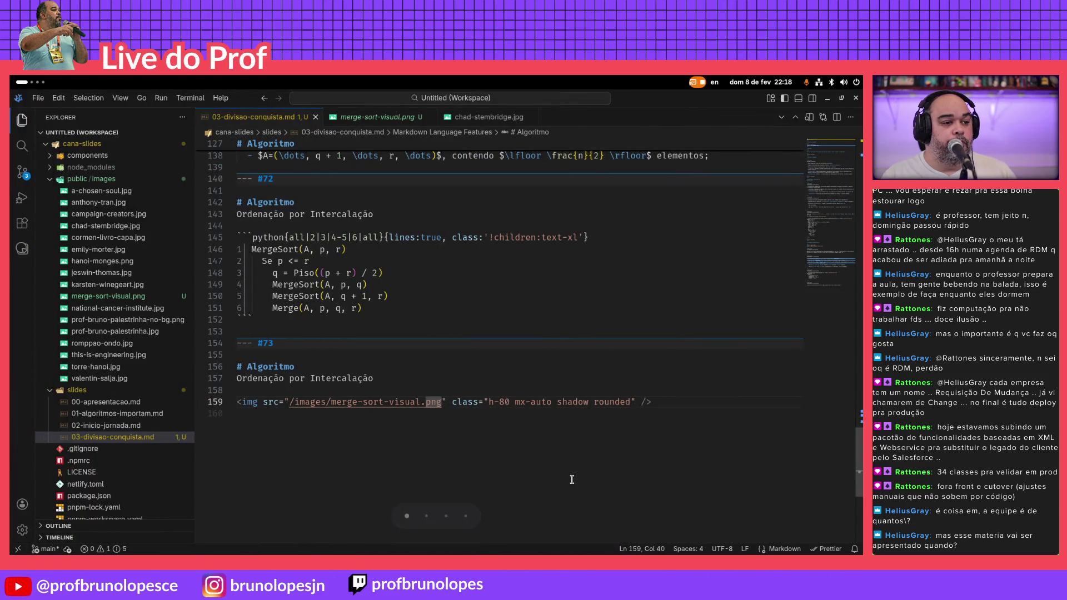
Trim the h-80 height value on the image and save to check the enlarged image
key(Left)
key(Left)
key(BackSpace)
key(BackSpace)
text(100)
key(ctrl+s)
key(alt+Tab)
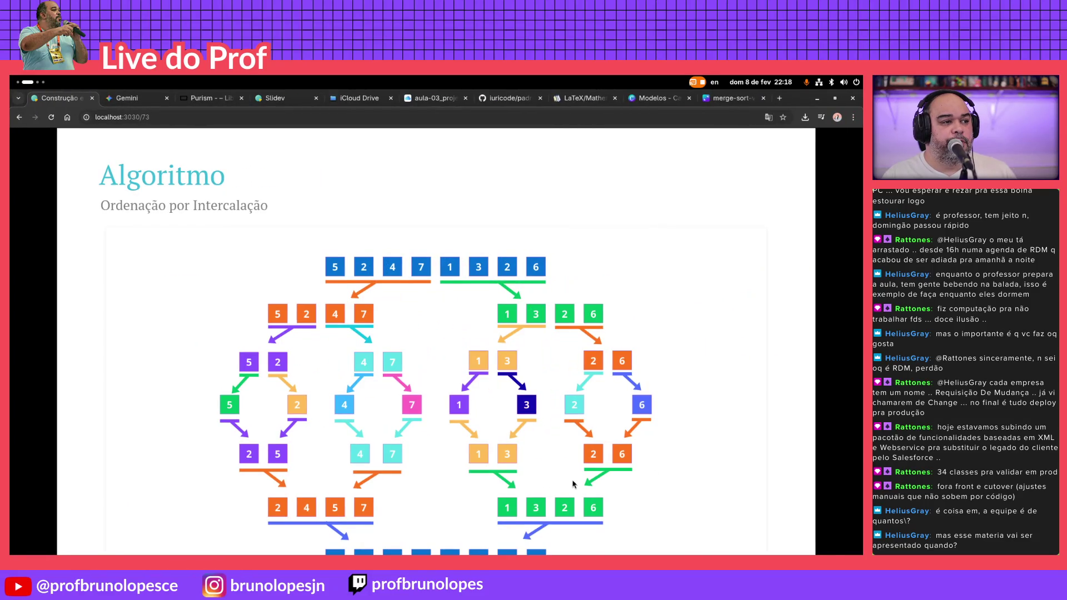
Set the image height to h-100 and delete its rounded class, checking the slide in the browser
key(alt+Tab)
text(0)
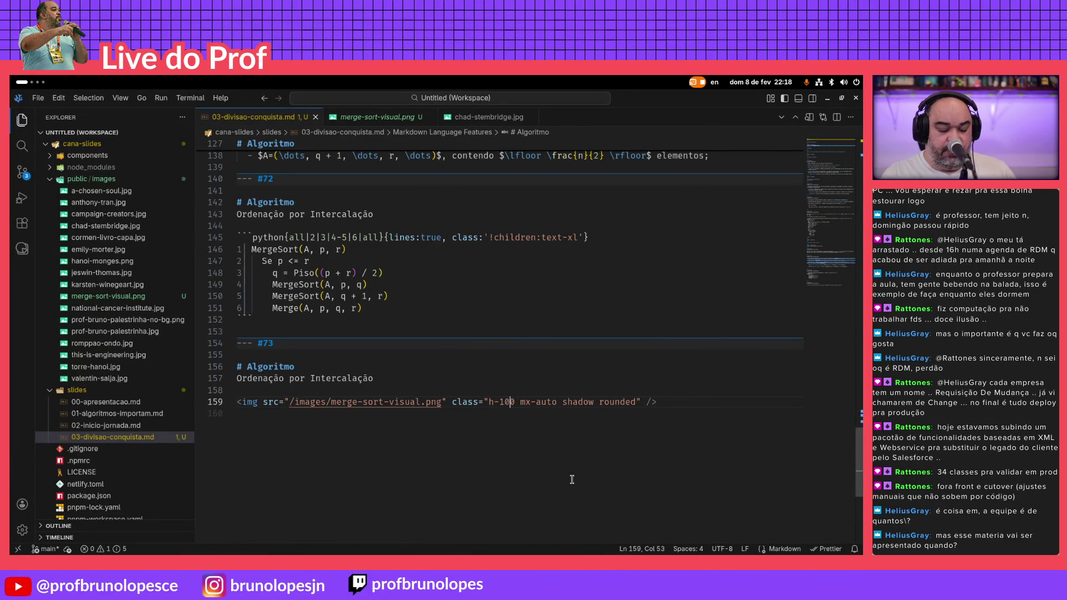
key(alt+Tab)
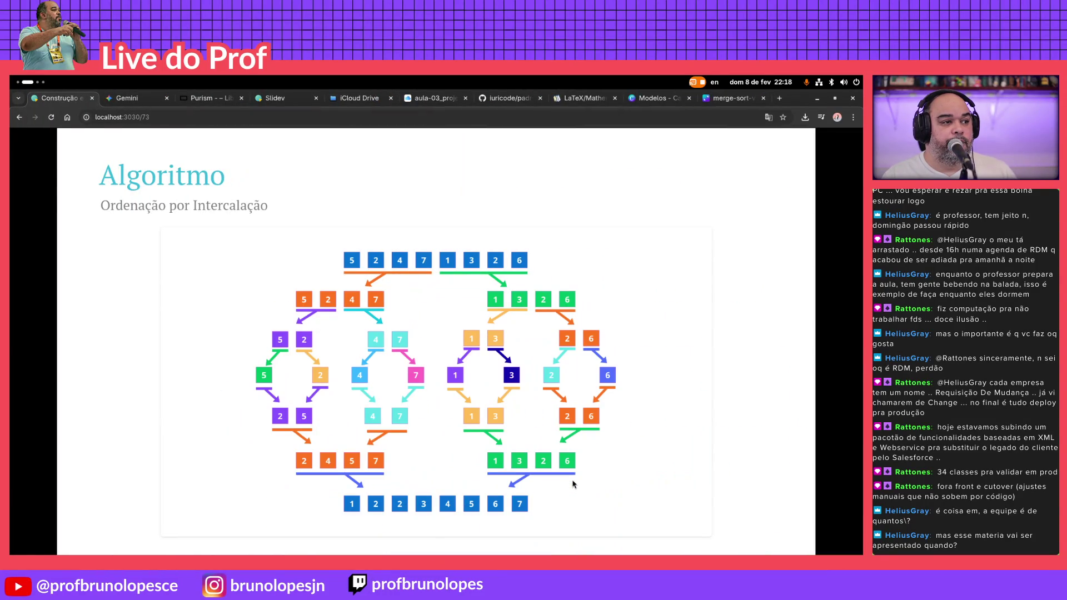
key(alt+Tab)
key(Right)
key(Right)
key(Right)
key(Right)
key(Right)
key(Delete)
key(Delete)
key(Delete)
key(Delete)
key(Delete)
key(alt+Tab)
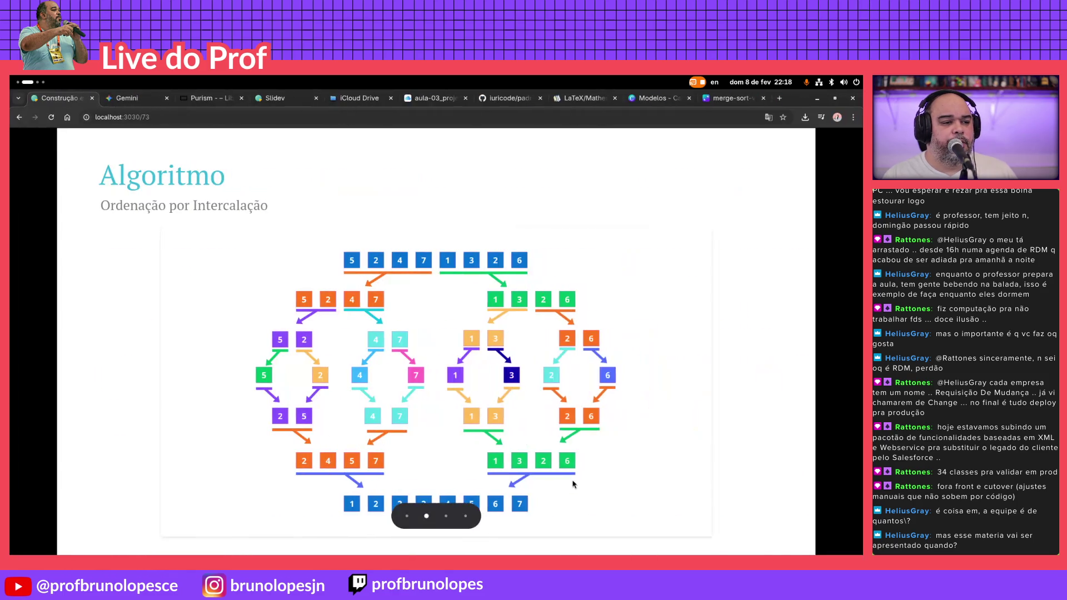
Remove the shadow class so the image keeps only h-100 mx-auto, check it, then bring up the Keynote deck
key(alt+Tab)
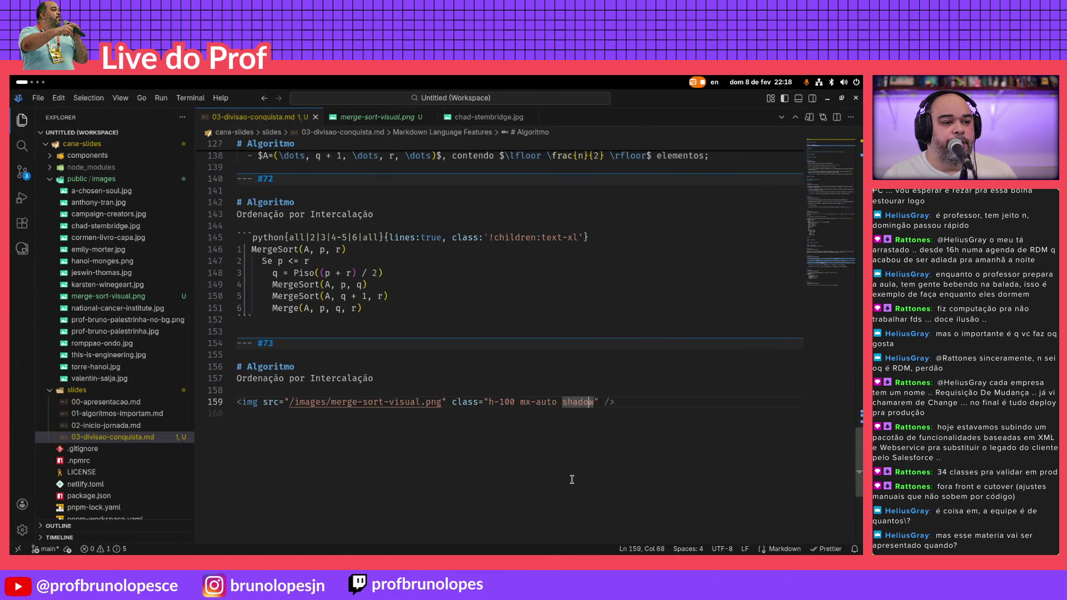
key(BackSpace)
key(BackSpace)
key(Delete)
key(Delete)
key(Delete)
key(alt+Tab)
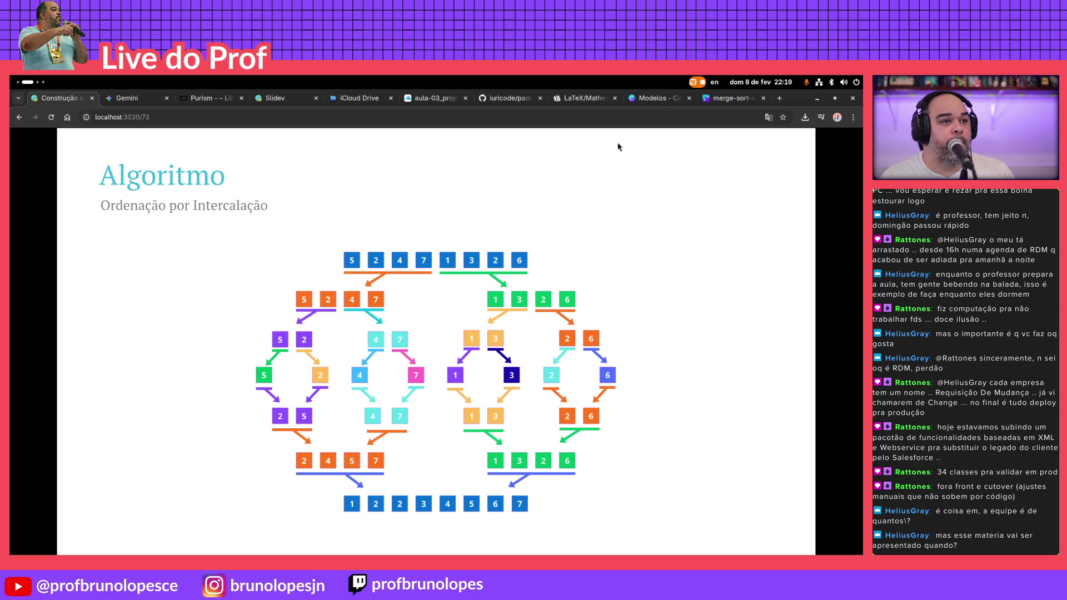
click(428, 99)
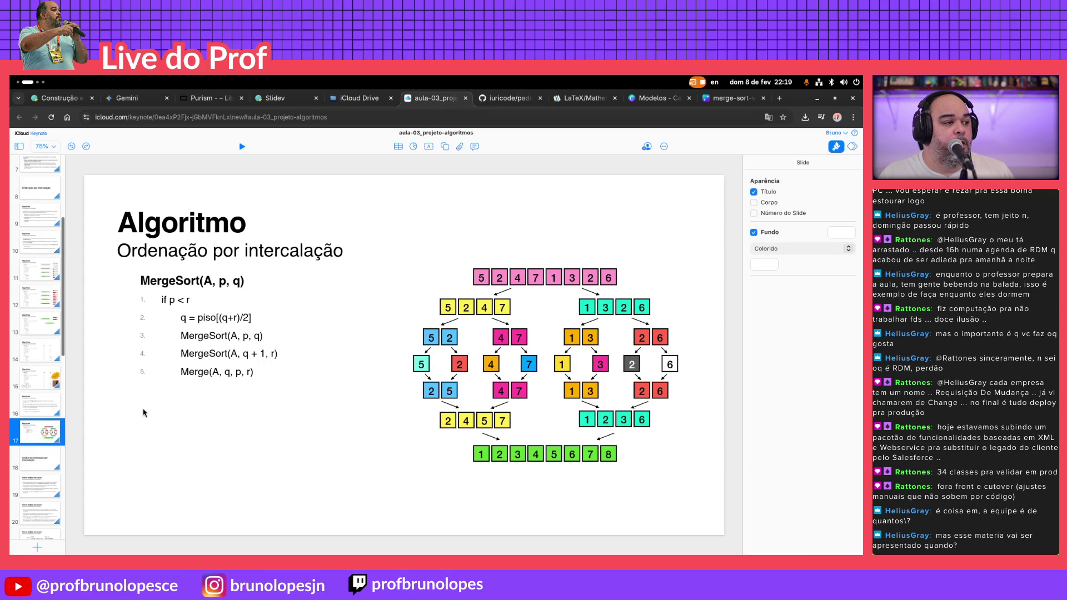
Review the Análise da ordenação por intercalação slides 18–20 in Keynote and switch back to the editor
click(42, 459)
scroll(61, 440, down, 3)
scroll(61, 439, down, 3)
scroll(61, 439, down, 3)
scroll(61, 437, down, 3)
scroll(61, 438, up, 3)
scroll(61, 437, up, 3)
click(49, 295)
click(47, 327)
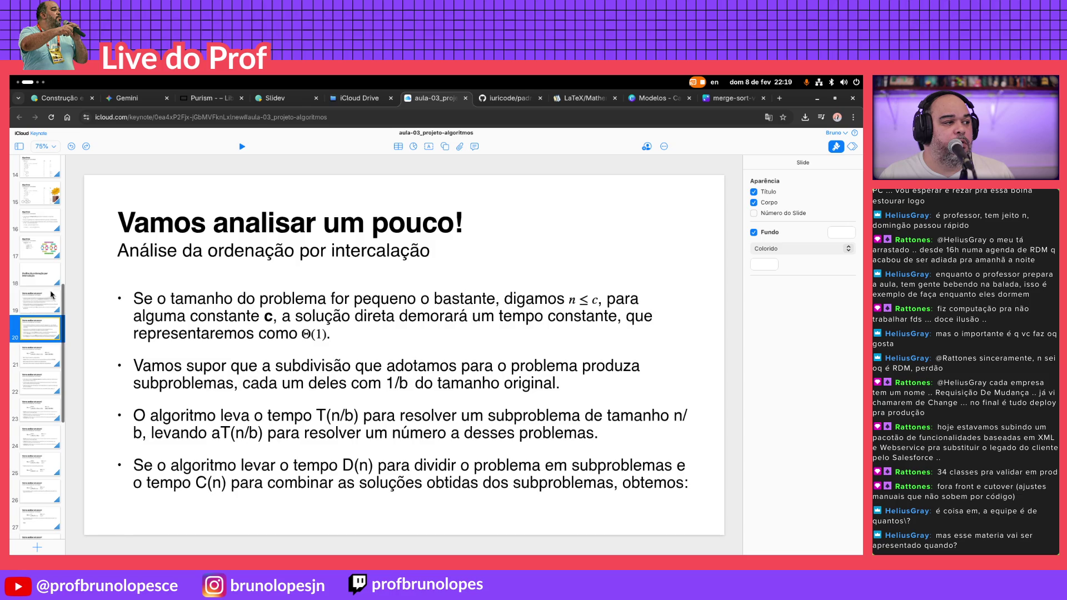
click(53, 287)
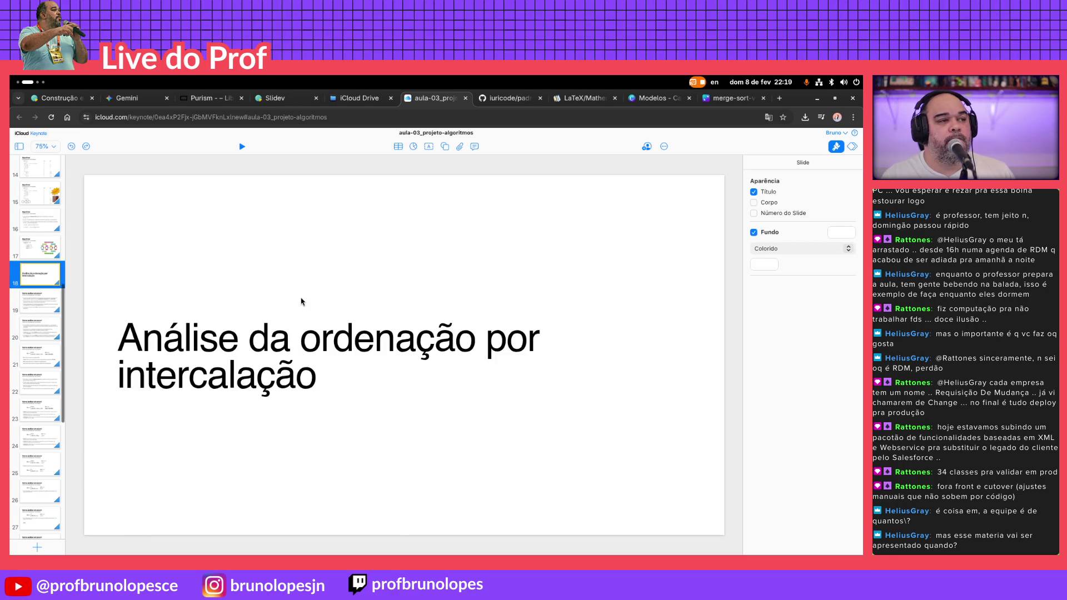
key(alt+Tab)
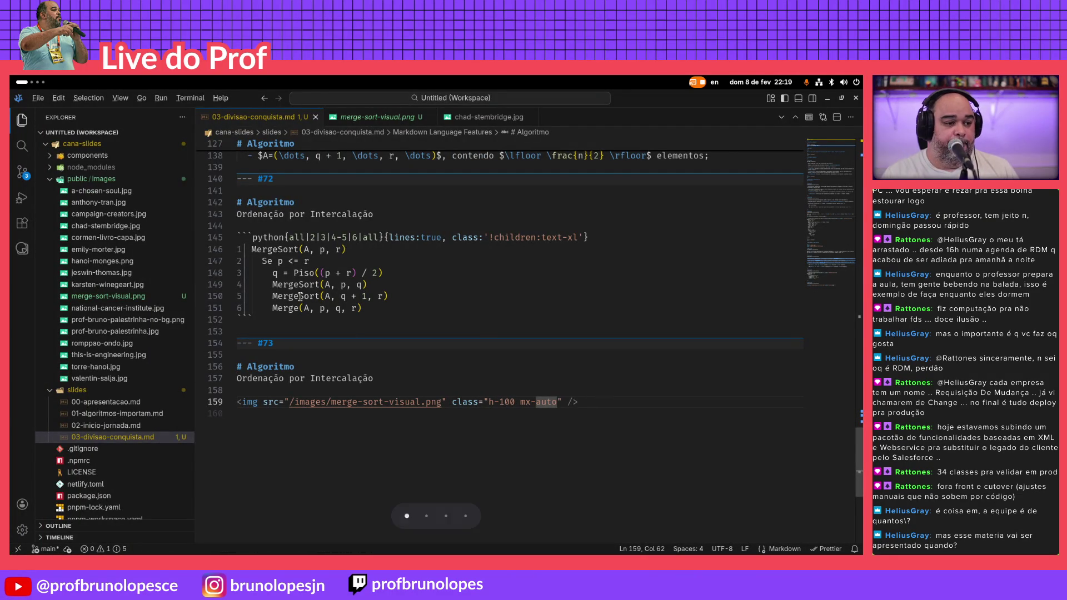
Bring VS Code to front and show the integrated terminal with the Slidev server output via View > Terminal
key(super+Page_Down)
key(super+Page_Down)
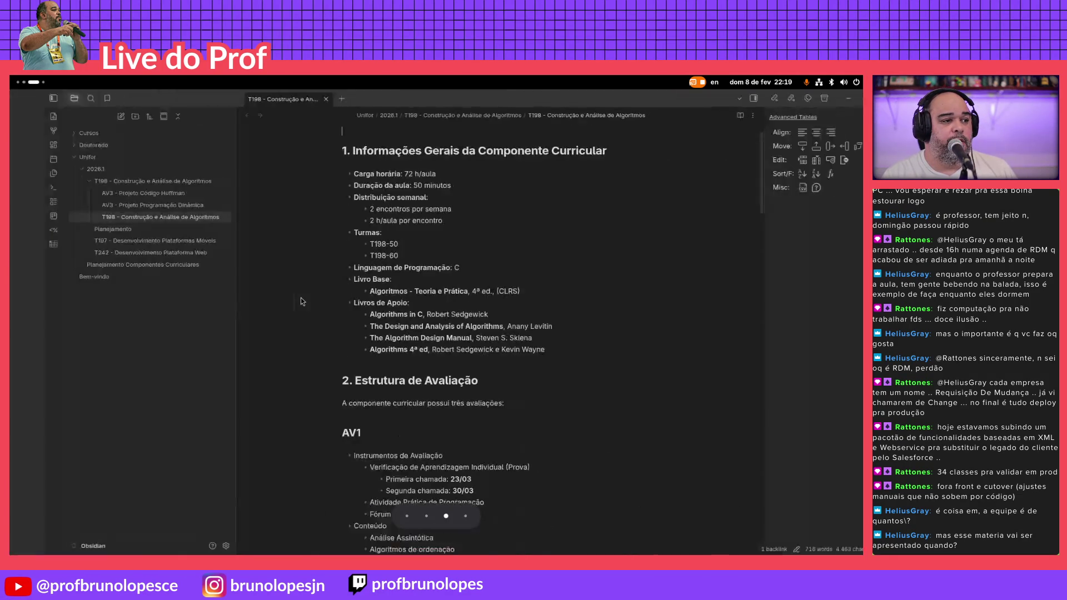
key(super+Page_Up)
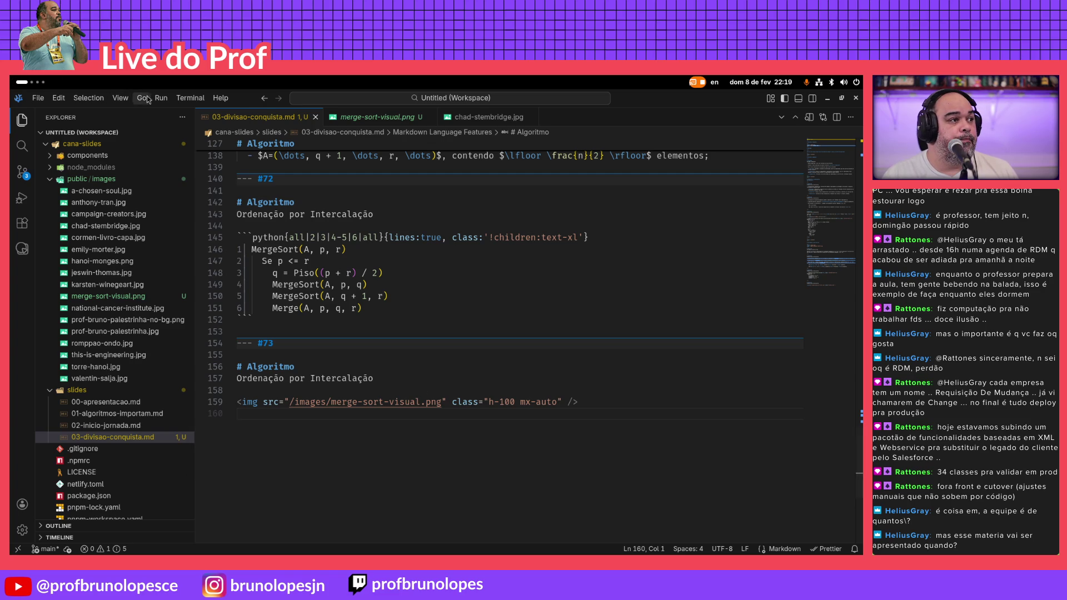
click(122, 101)
click(194, 297)
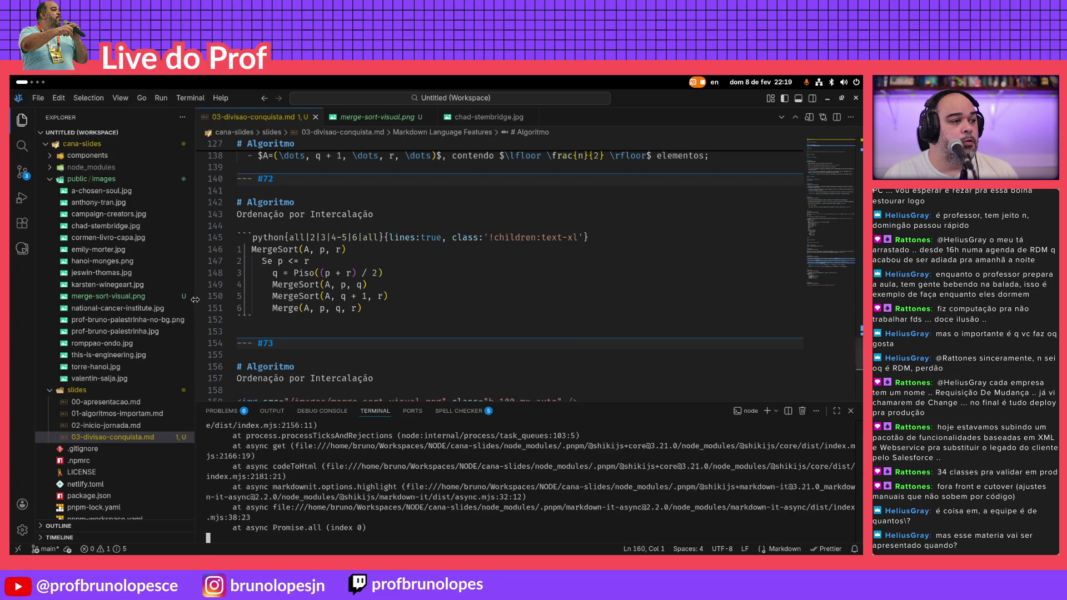
Stop the slide server, check git status and stage all changed files
key(ctrl+c)
key(Return)
key(Return)
key(Return)
text(git status)
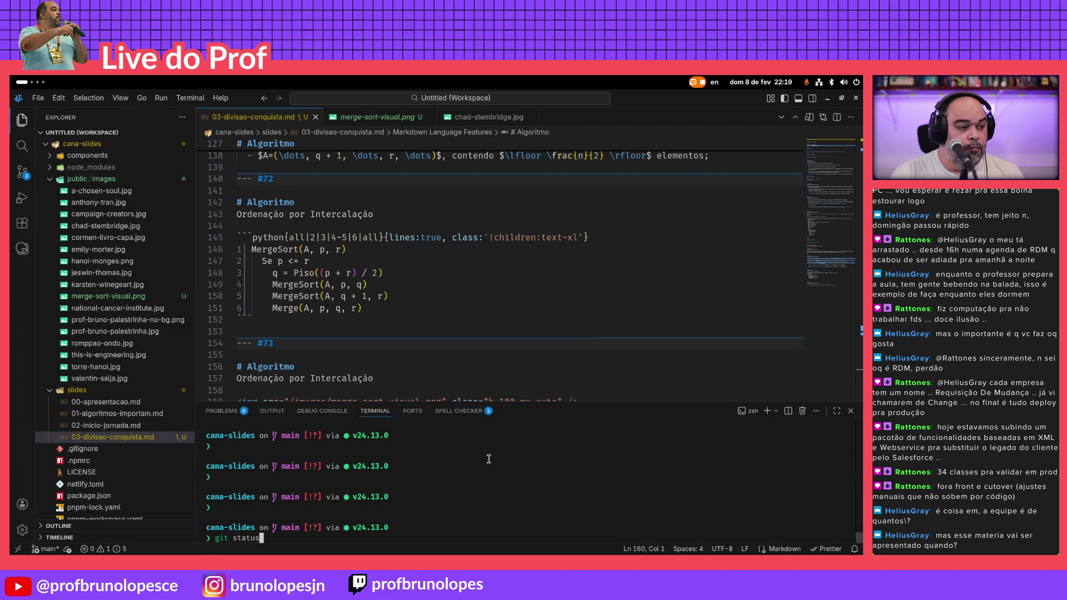
key(Return)
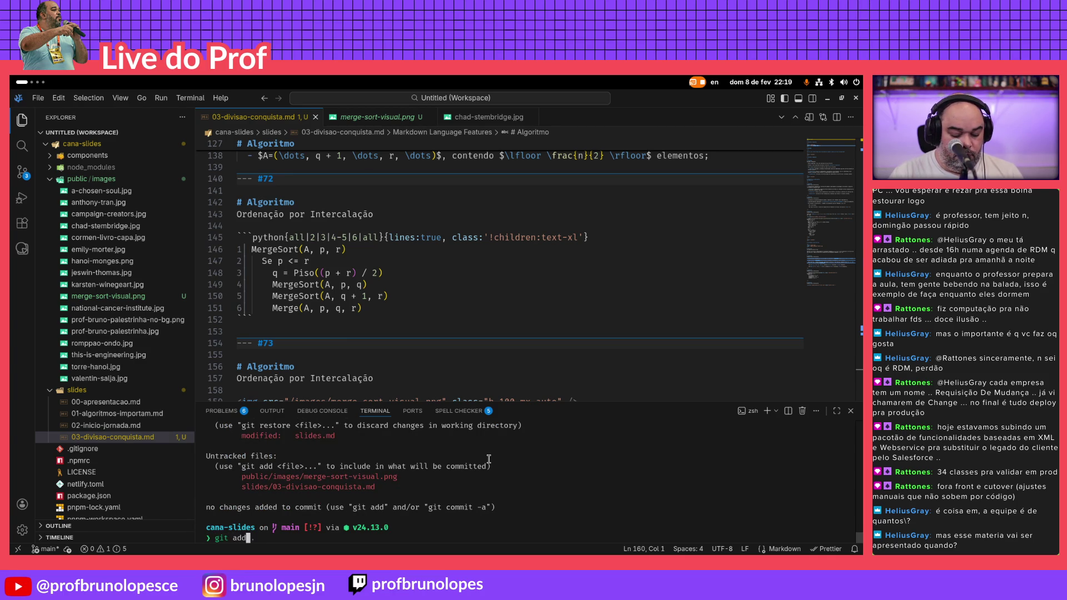
key(Return)
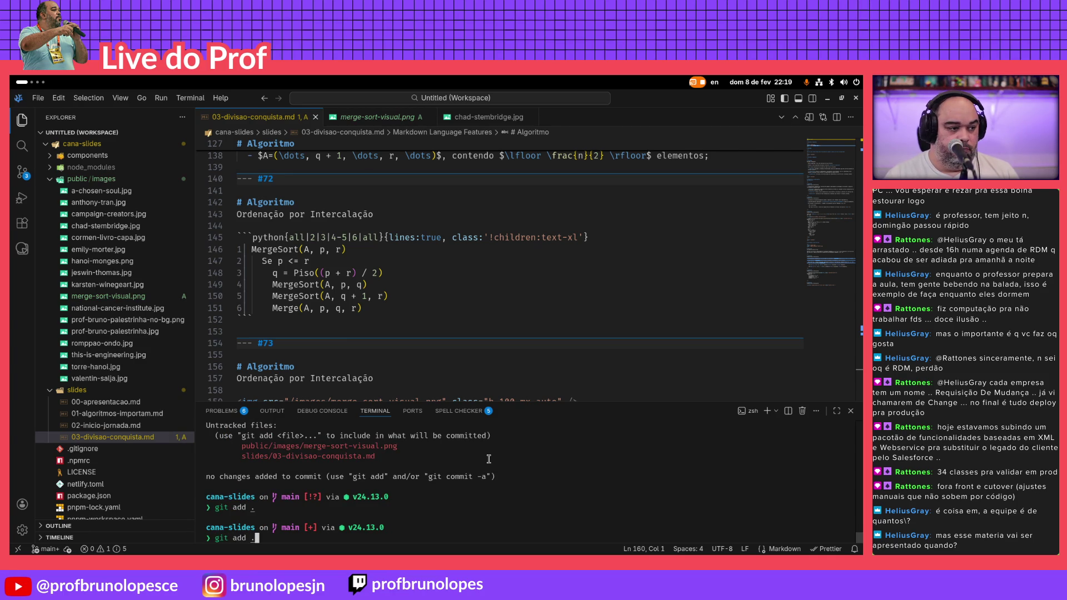
Commit the merge-sort slides, push to origin main, then bring the browser forward
key(Up)
key(Up)
key(Down)
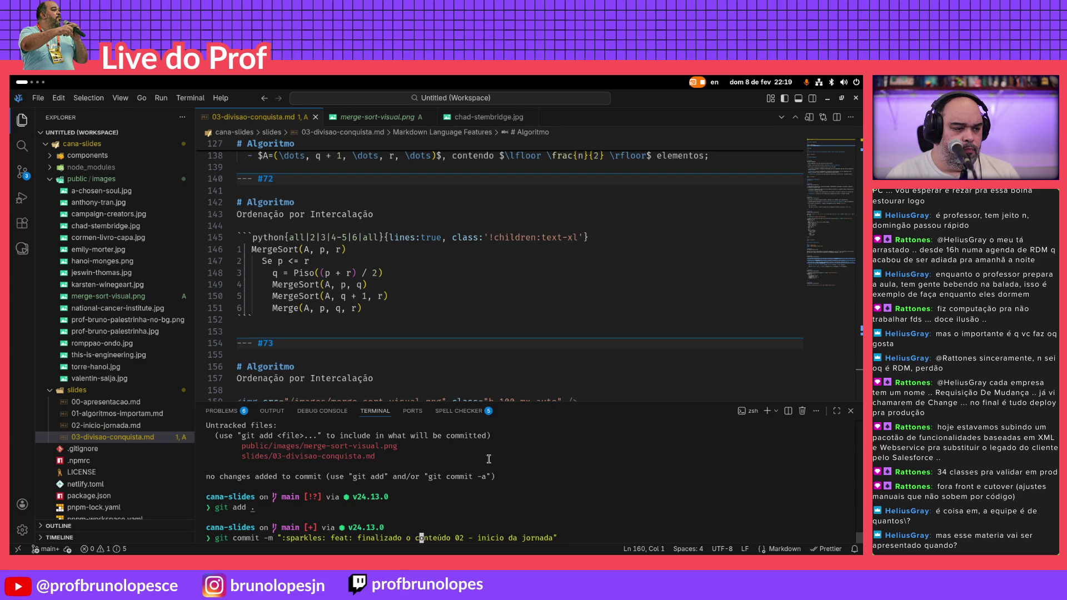
text(apre)
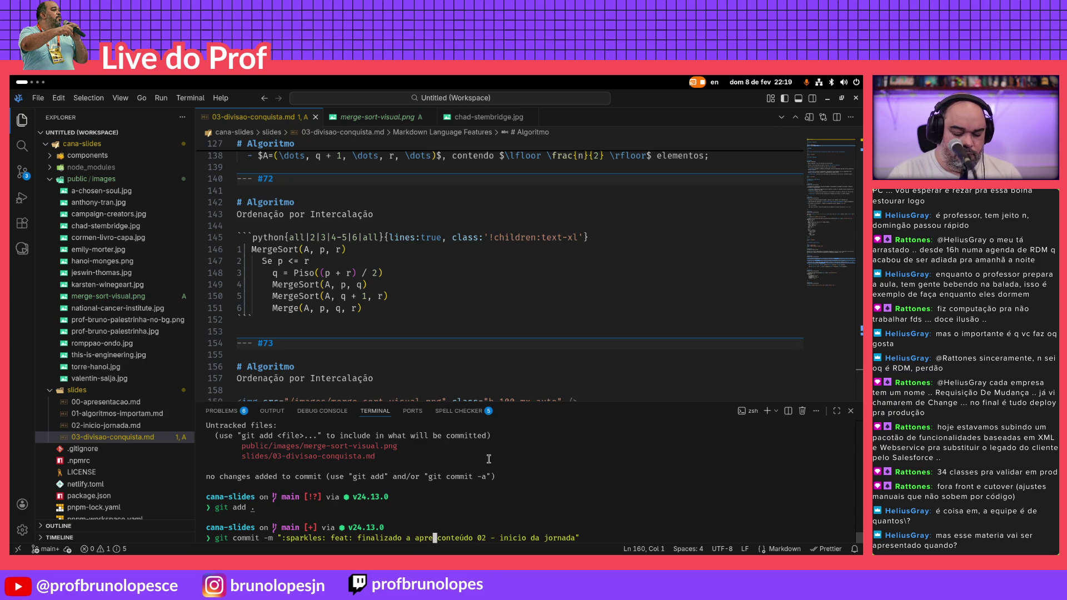
text(taç~)
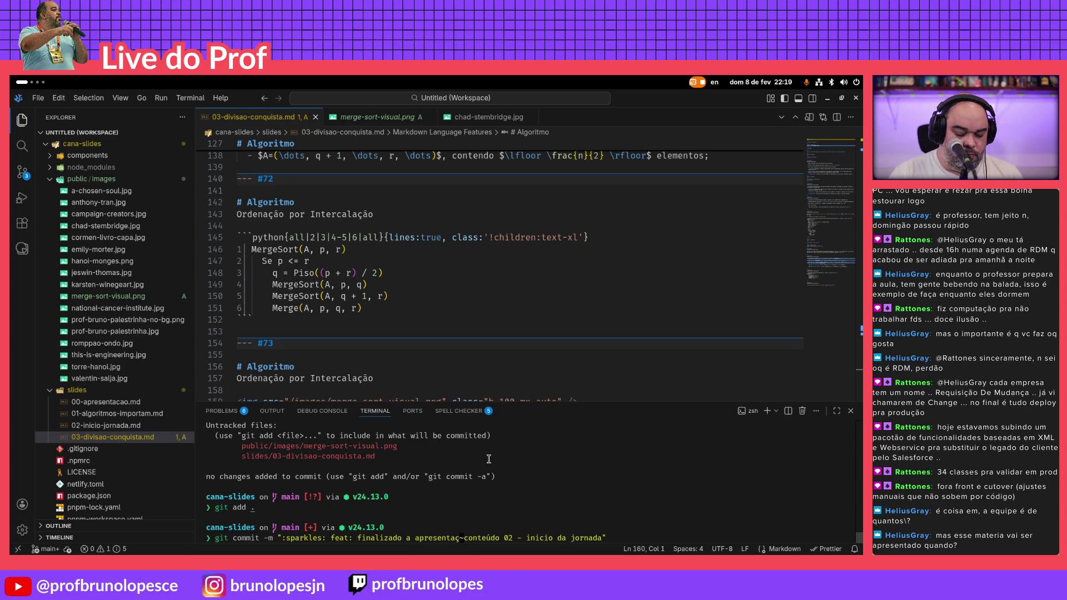
text(o do)
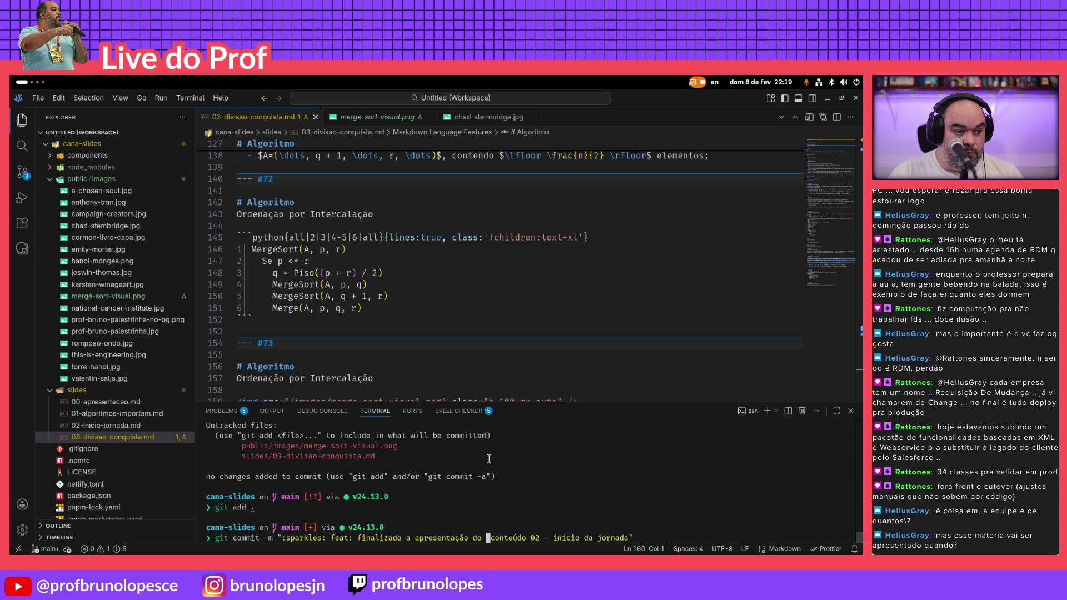
text(ritmo do )
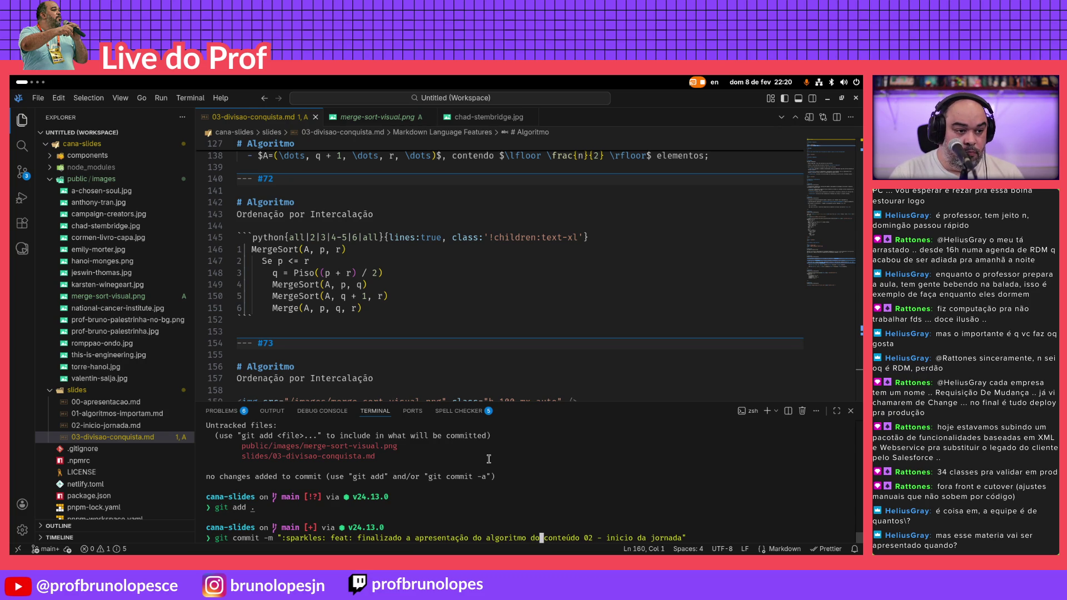
text(ge sort)
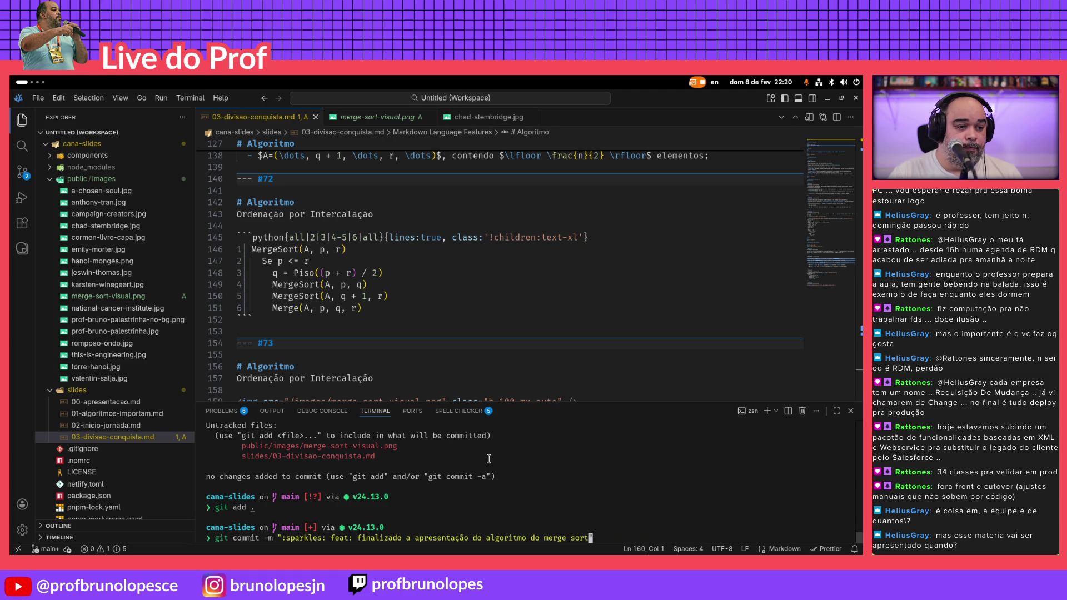
text(")
key(Return)
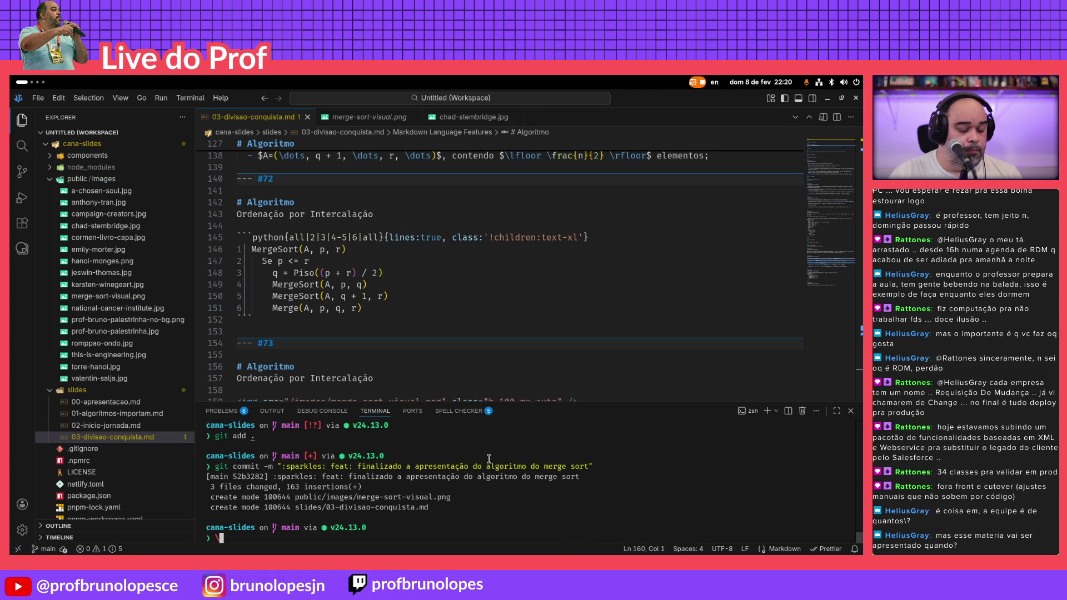
text(git push origin main)
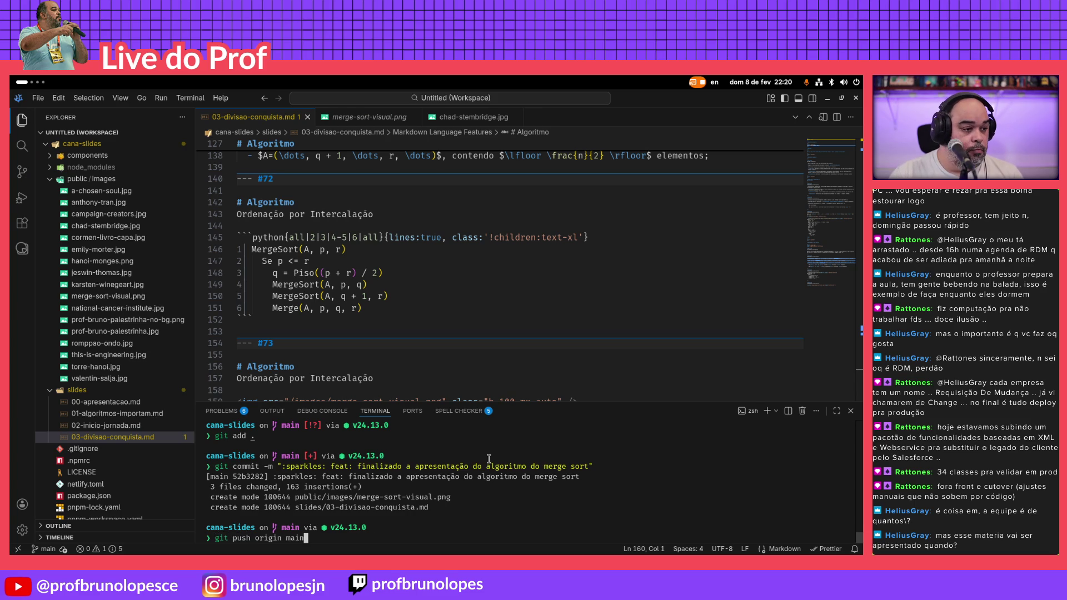
key(Return)
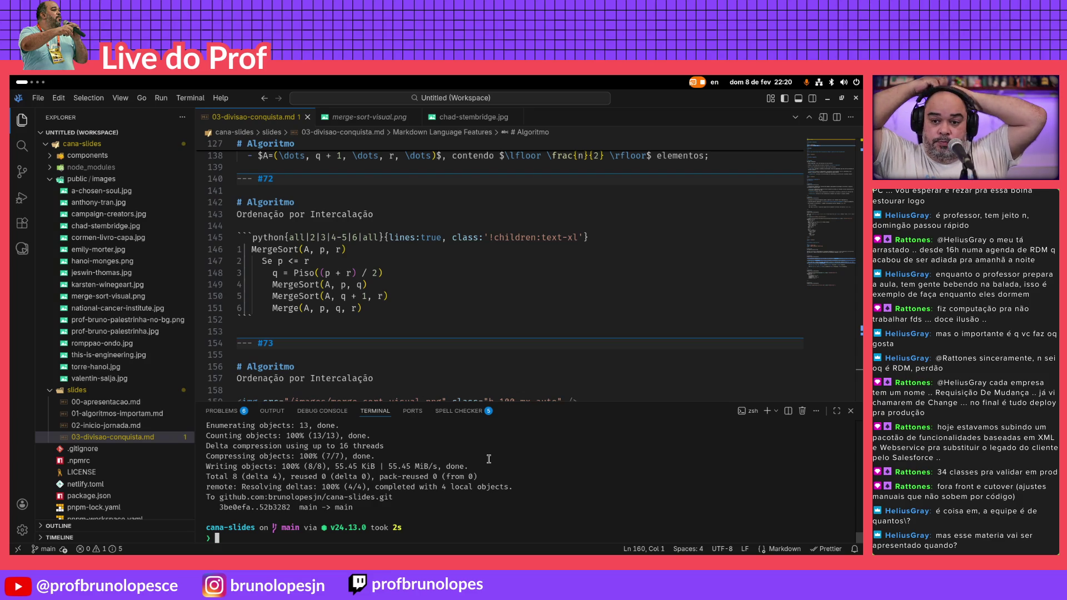
key(alt+Tab)
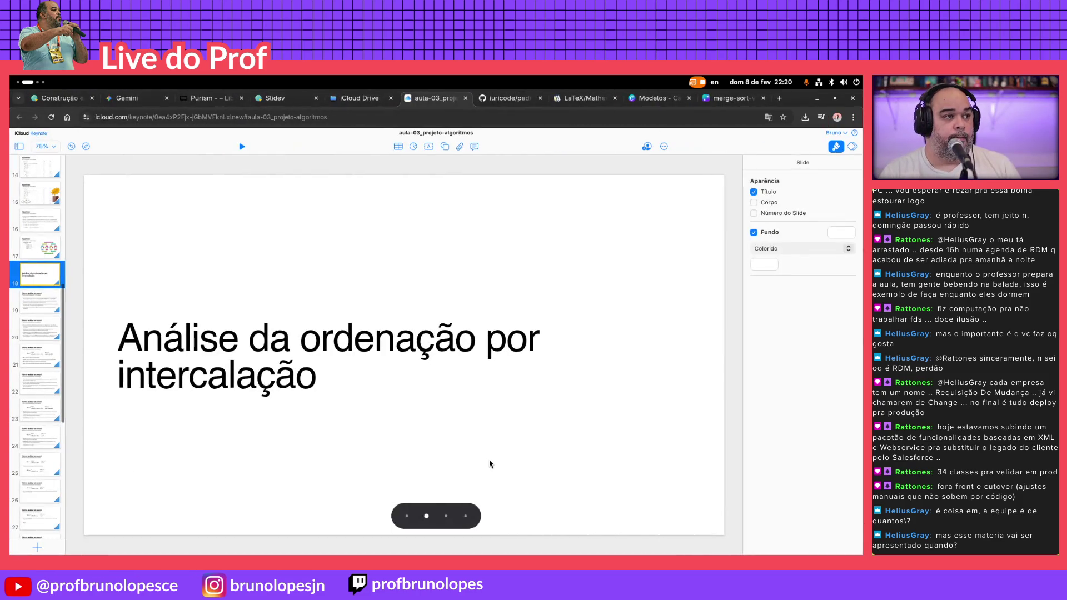
Navigate to GitHub's cana-slides slides folder and start a fresh browser tab
click(742, 102)
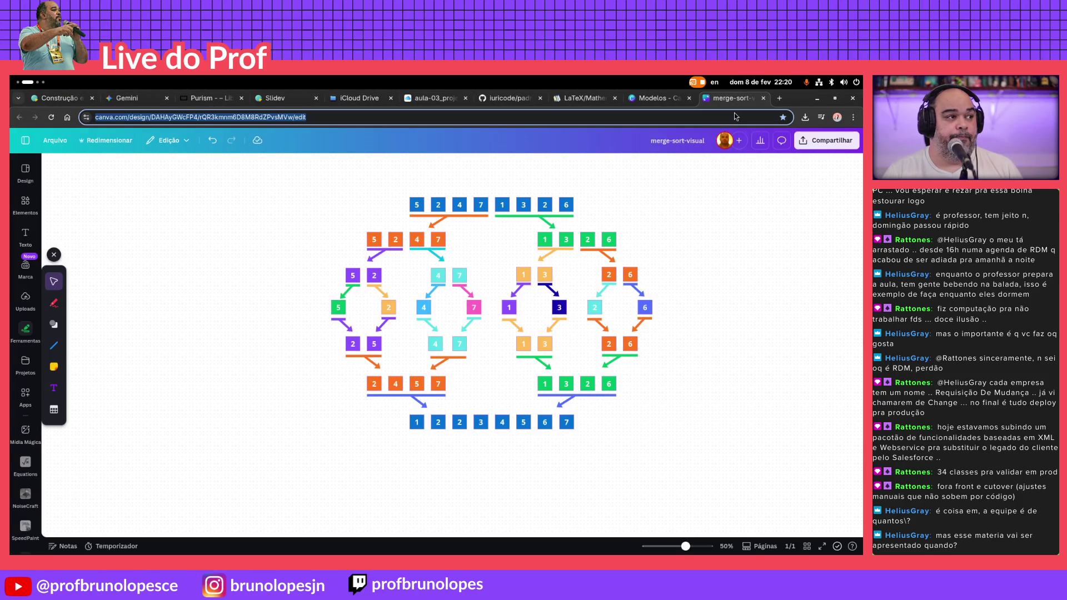
text(github.com)
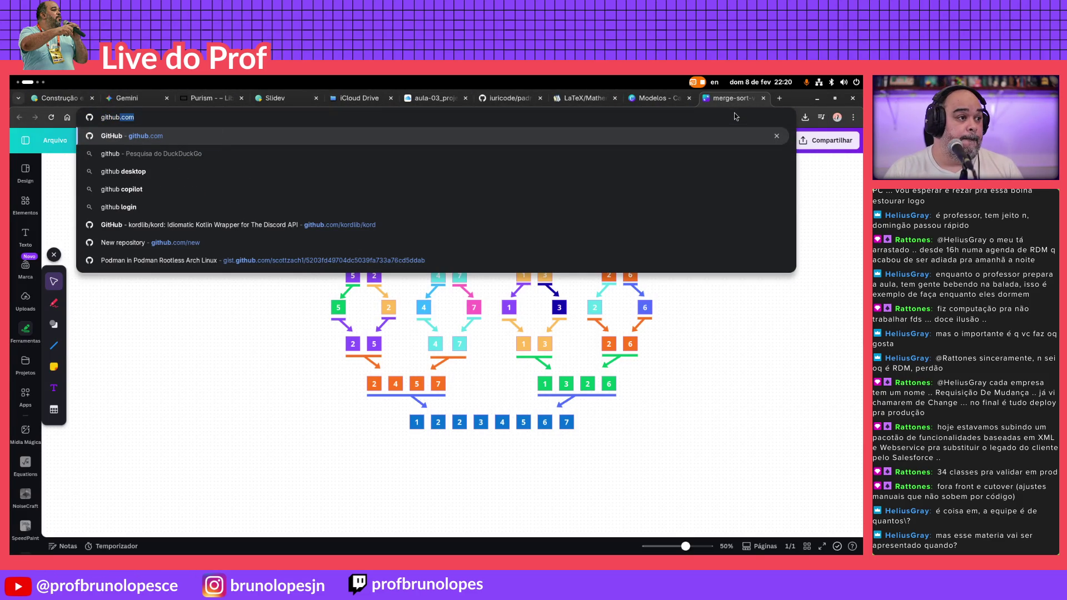
key(Return)
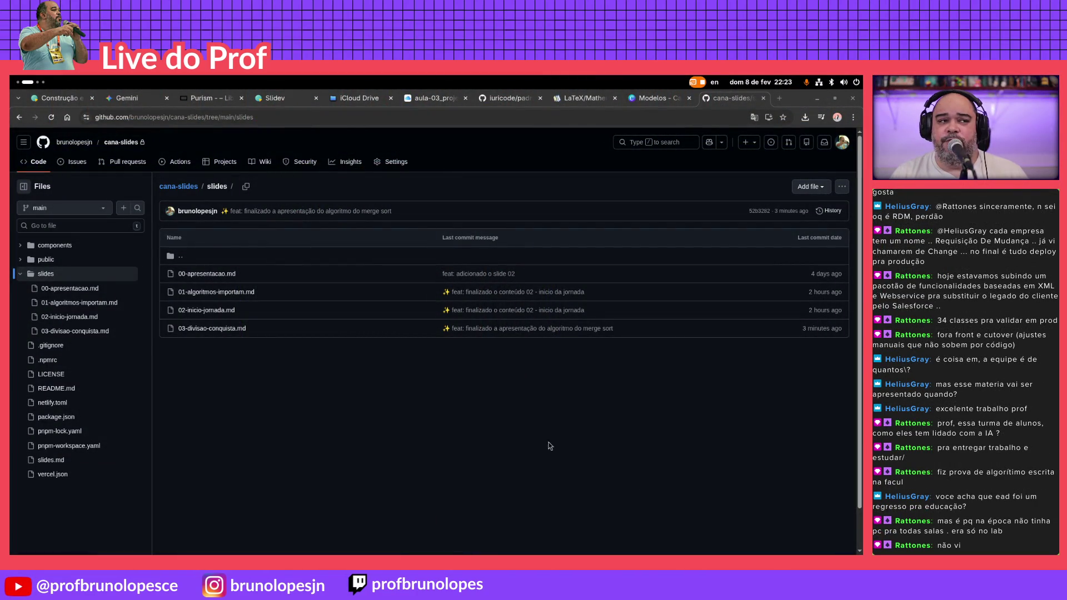
click(774, 99)
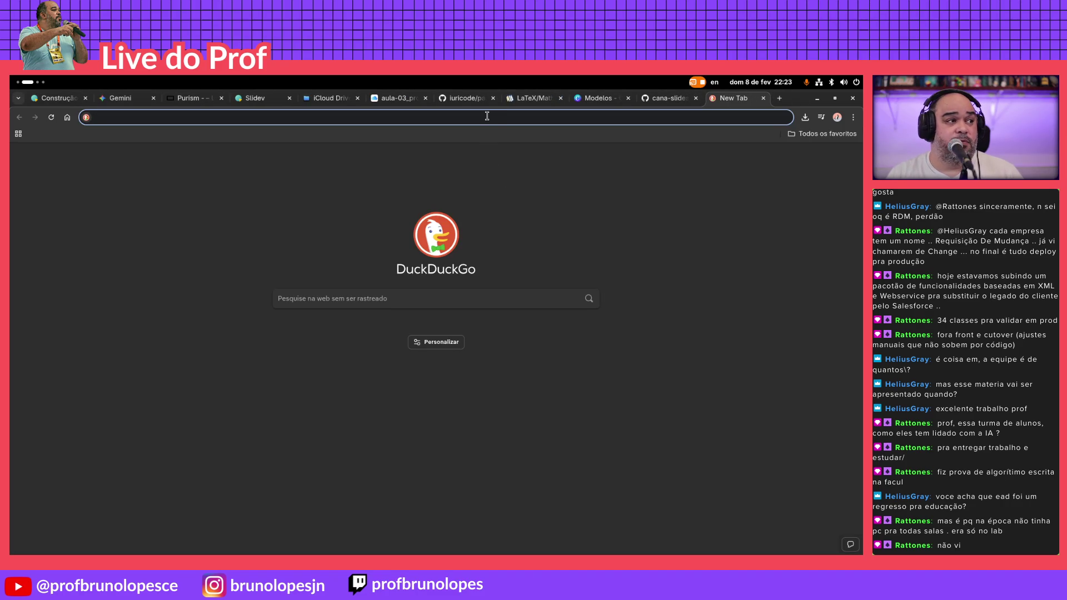
text(enade)
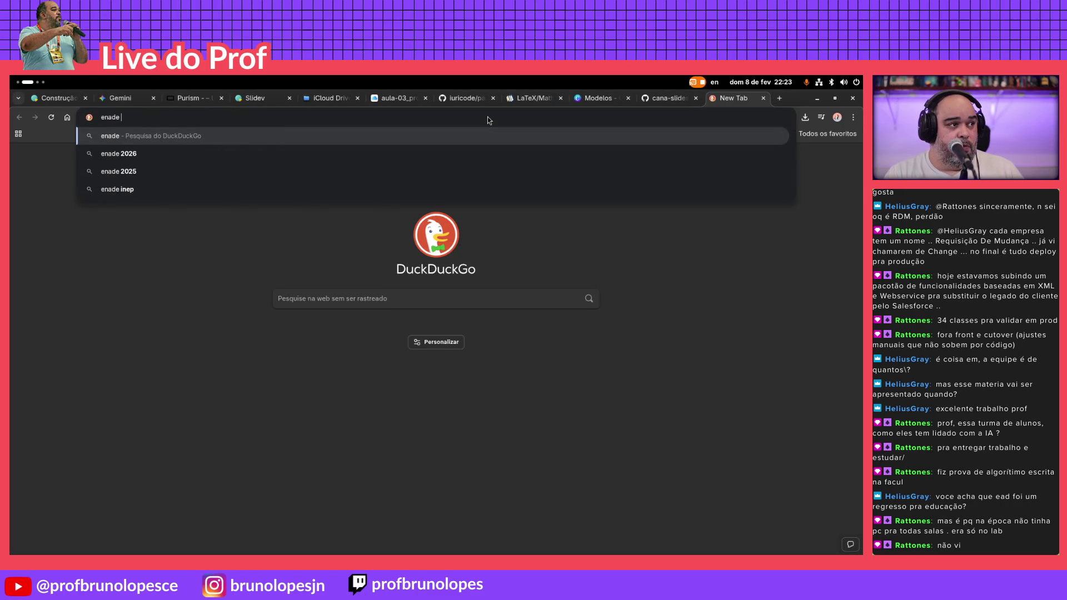
Search DuckDuckGo for enade 2026, then enade ciência da computação
key(Down)
key(Return)
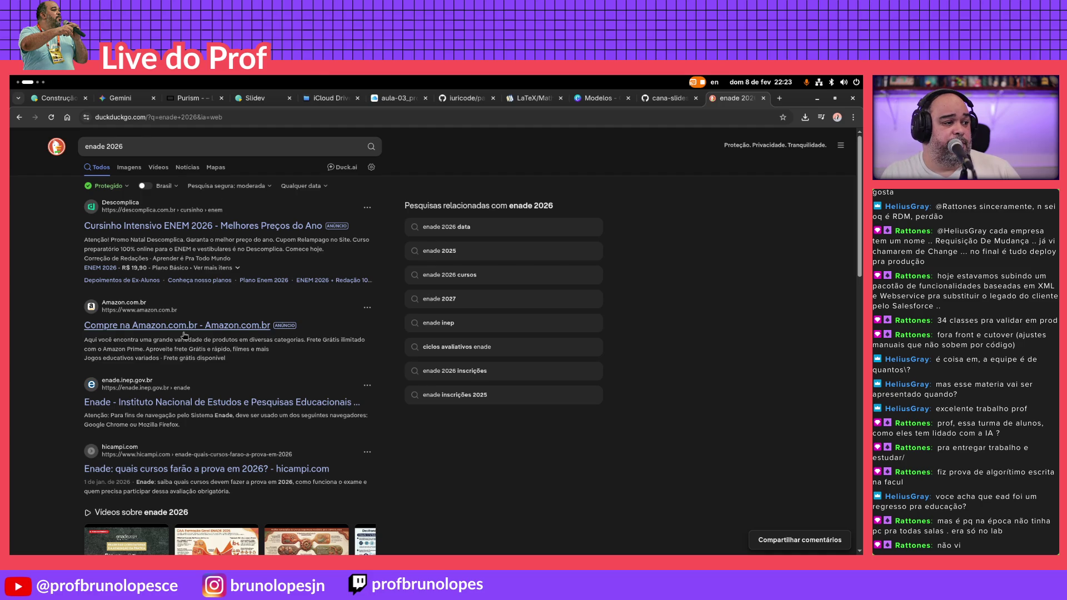
scroll(186, 329, down, 2)
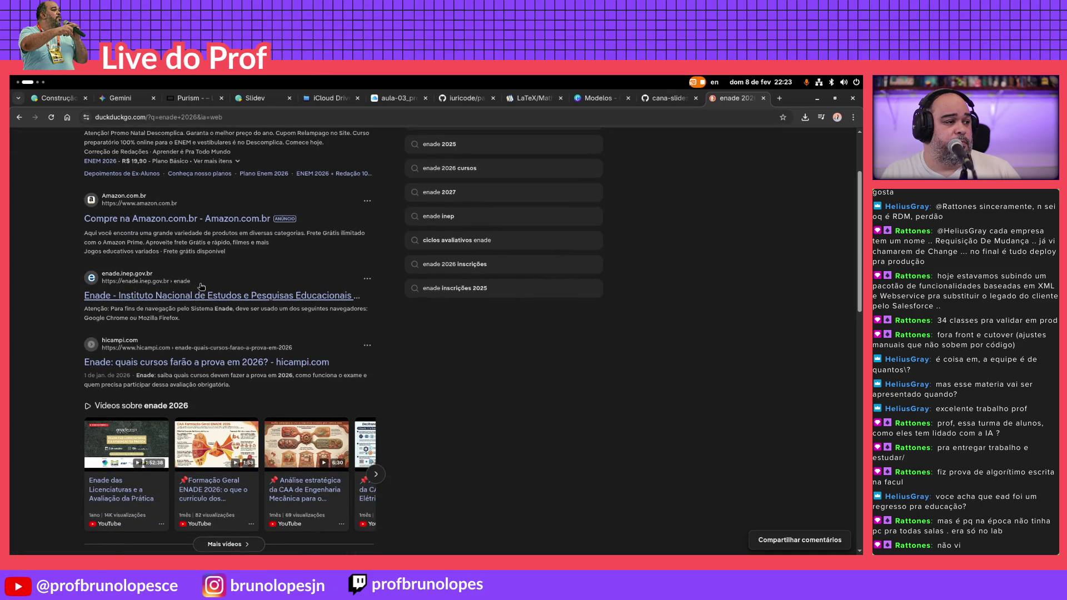
scroll(200, 287, up, 2)
click(187, 145)
text(enade provas ciencia da computa)
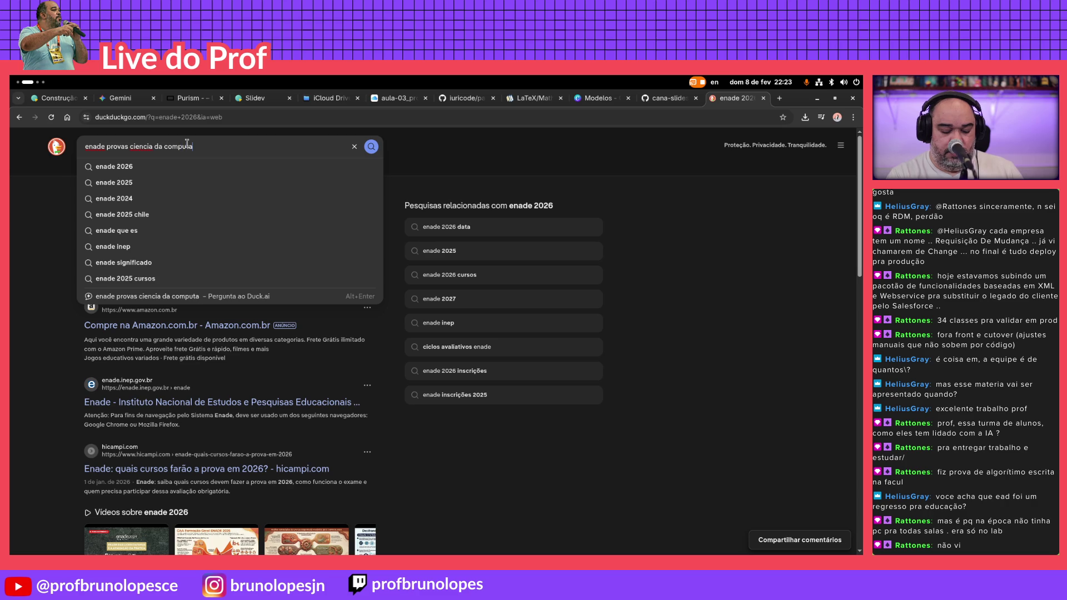
text(çao)
key(Down)
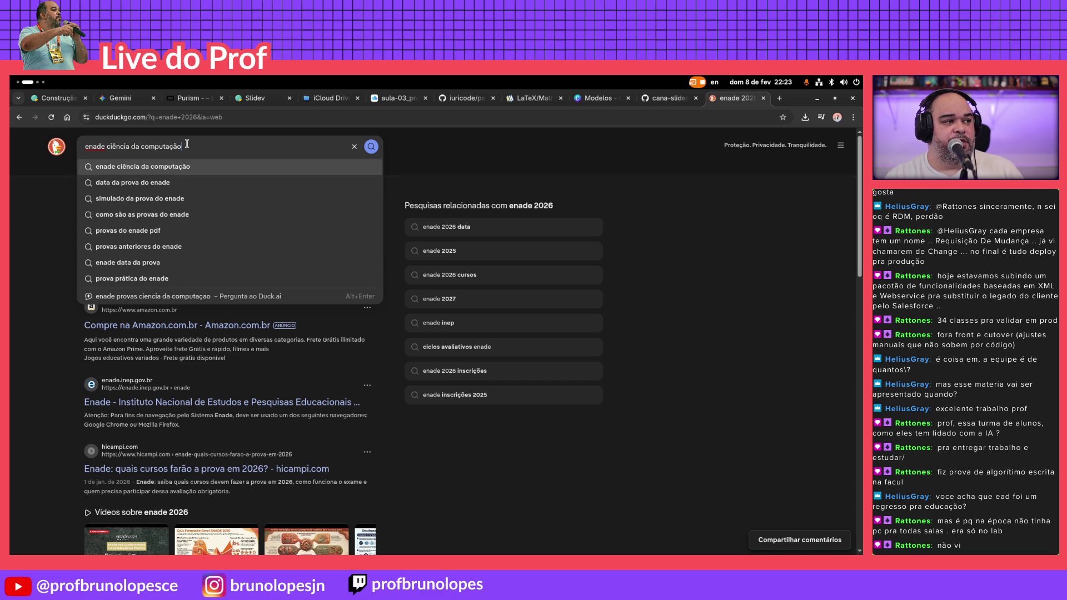
key(Return)
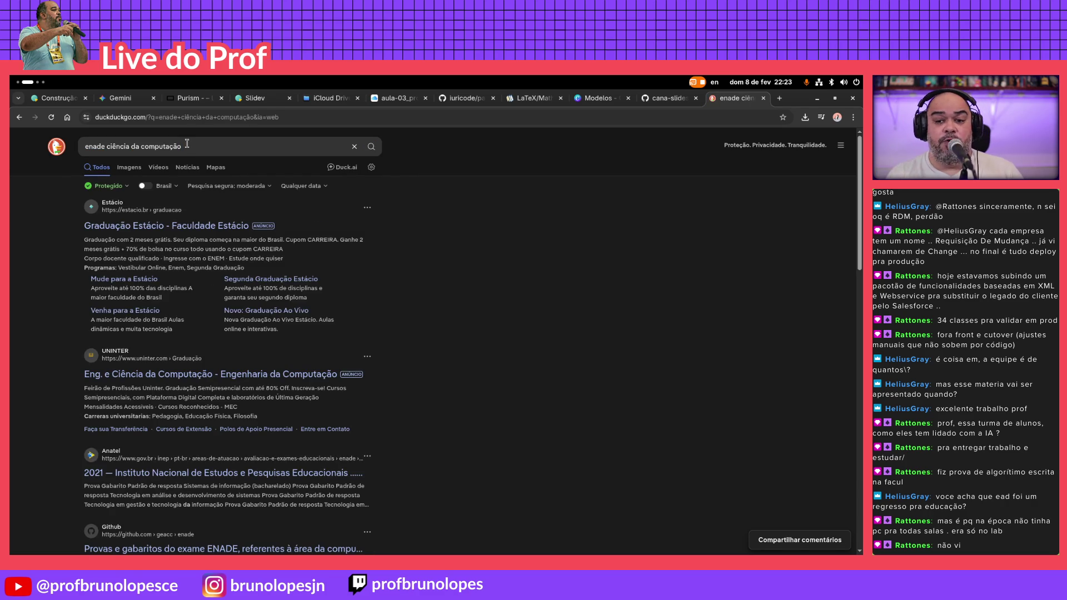
scroll(169, 400, down, 3)
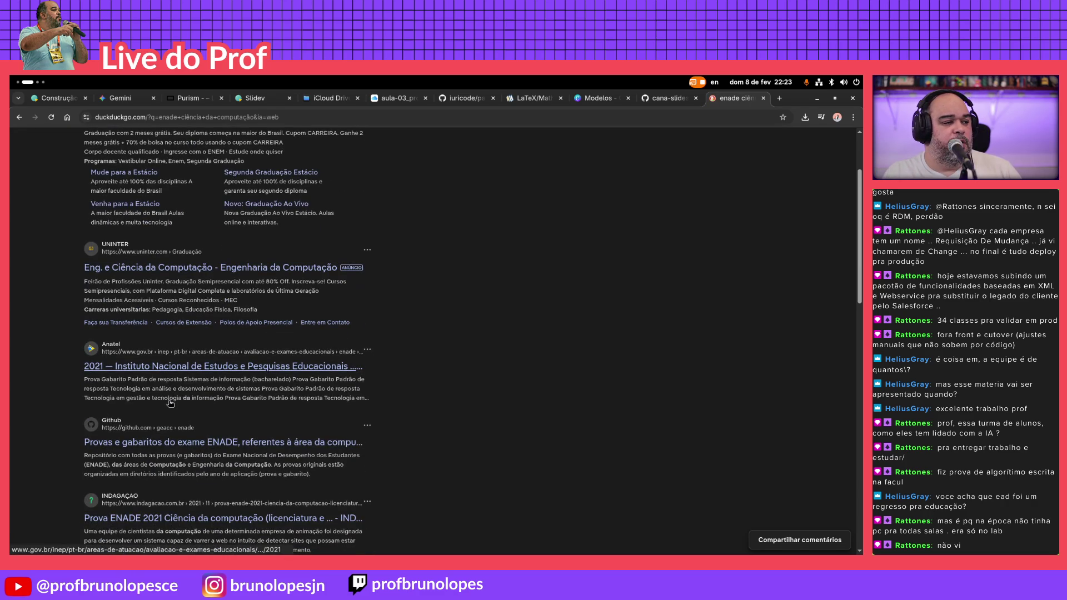
scroll(169, 402, up, 3)
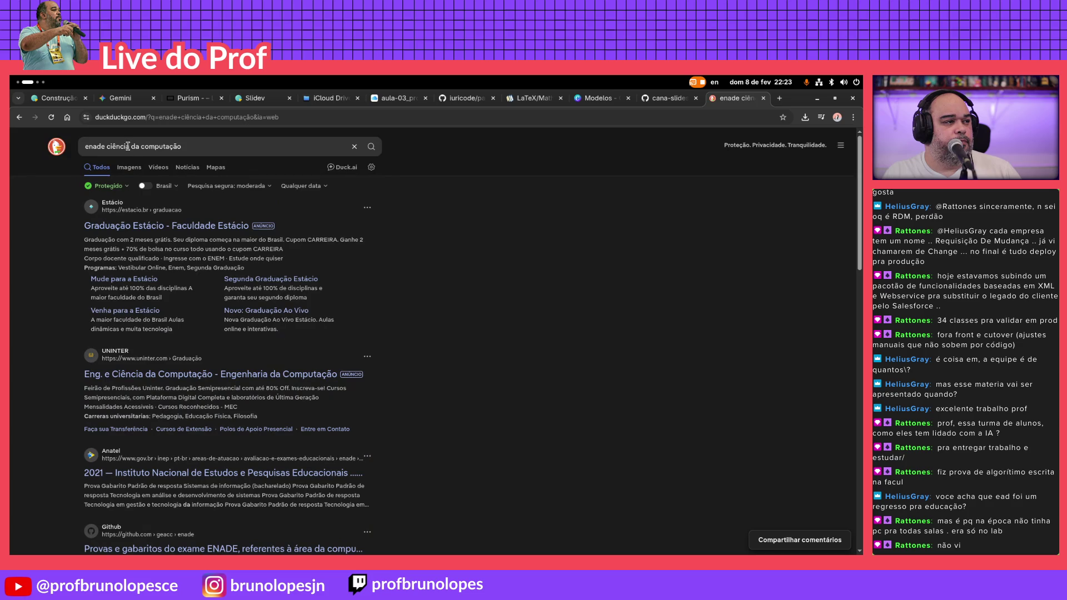
Trim the query to search enade provas and reach the INEP Enade home page
key(shift+End)
key(BackSpace)
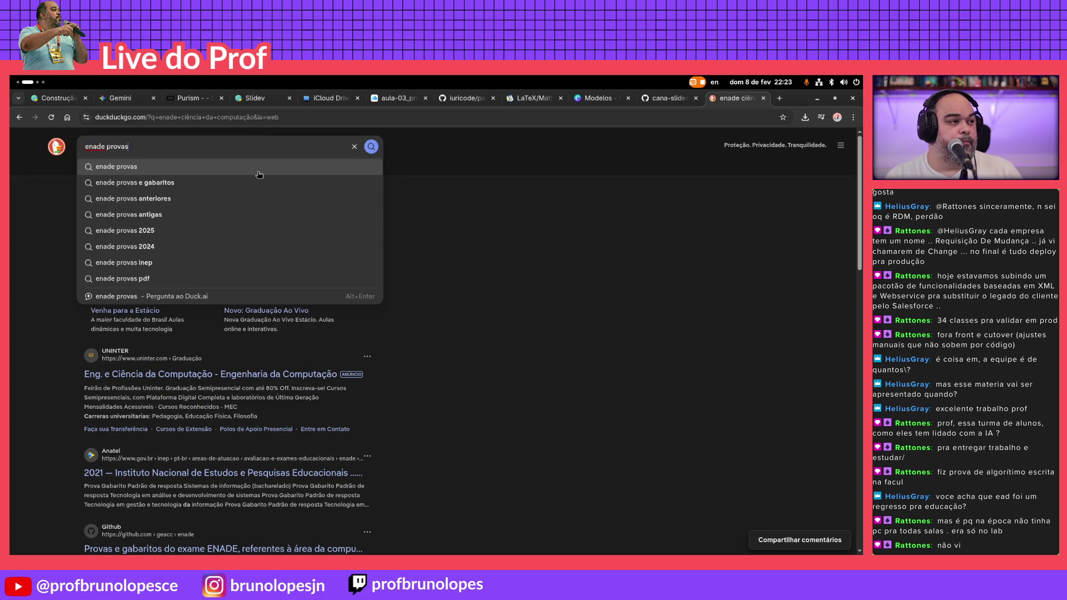
key(Return)
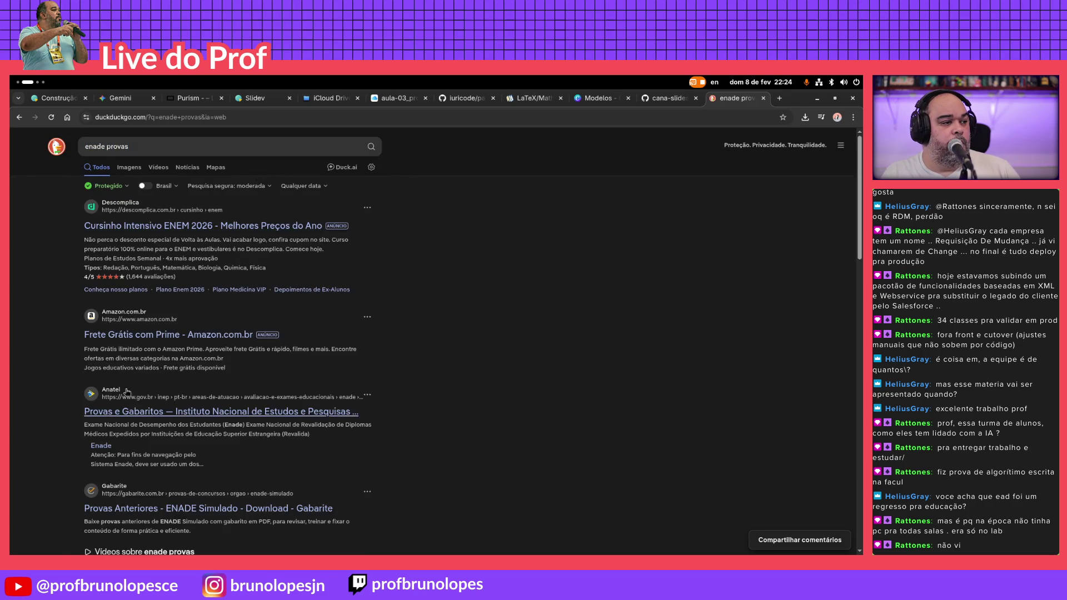
scroll(127, 390, down, 1)
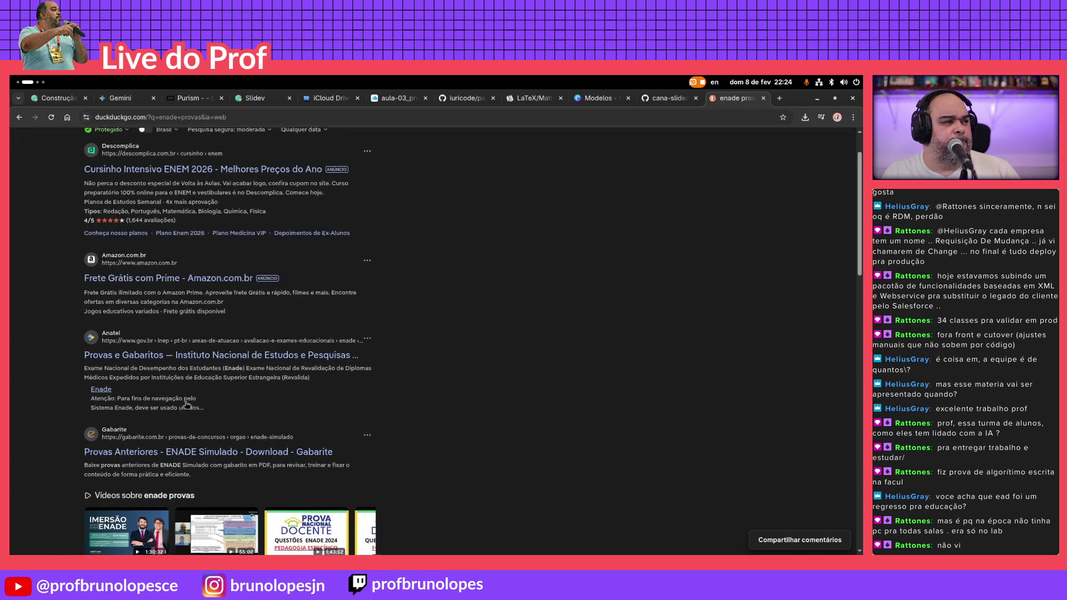
scroll(173, 444, down, 6)
scroll(185, 405, down, 1)
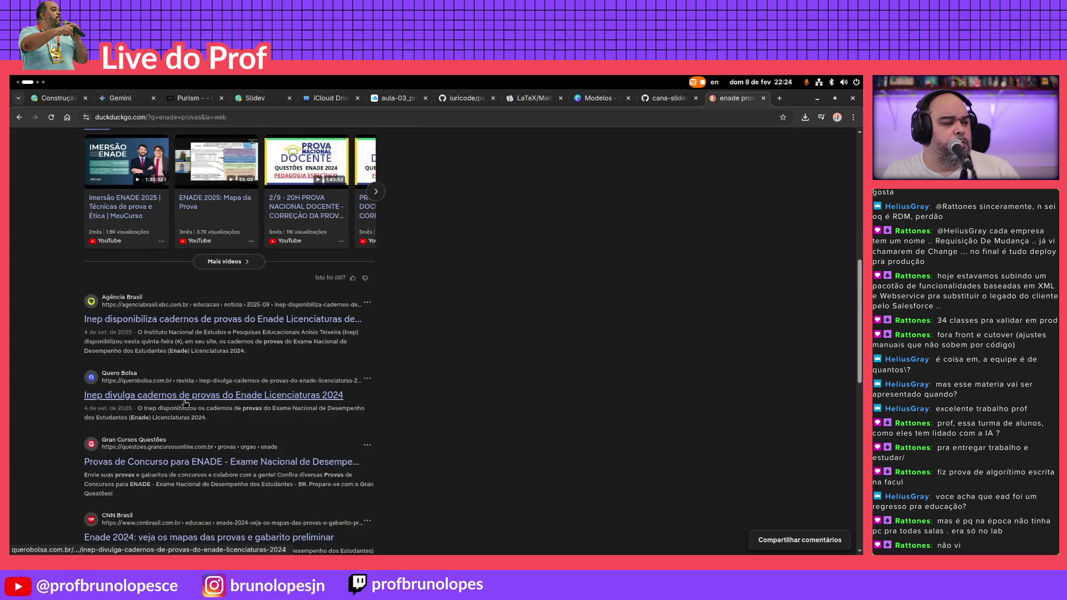
scroll(185, 405, down, 3)
scroll(184, 404, down, 3)
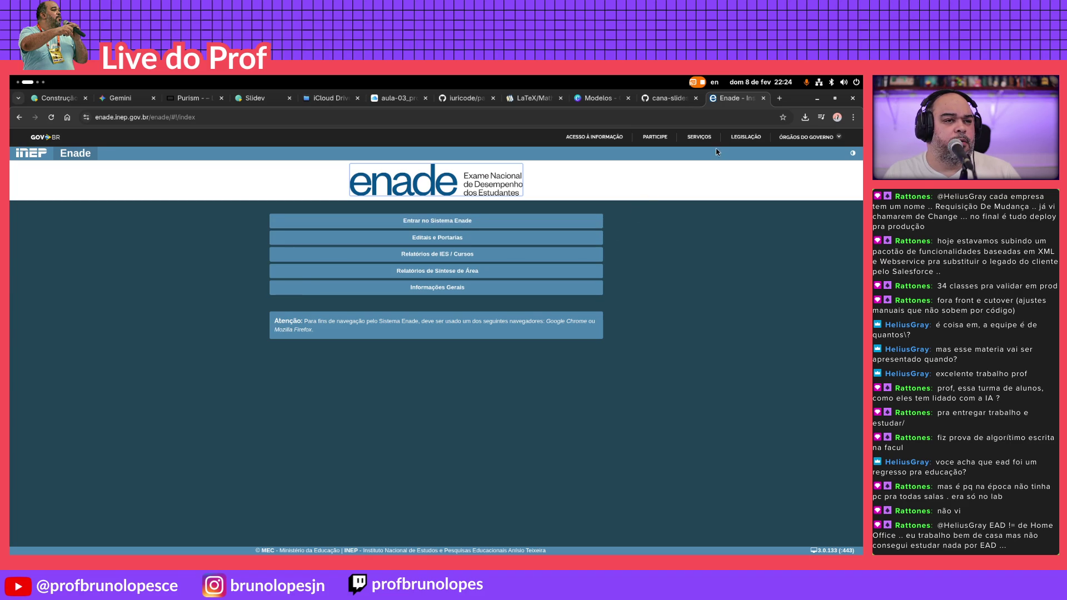
click(542, 118)
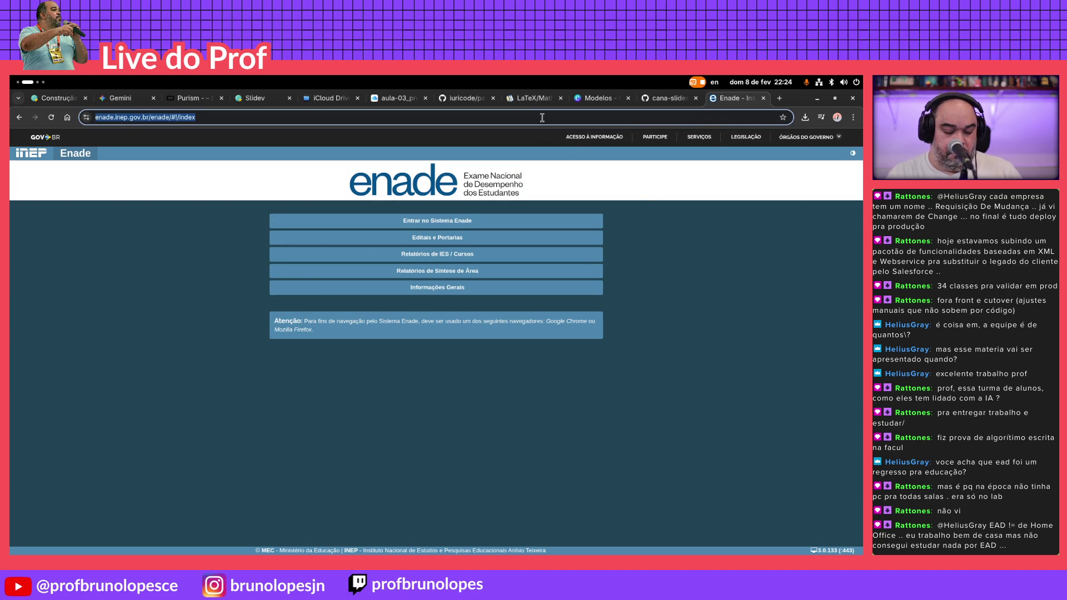
text(enade provas)
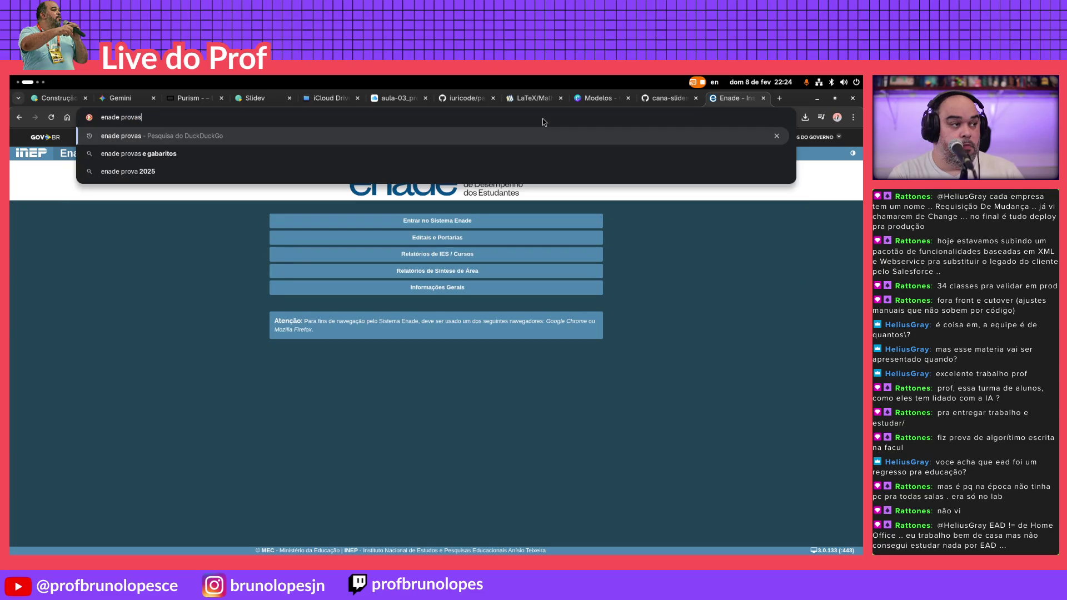
Search enade provas e gabaritos from the address bar
key(Down)
key(Return)
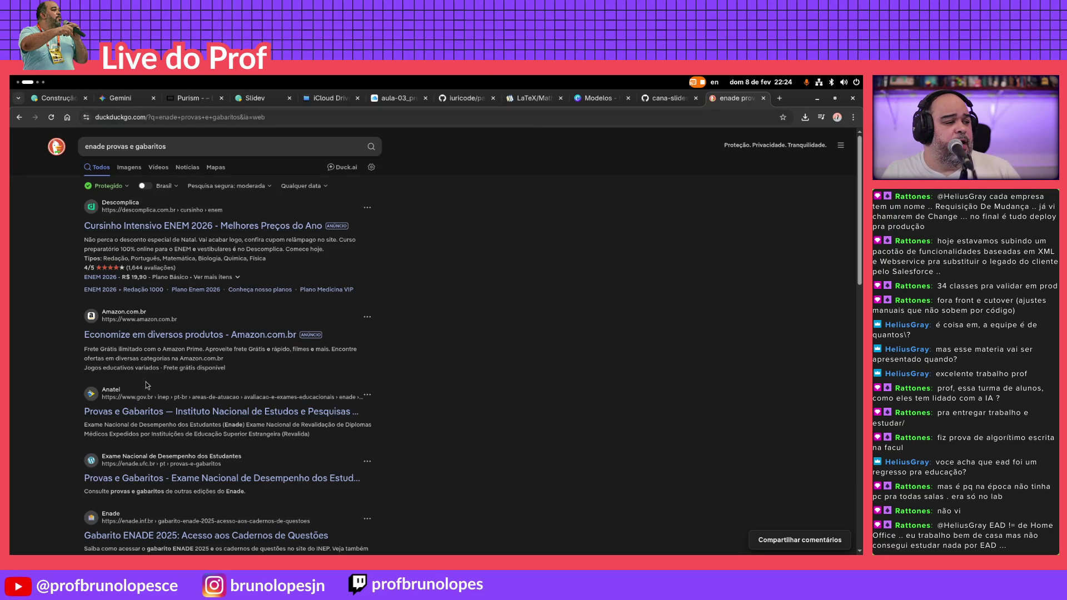
scroll(149, 413, down, 2)
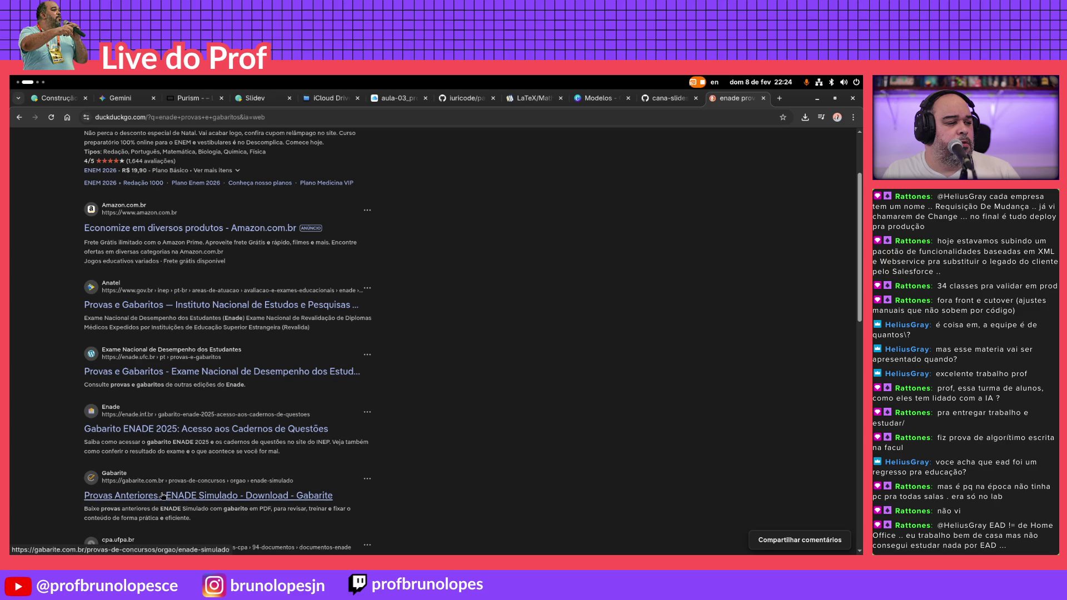
scroll(163, 501, down, 2)
click(522, 115)
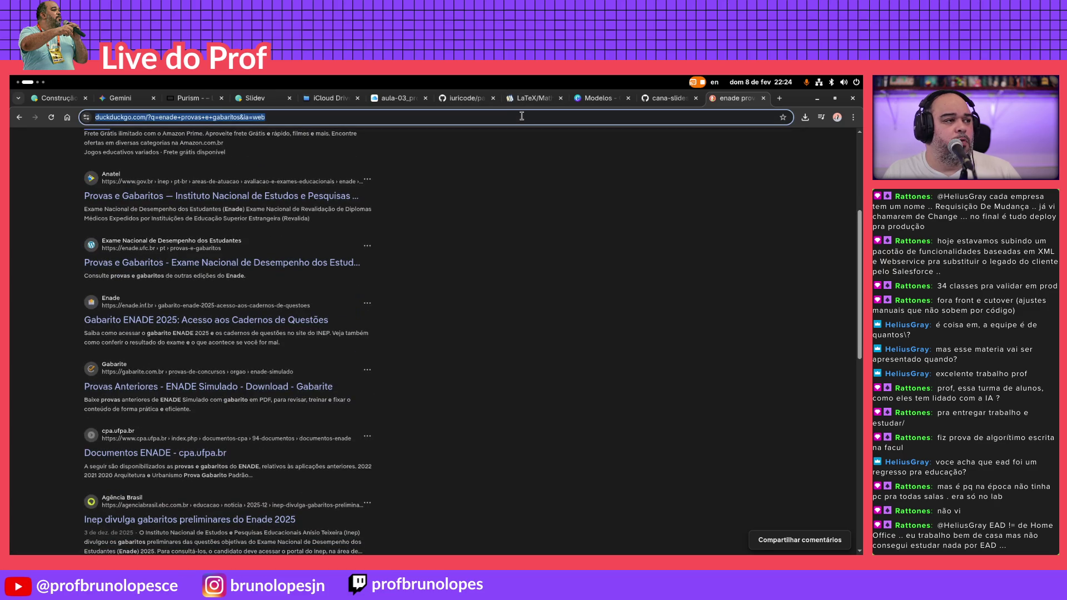
text(google)
Search Google for enade provas anteriores and open the gov.br Provas e Gabaritos result
key(Return)
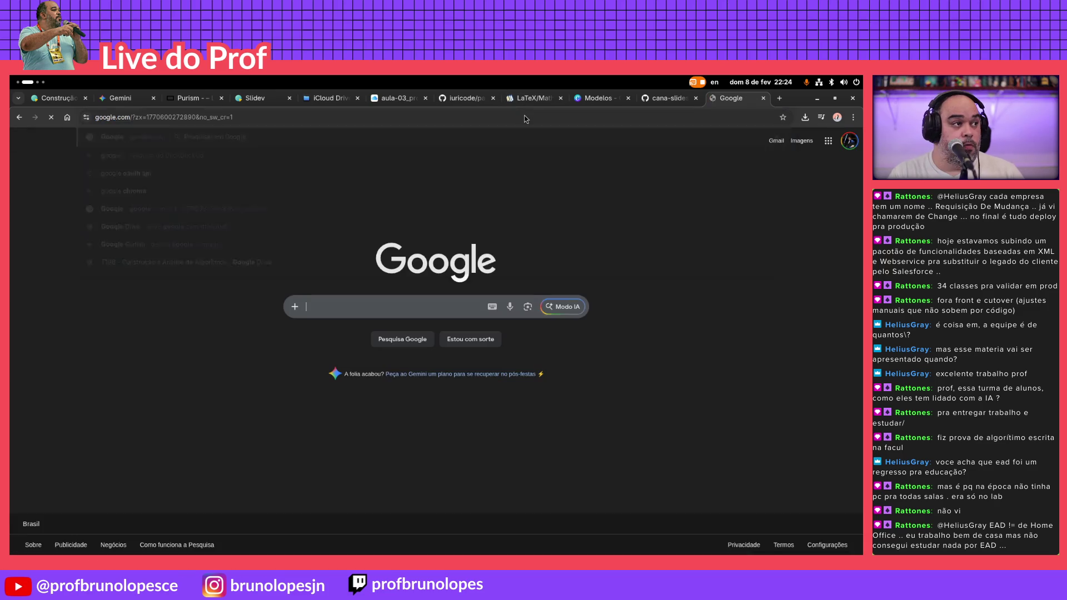
text(en)
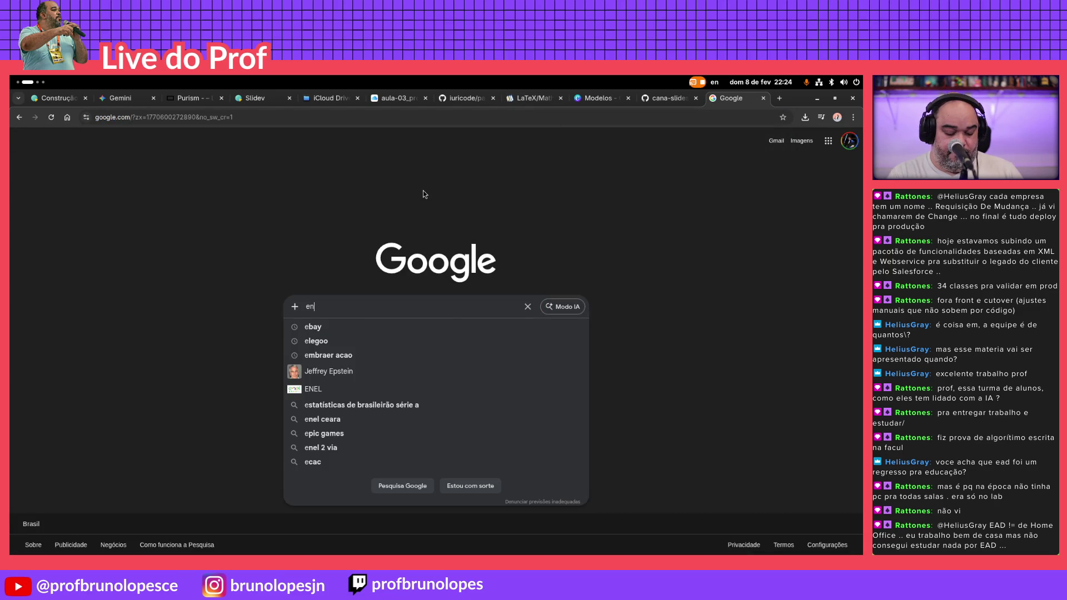
text(ade provas anteriores)
key(Return)
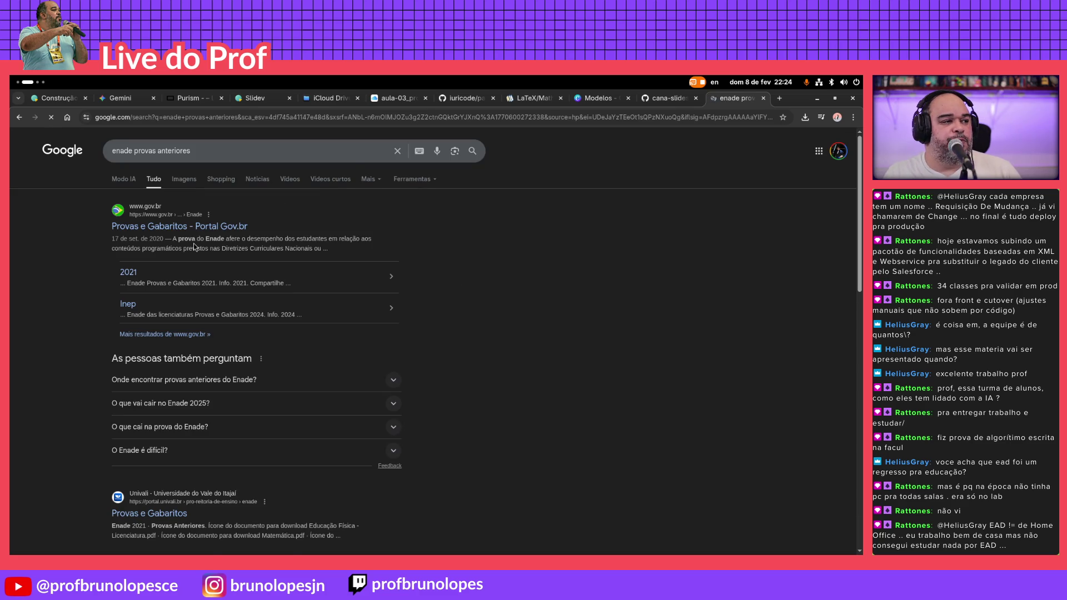
click(180, 230)
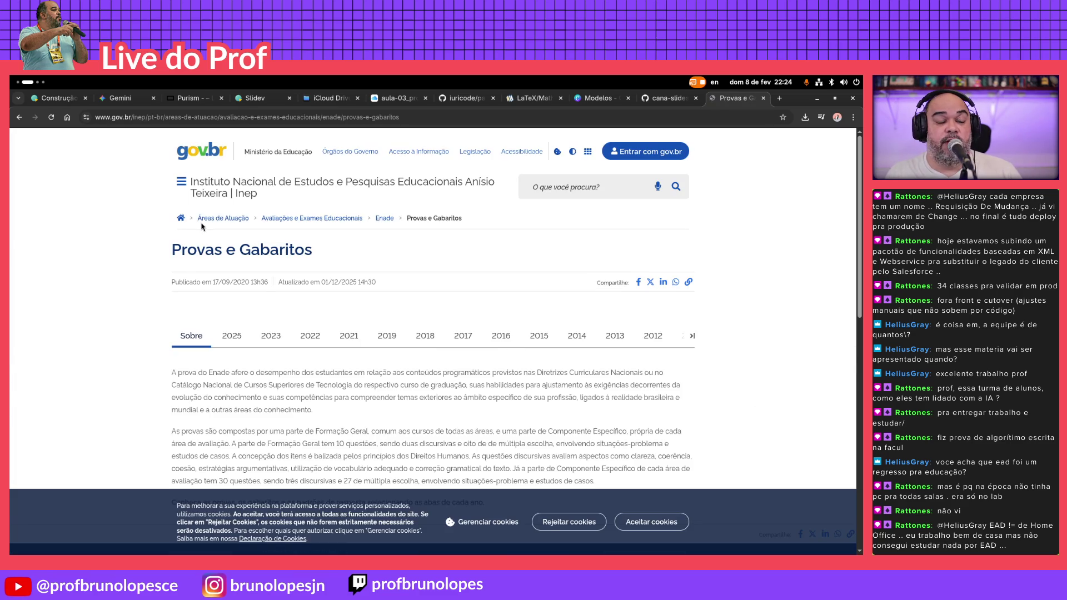
scroll(242, 246, down, 2)
scroll(228, 281, up, 1)
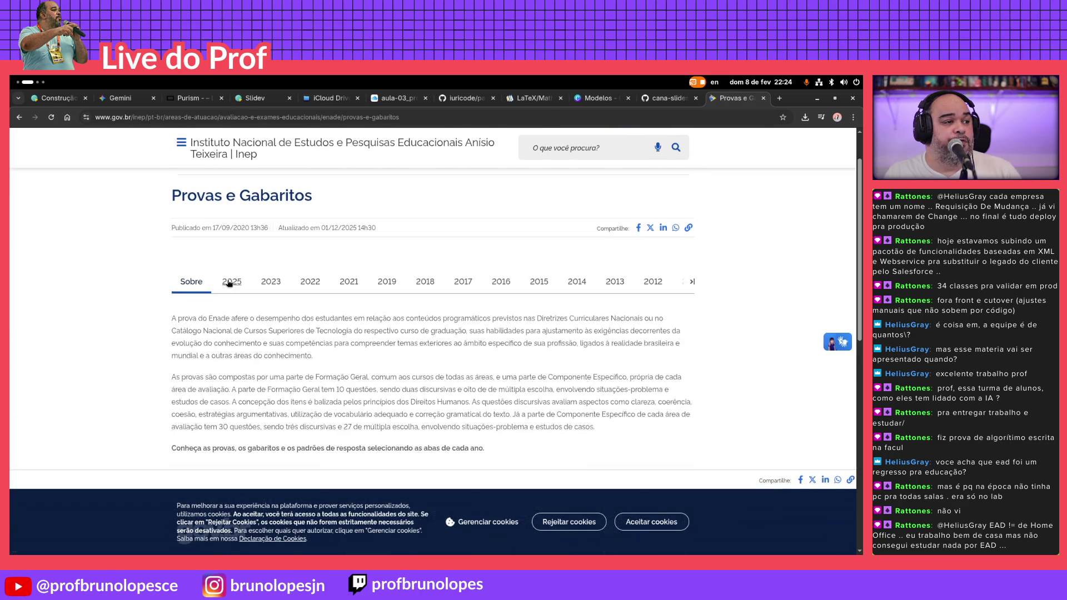
Browse the 2025, 2023, 2022 and 2021 year tabs and open 2021_PV_bacharelado_ciencia_computacao.pdf
click(230, 280)
scroll(148, 302, down, 2)
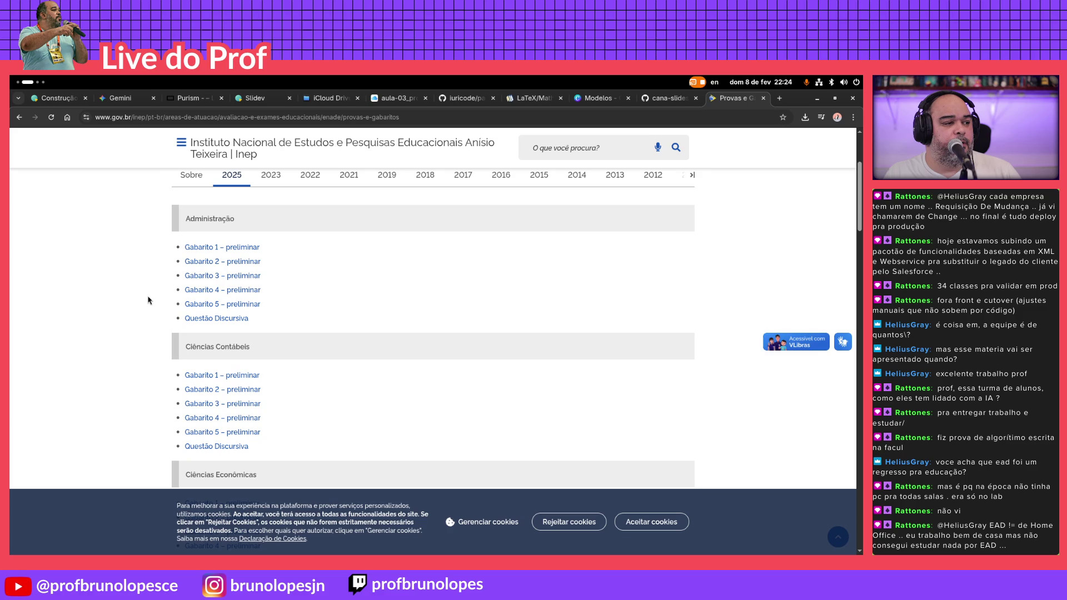
scroll(147, 300, down, 4)
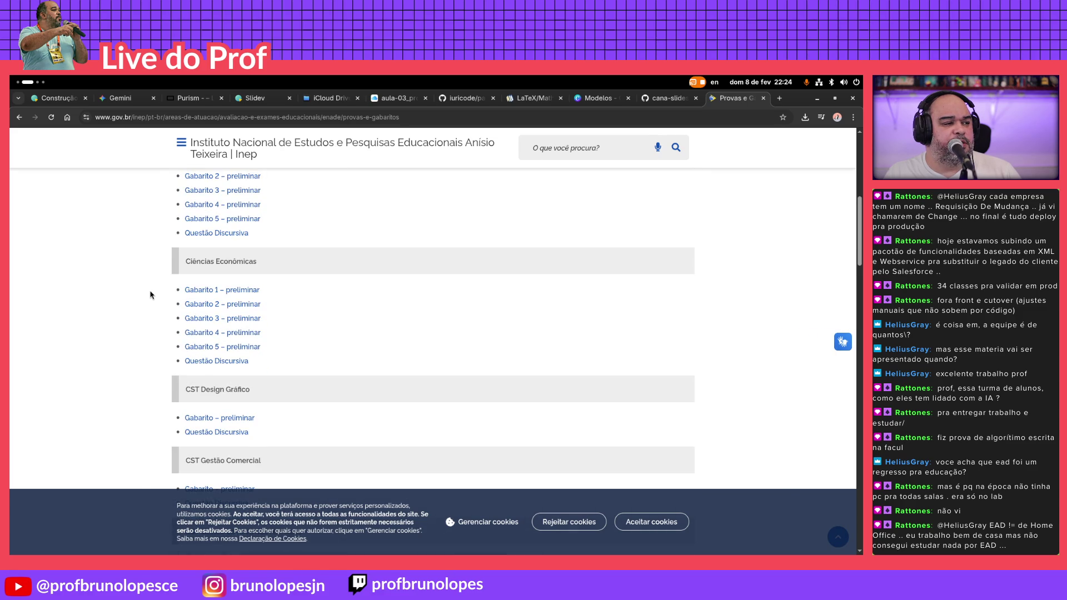
scroll(167, 288, up, 5)
click(271, 228)
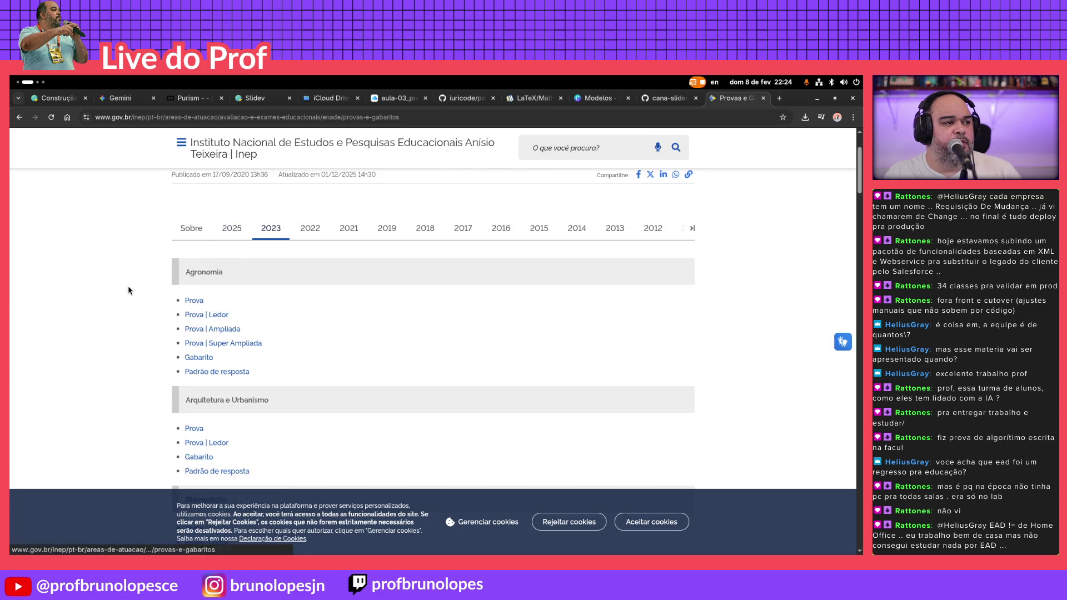
scroll(129, 290, down, 1)
scroll(127, 291, down, 1)
scroll(125, 291, down, 1)
scroll(124, 292, down, 2)
scroll(124, 288, up, 3)
scroll(125, 288, up, 2)
click(310, 227)
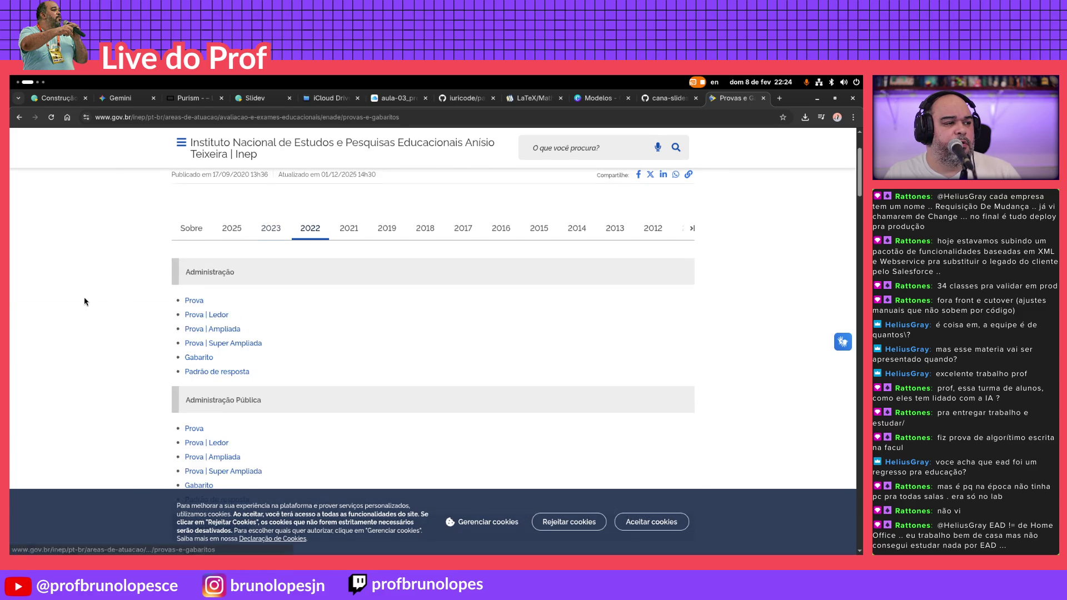
scroll(84, 301, down, 2)
scroll(107, 292, down, 1)
scroll(106, 292, down, 1)
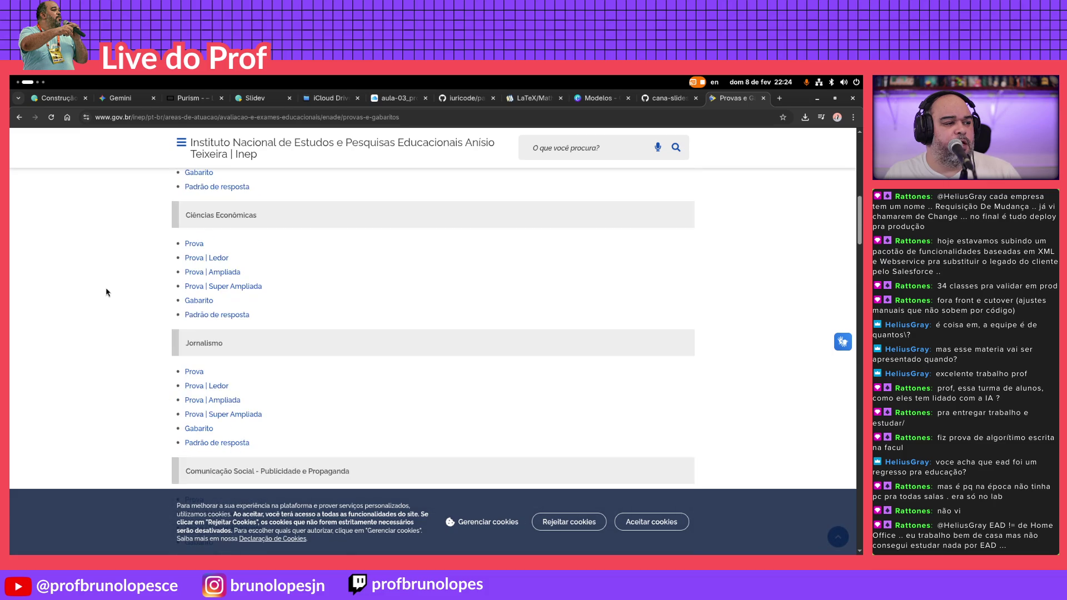
scroll(106, 292, up, 3)
scroll(113, 290, up, 2)
scroll(155, 339, down, 5)
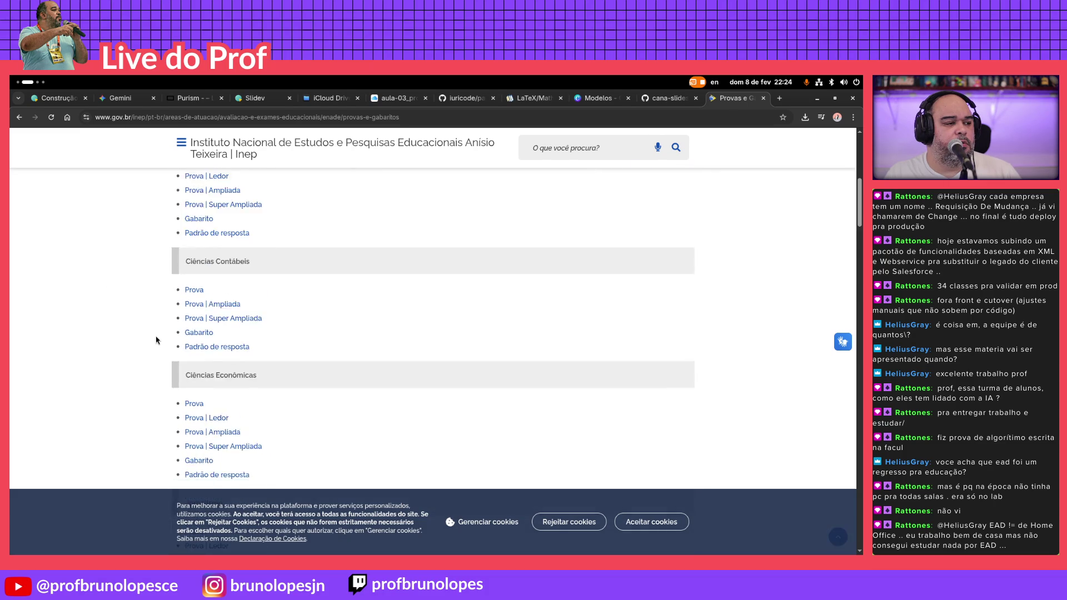
scroll(156, 337, down, 2)
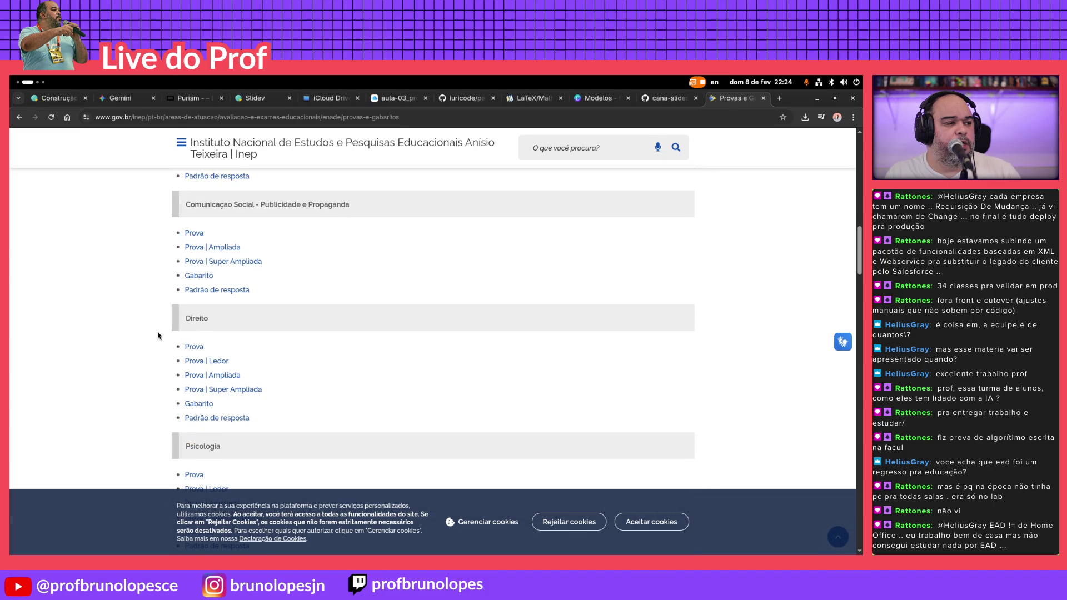
scroll(158, 335, down, 2)
scroll(158, 335, down, 1)
scroll(158, 334, up, 4)
scroll(160, 333, up, 4)
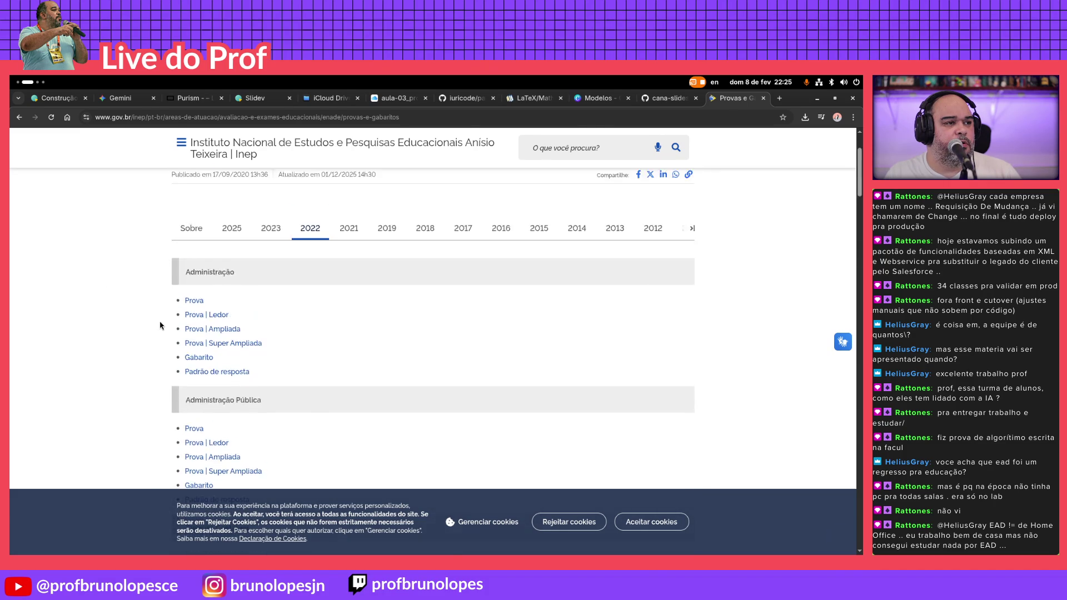
scroll(163, 332, up, 2)
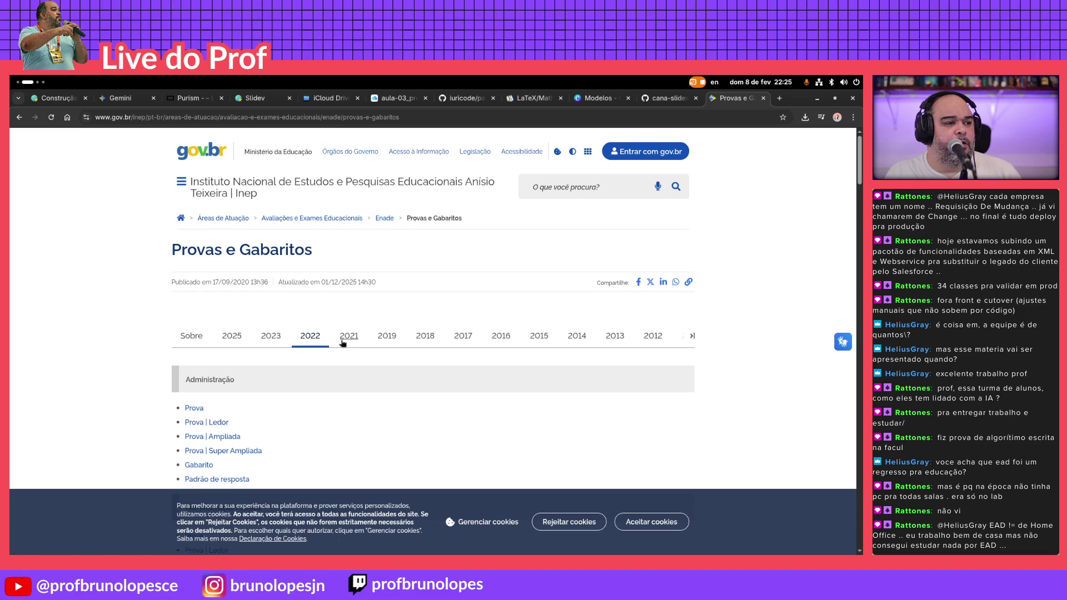
click(343, 339)
scroll(167, 351, down, 2)
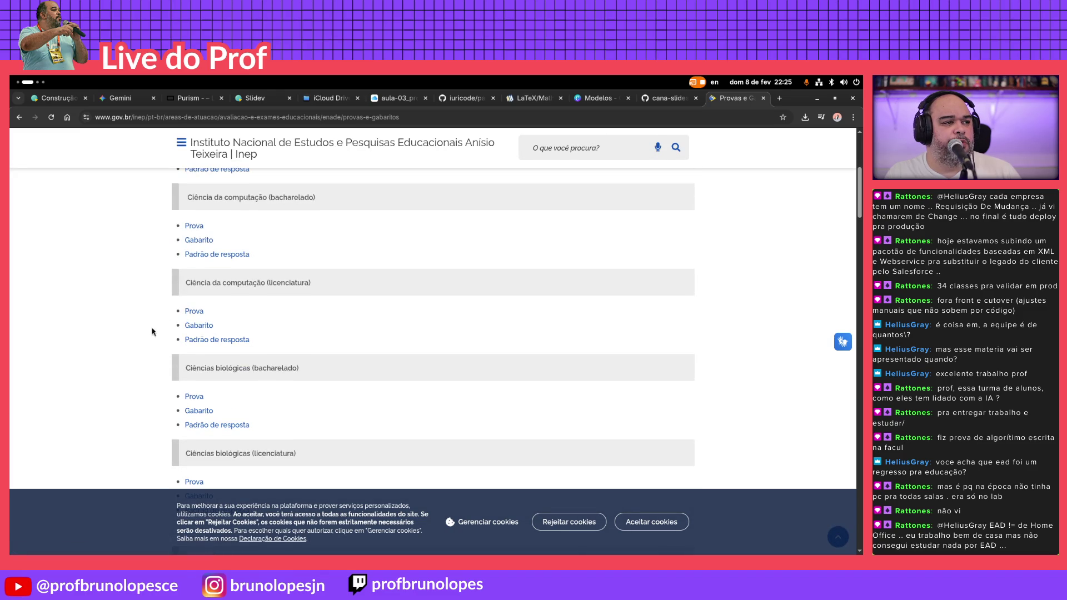
scroll(260, 260, up, 1)
click(197, 281)
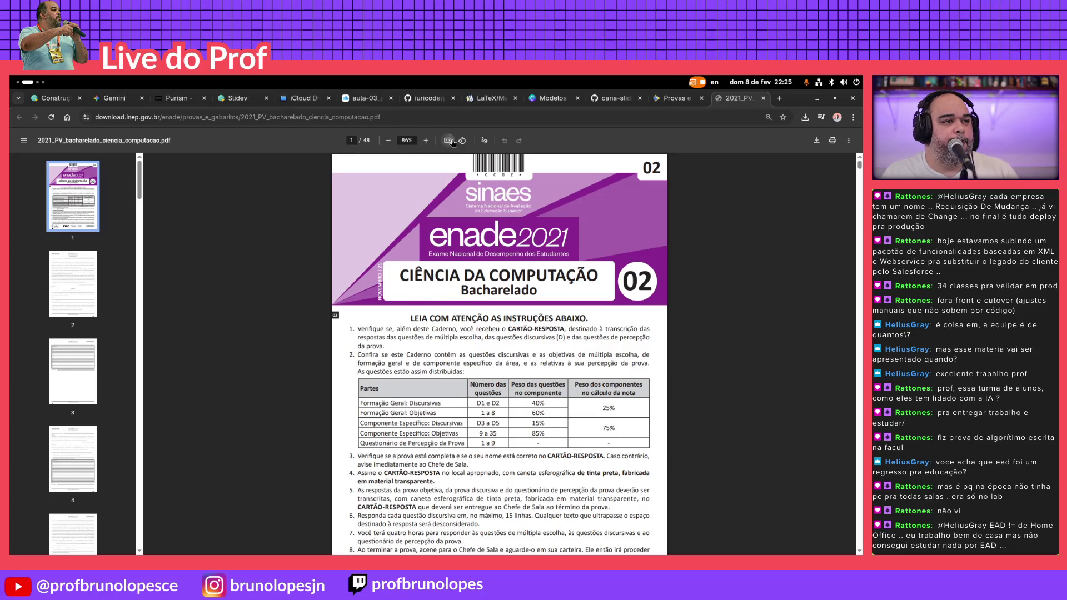
Fit the exam PDF to width, hide thumbnails and scroll to Questão 20 on page 29
click(448, 140)
click(24, 140)
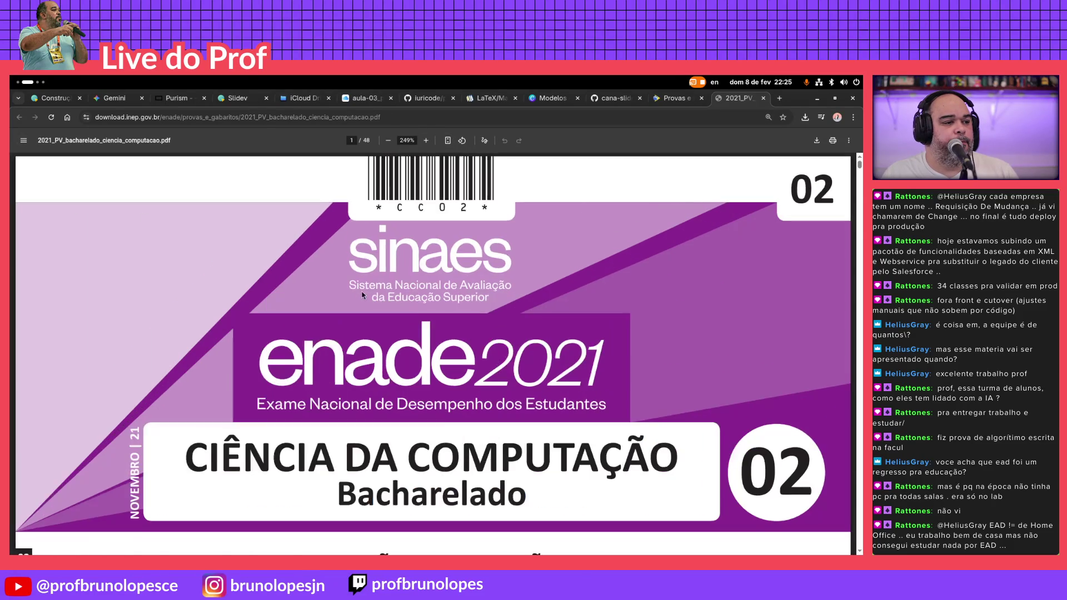
scroll(328, 286, down, 5)
scroll(328, 286, down, 5)
scroll(327, 286, down, 5)
scroll(328, 286, down, 5)
scroll(327, 286, down, 5)
scroll(327, 287, down, 5)
scroll(324, 275, down, 5)
scroll(324, 276, down, 5)
scroll(324, 275, down, 5)
scroll(320, 273, down, 5)
scroll(315, 270, down, 5)
scroll(315, 270, down, 5)
scroll(315, 270, down, 5)
scroll(317, 267, down, 5)
scroll(321, 263, down, 5)
scroll(321, 261, down, 5)
scroll(321, 260, down, 5)
scroll(318, 264, down, 5)
scroll(311, 268, down, 5)
scroll(310, 268, down, 5)
scroll(311, 268, down, 5)
scroll(309, 269, down, 5)
scroll(307, 270, down, 5)
scroll(308, 270, down, 5)
scroll(308, 271, down, 5)
scroll(310, 274, down, 5)
scroll(311, 275, down, 5)
scroll(312, 276, down, 5)
scroll(312, 275, down, 5)
scroll(312, 273, down, 5)
scroll(312, 267, down, 5)
scroll(312, 266, down, 5)
scroll(312, 268, down, 5)
scroll(313, 268, down, 5)
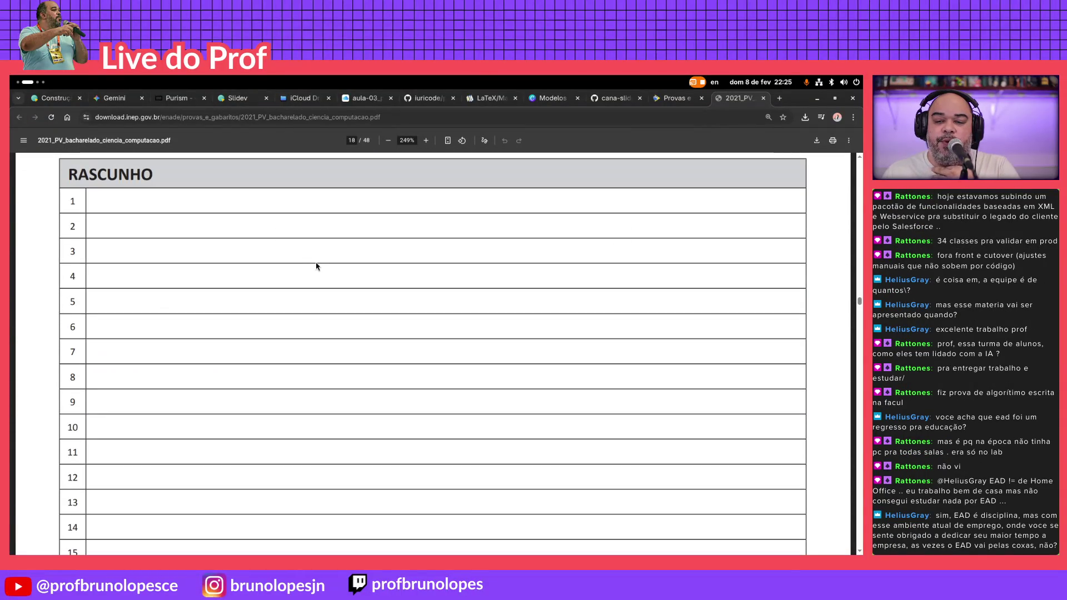
scroll(316, 265, down, 3)
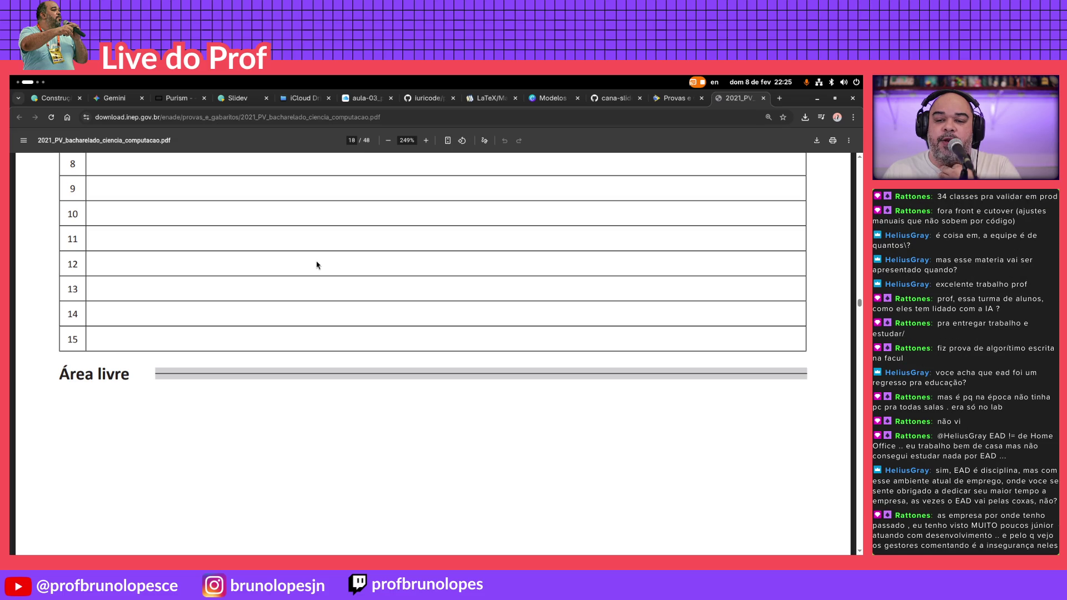
scroll(317, 266, down, 3)
scroll(317, 265, down, 3)
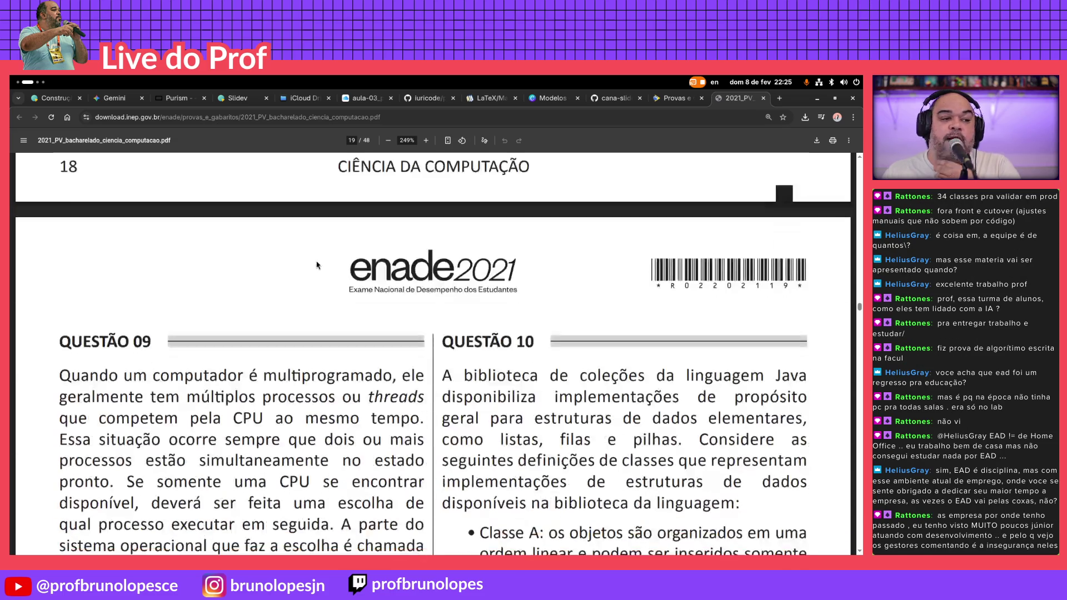
scroll(317, 266, down, 2)
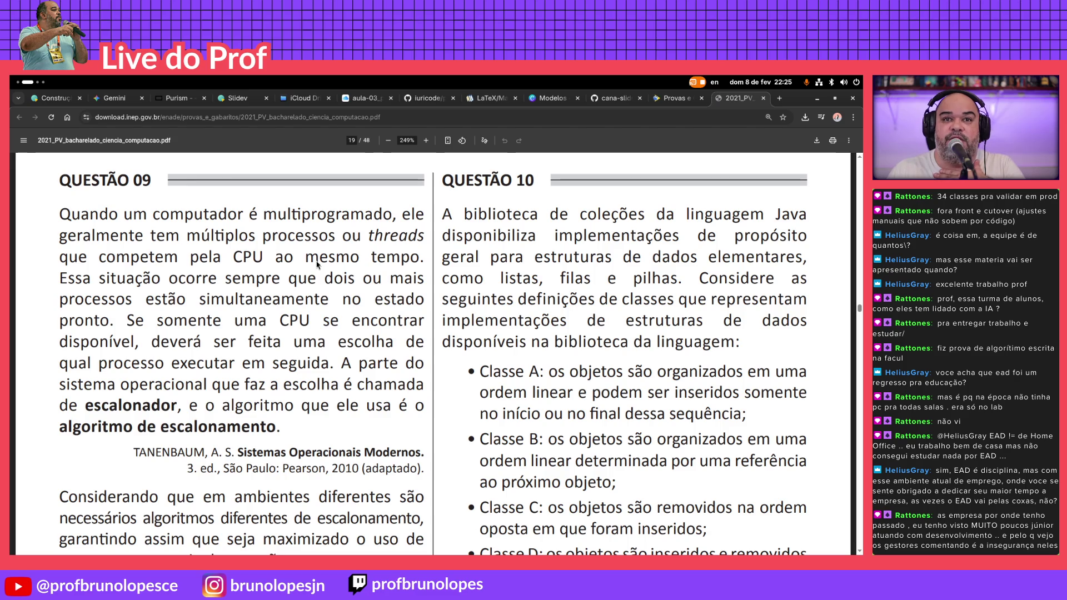
scroll(316, 266, down, 1)
scroll(317, 265, down, 5)
scroll(317, 265, down, 2)
scroll(316, 266, down, 2)
scroll(317, 265, down, 1)
scroll(317, 265, down, 2)
scroll(318, 265, down, 3)
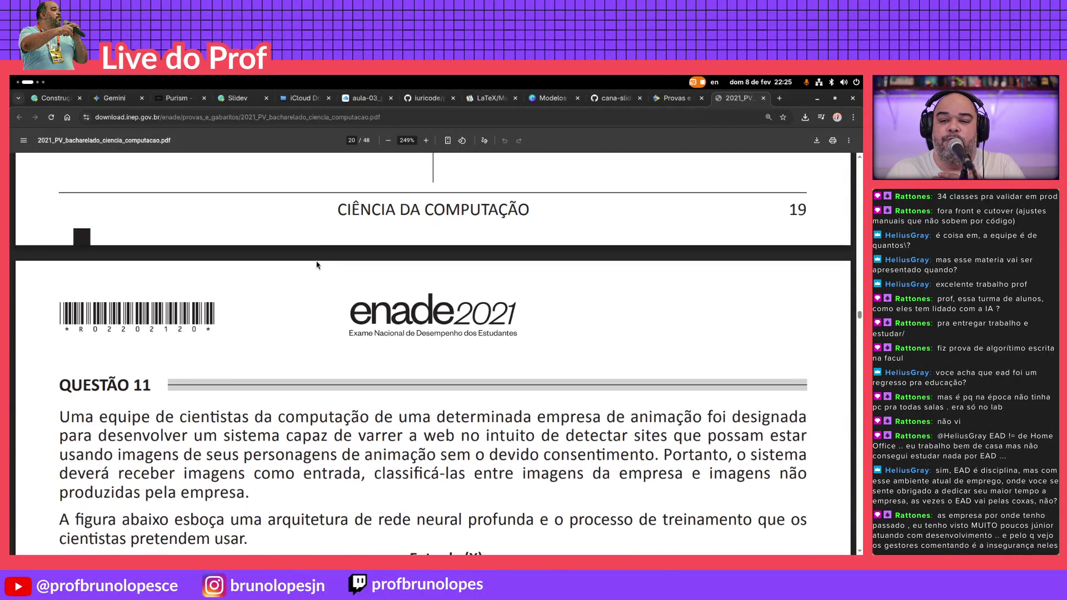
scroll(317, 265, down, 5)
scroll(317, 265, down, 1)
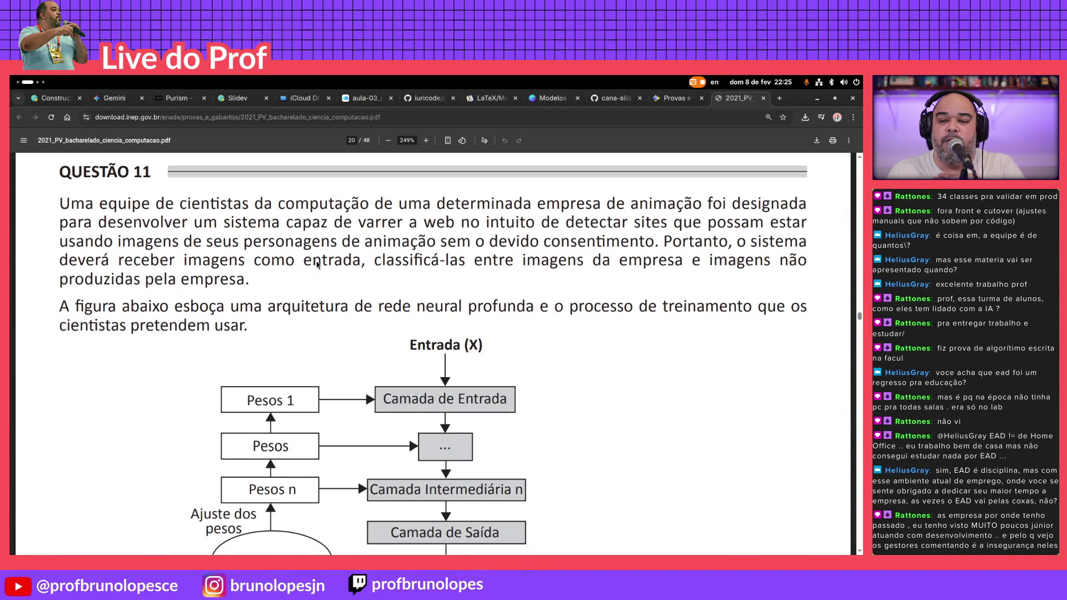
scroll(317, 265, down, 3)
scroll(317, 265, down, 4)
scroll(316, 265, up, 8)
scroll(317, 265, down, 10)
scroll(317, 265, down, 5)
scroll(317, 265, down, 10)
scroll(316, 265, down, 10)
scroll(316, 265, down, 5)
scroll(318, 265, down, 5)
scroll(316, 265, down, 10)
scroll(317, 266, down, 10)
scroll(317, 265, down, 5)
scroll(314, 263, down, 10)
scroll(314, 264, down, 10)
scroll(313, 263, down, 10)
scroll(313, 264, down, 10)
scroll(313, 263, down, 10)
scroll(314, 264, down, 10)
scroll(314, 263, down, 10)
scroll(313, 264, down, 10)
scroll(314, 264, down, 10)
scroll(313, 264, down, 10)
scroll(313, 260, up, 3)
scroll(314, 257, up, 5)
scroll(314, 257, up, 4)
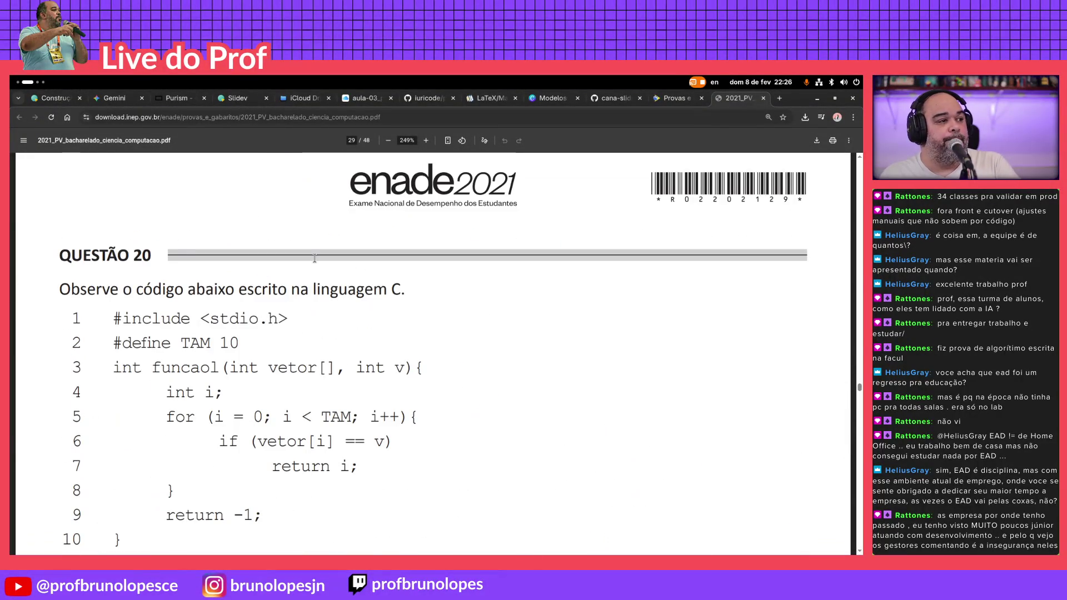
scroll(313, 259, down, 2)
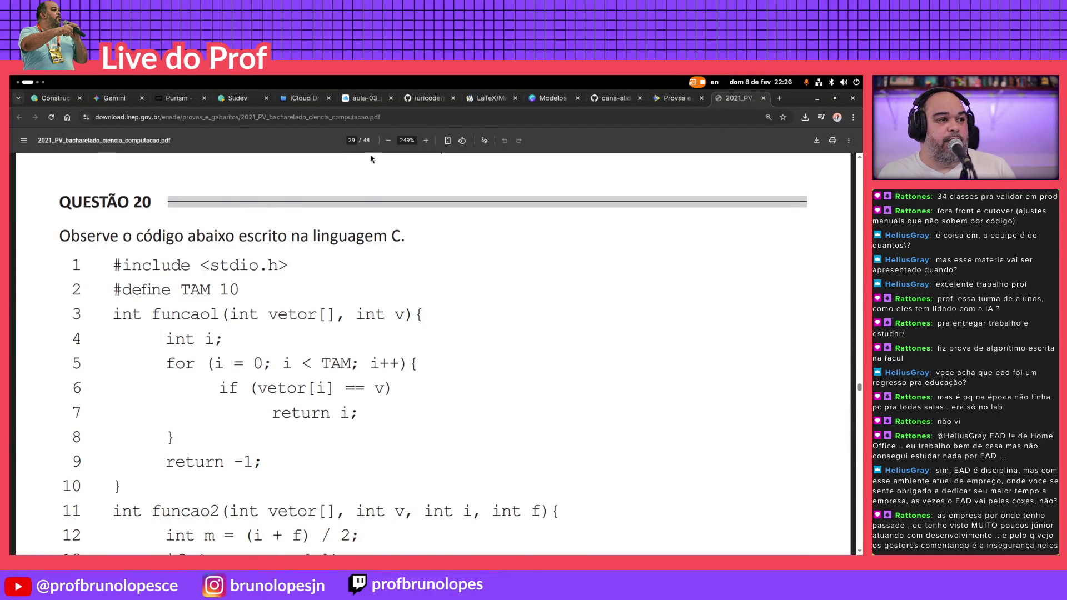
Zoom out so Questão 20's full C program fits, highlighting TAM in line 2
click(390, 141)
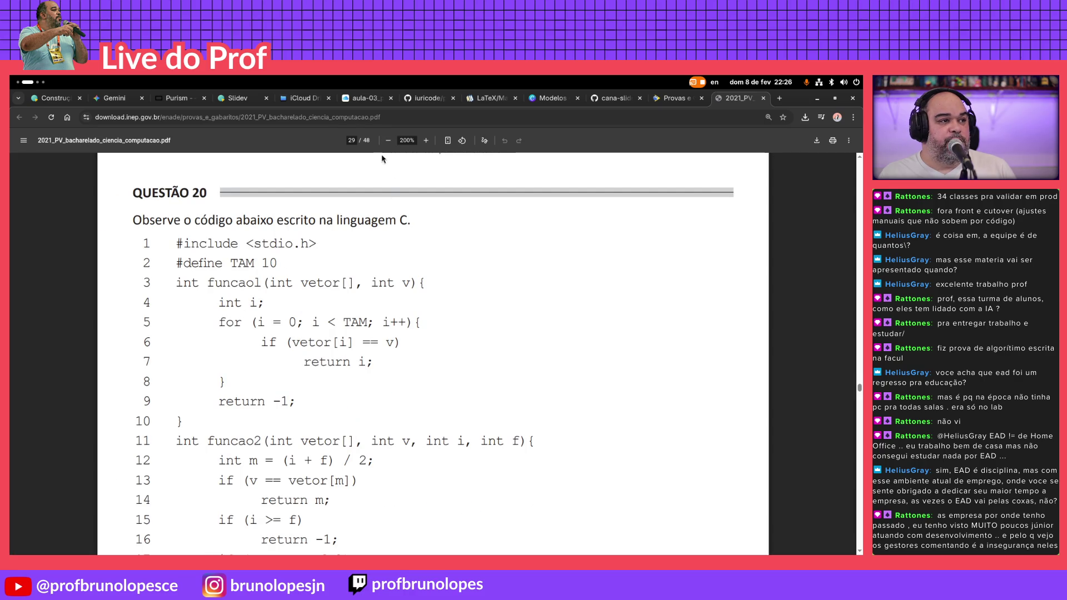
key(ctrl+minus)
scroll(385, 211, down, 5)
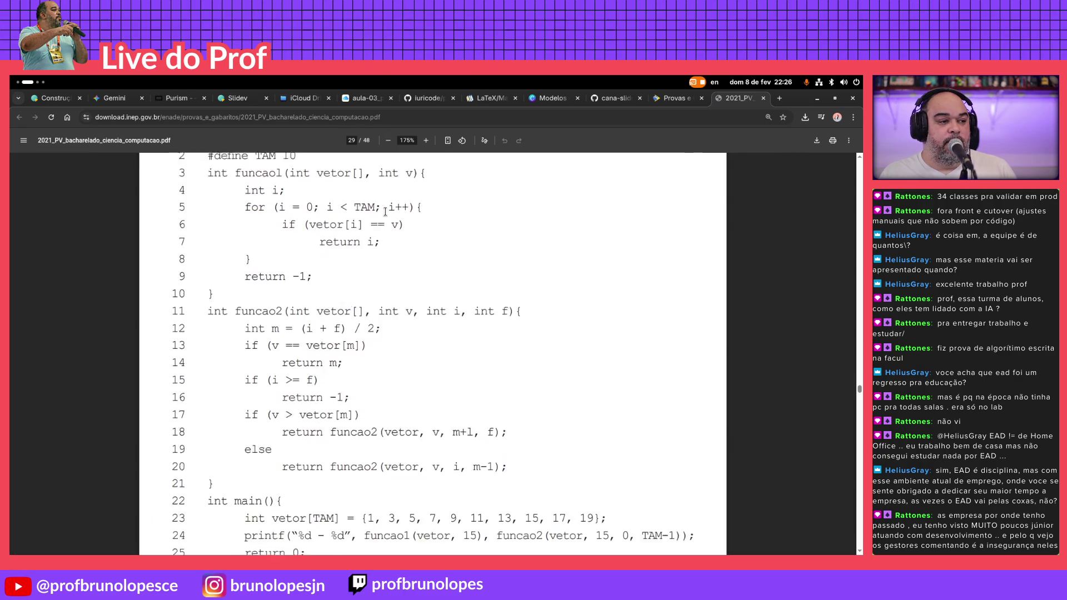
scroll(387, 213, up, 3)
scroll(386, 213, up, 3)
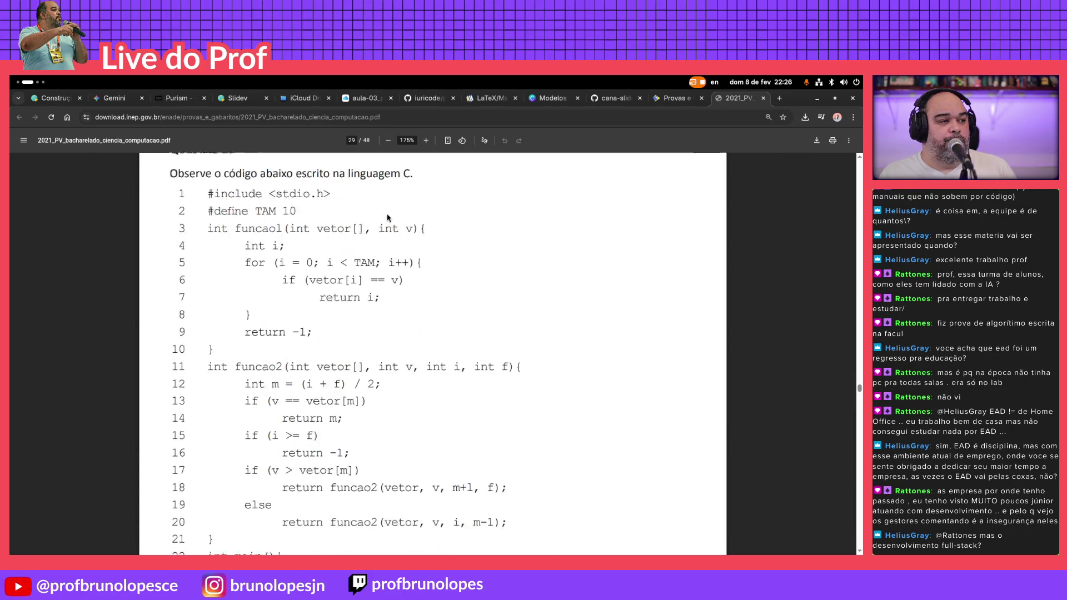
scroll(387, 213, up, 2)
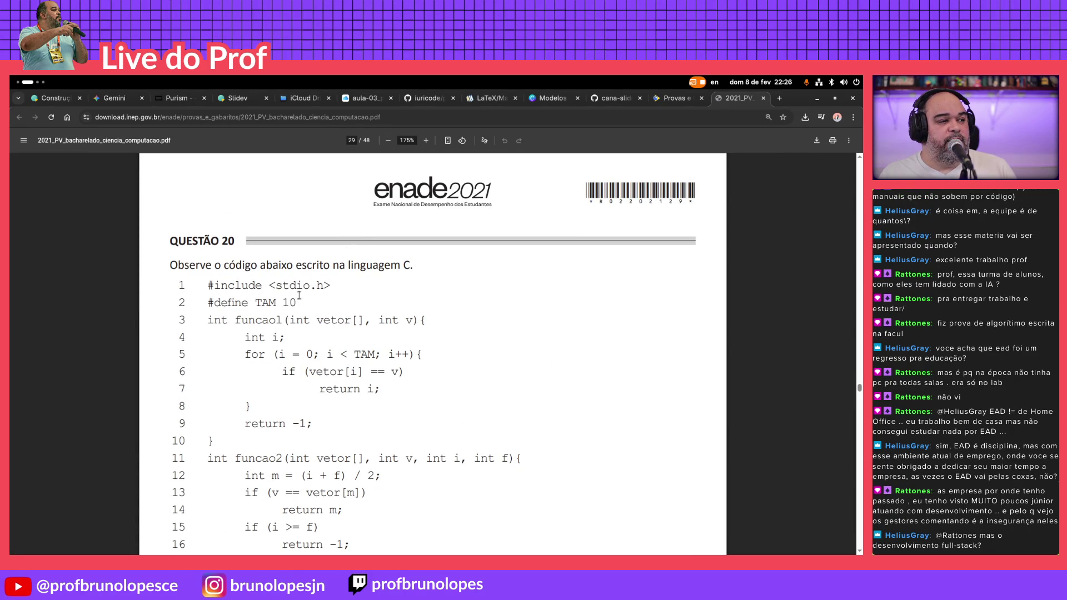
double_click(272, 300)
scroll(319, 307, down, 1)
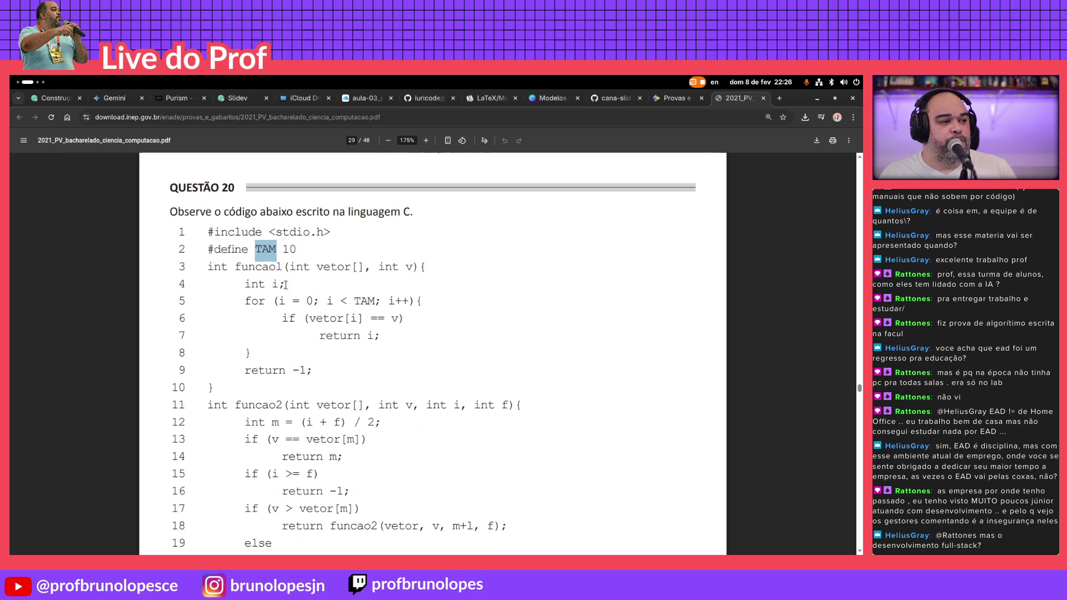
drag(332, 268, 367, 266)
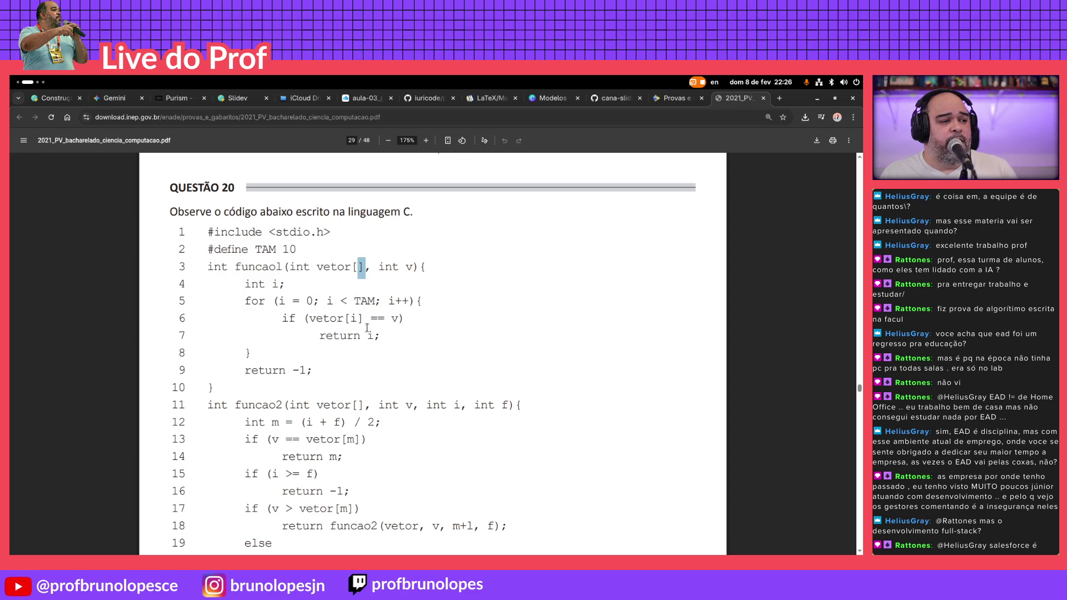
scroll(289, 364, down, 3)
scroll(304, 300, down, 2)
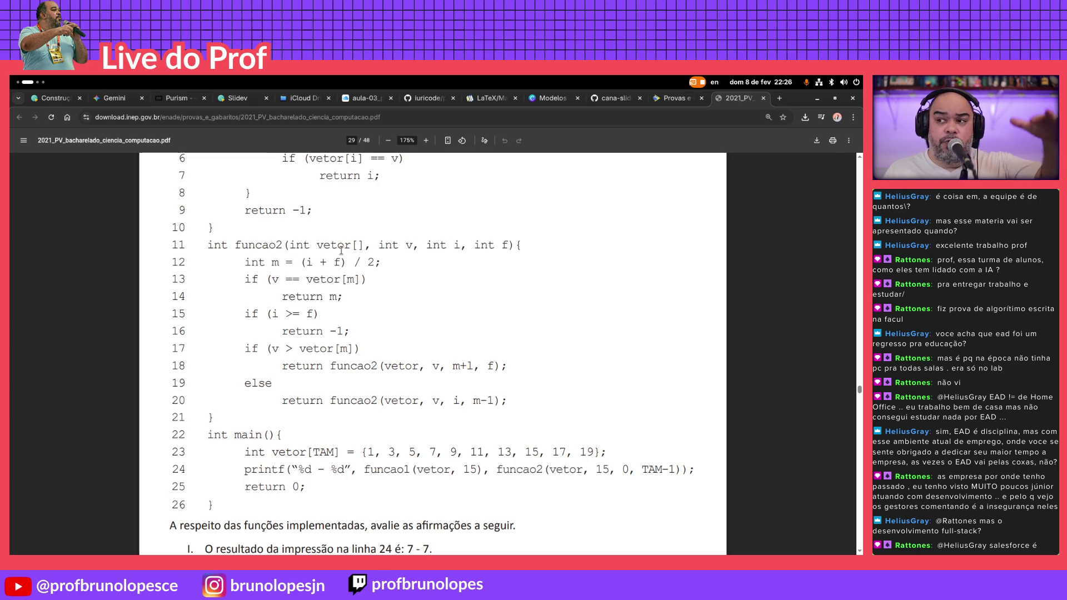
scroll(348, 241, down, 3)
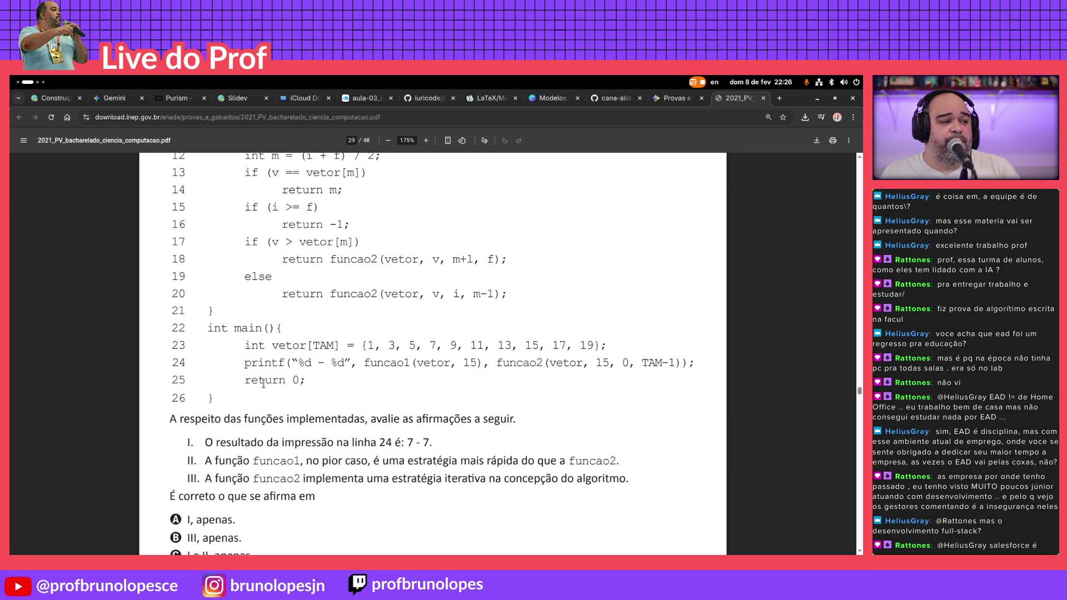
scroll(262, 363, down, 3)
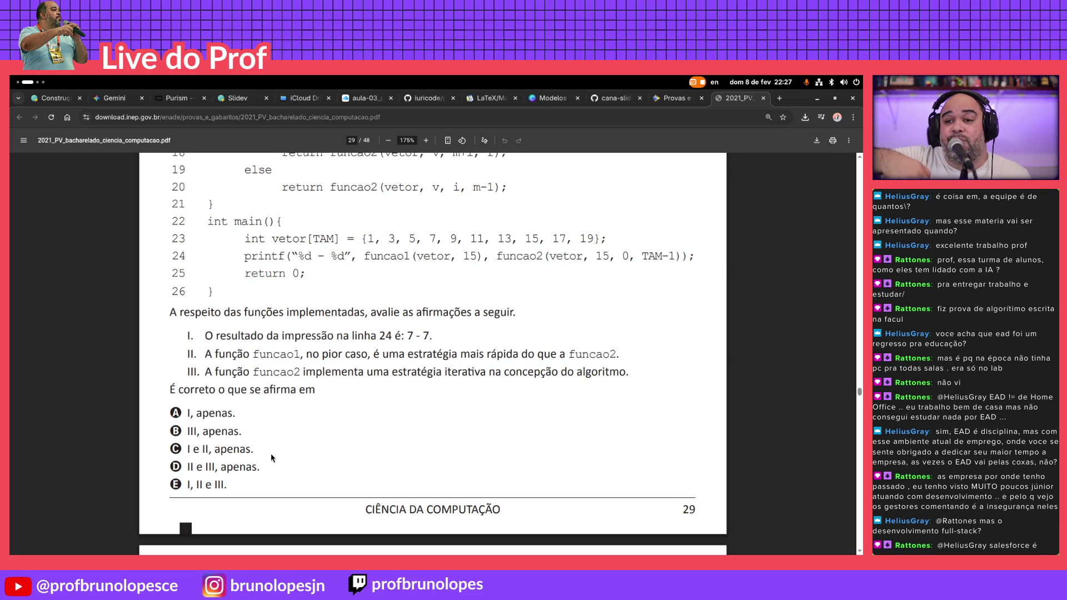
scroll(271, 453, up, 3)
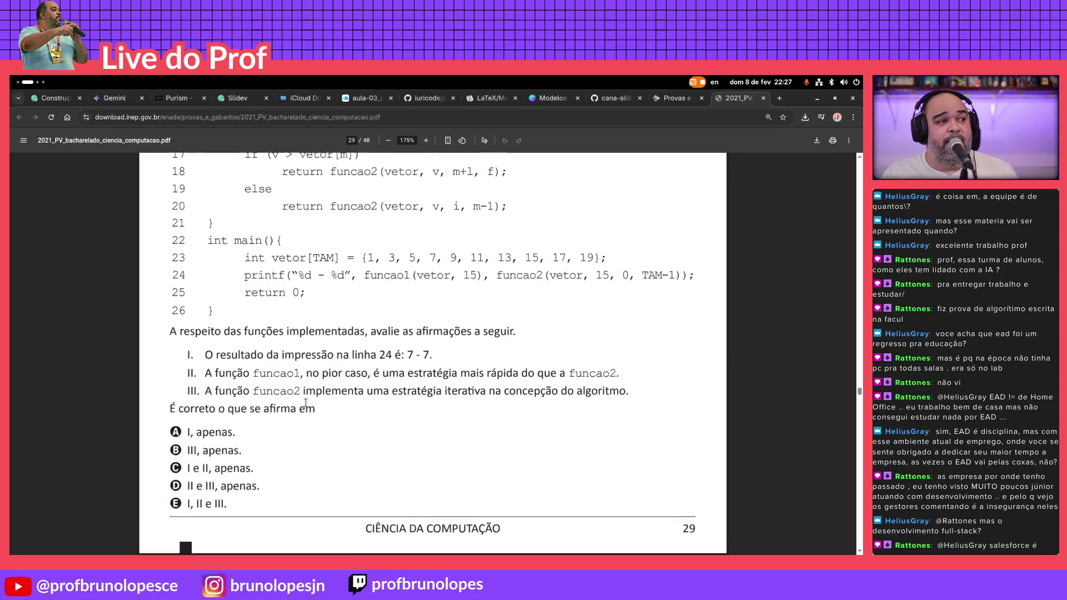
scroll(304, 315, up, 3)
scroll(309, 321, down, 1)
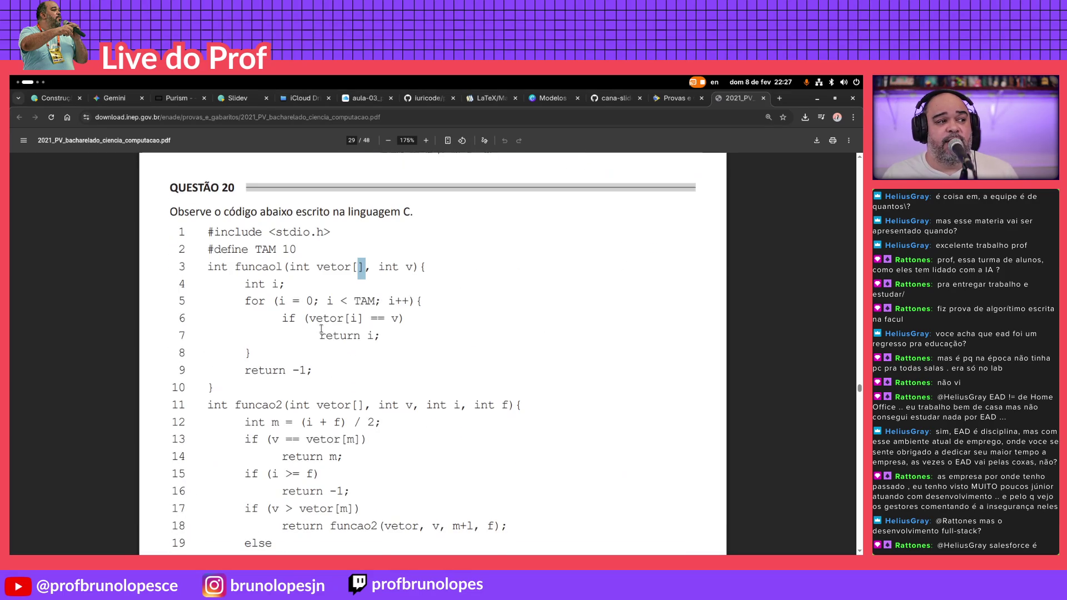
scroll(321, 330, down, 2)
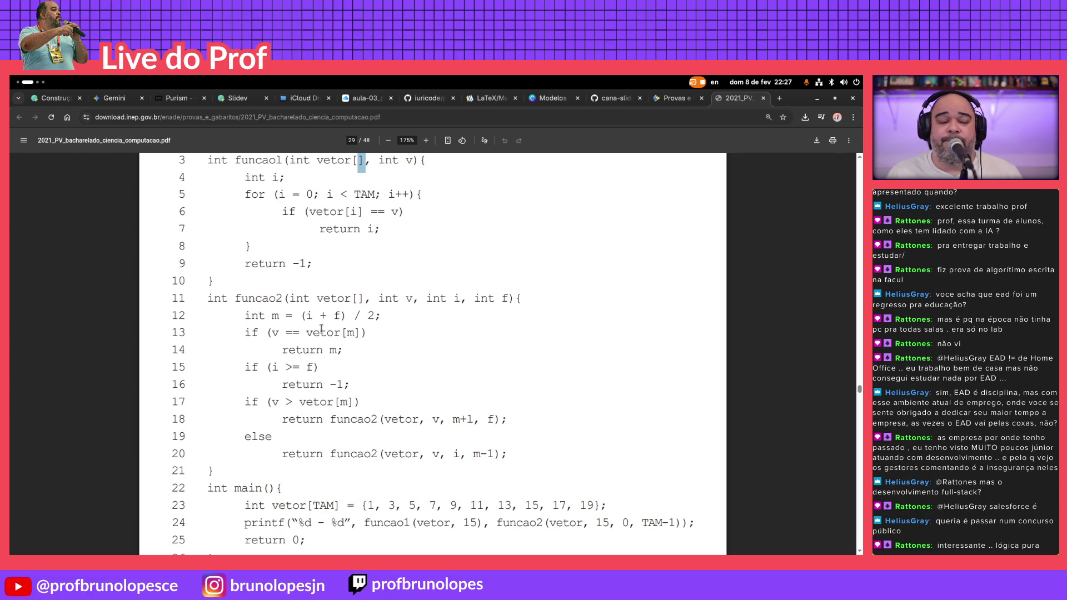
scroll(320, 330, down, 1)
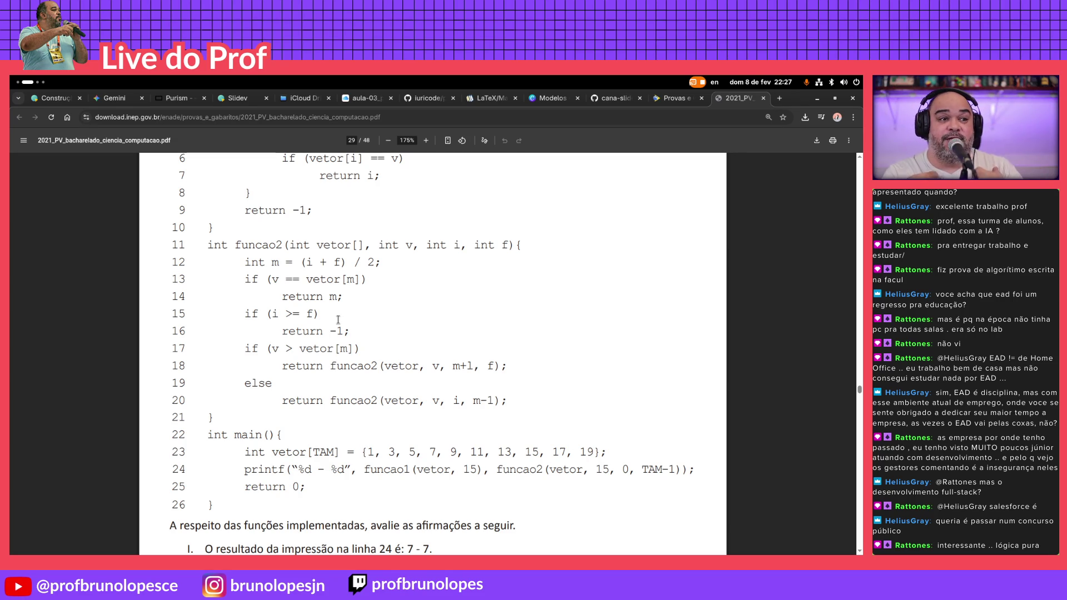
scroll(338, 319, up, 3)
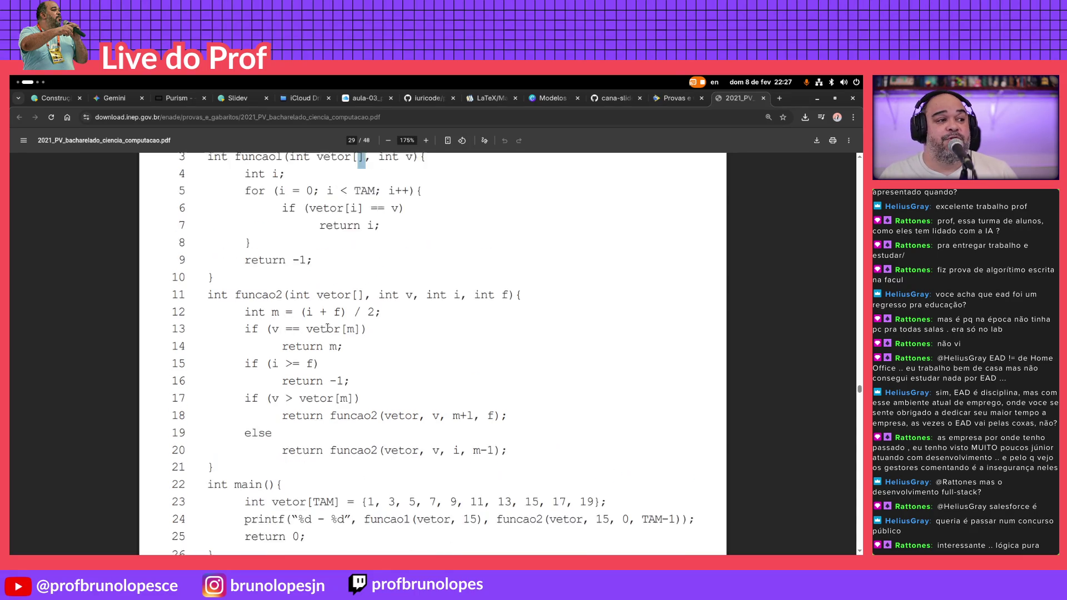
Clear the selection and scroll past Questão 21 to Questão 22's ER diagram on page 31
click(360, 312)
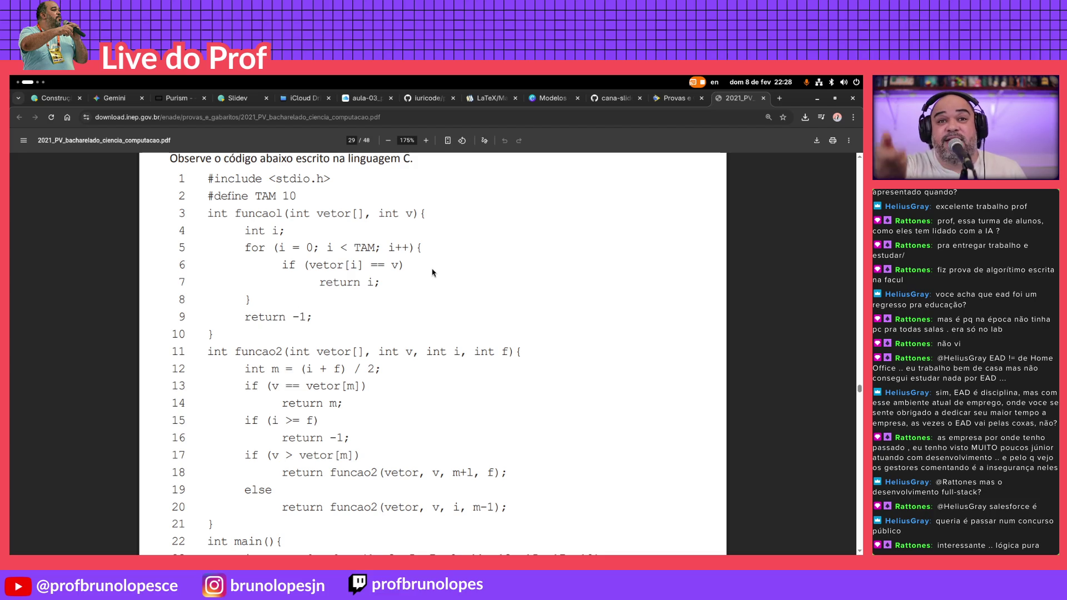
scroll(433, 272, down, 1)
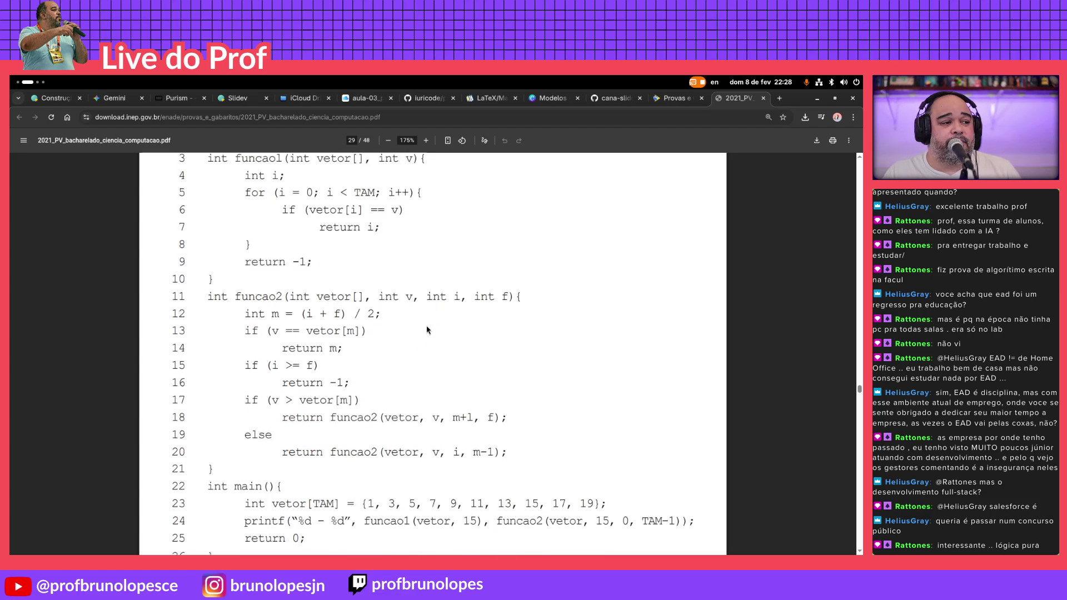
scroll(432, 272, down, 1)
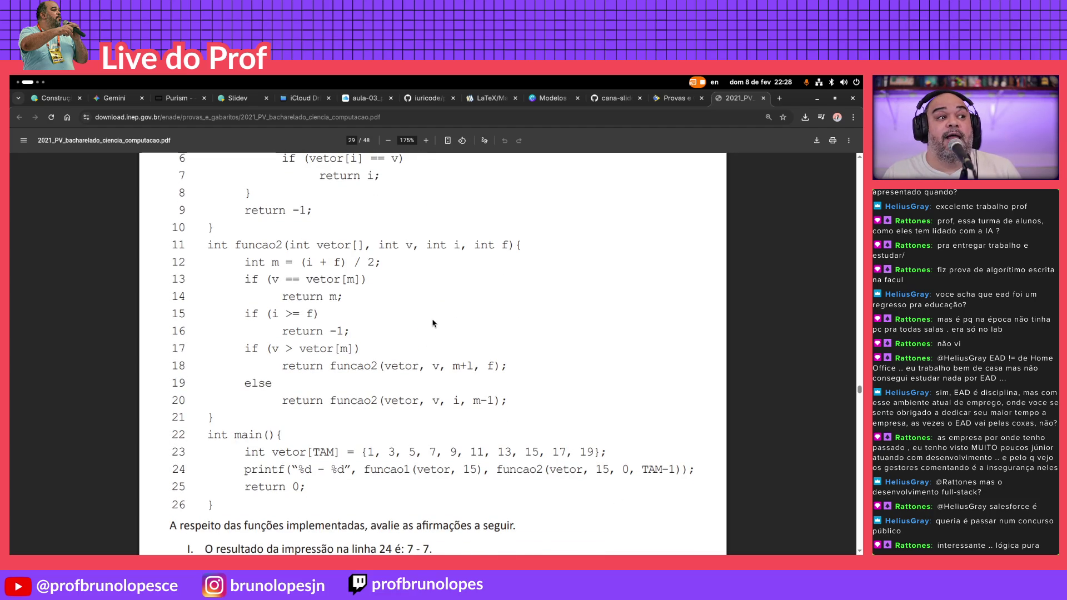
scroll(433, 324, up, 2)
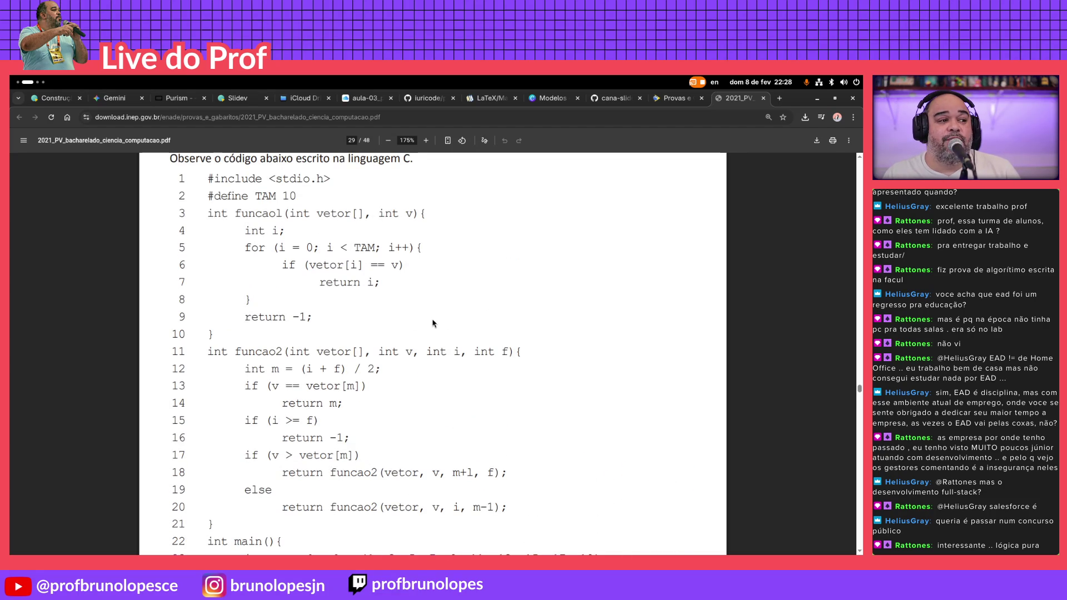
scroll(433, 324, down, 3)
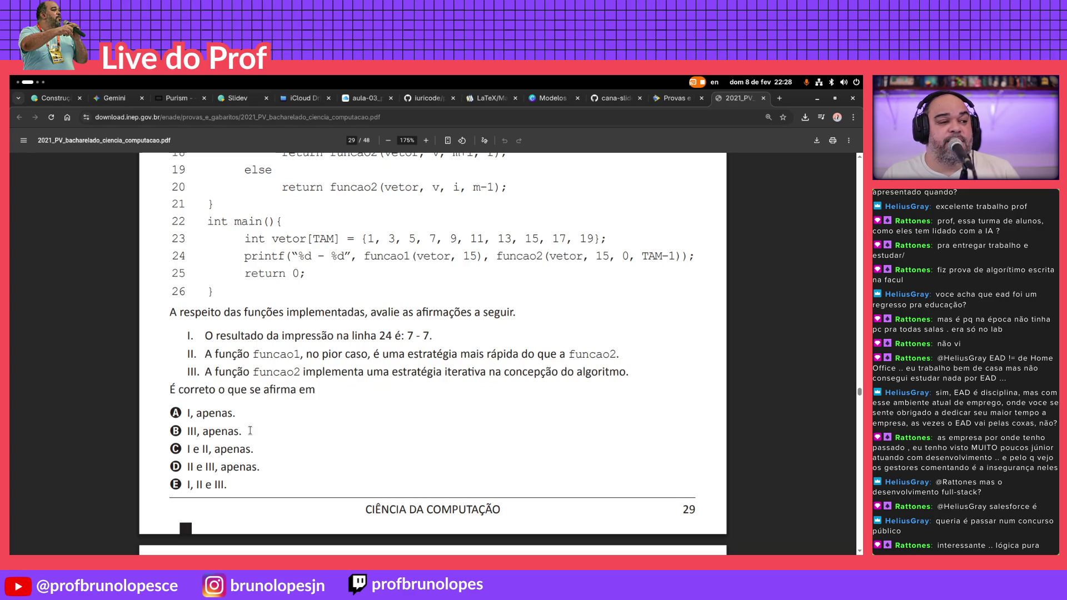
scroll(272, 432, up, 1)
scroll(272, 433, up, 1)
scroll(272, 430, up, 1)
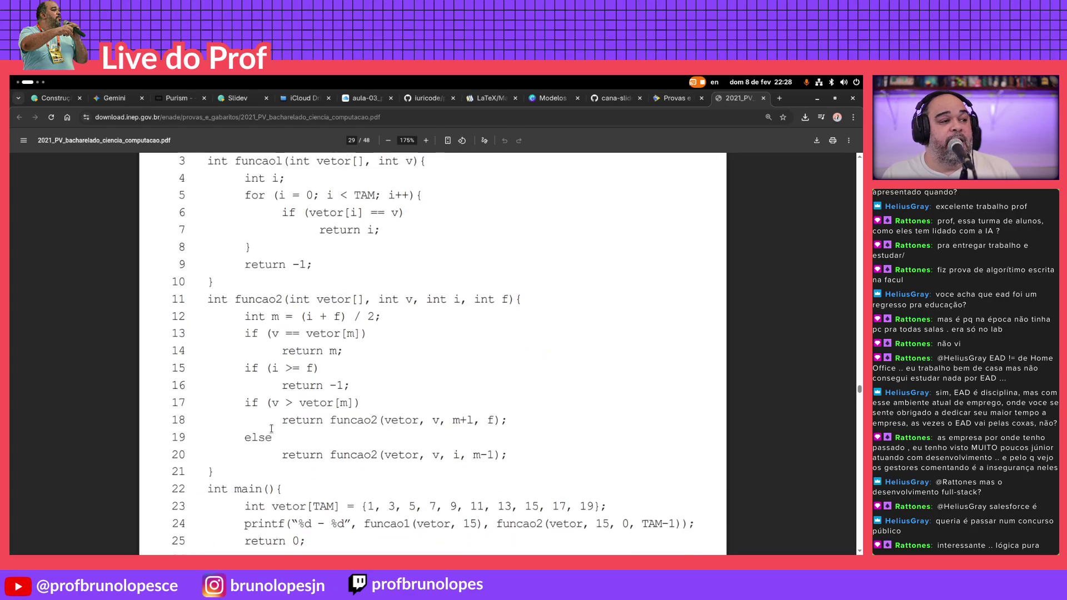
scroll(272, 428, up, 1)
scroll(272, 427, down, 3)
scroll(275, 425, down, 5)
scroll(274, 425, down, 5)
scroll(274, 425, down, 5)
scroll(274, 426, down, 5)
scroll(274, 425, down, 5)
scroll(275, 425, down, 4)
scroll(271, 412, up, 4)
scroll(265, 392, up, 3)
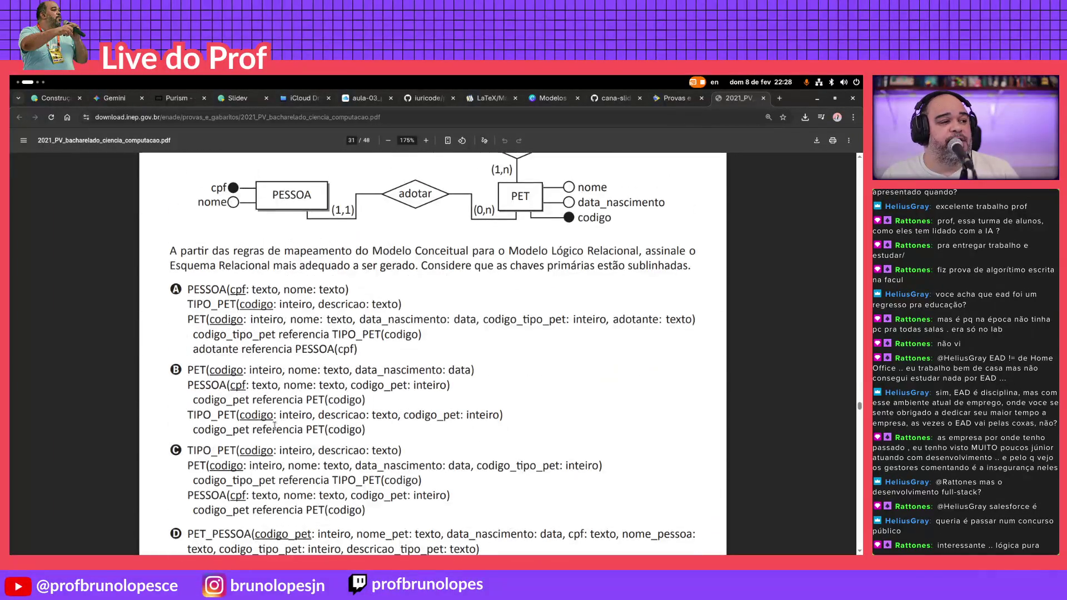
scroll(318, 372, up, 3)
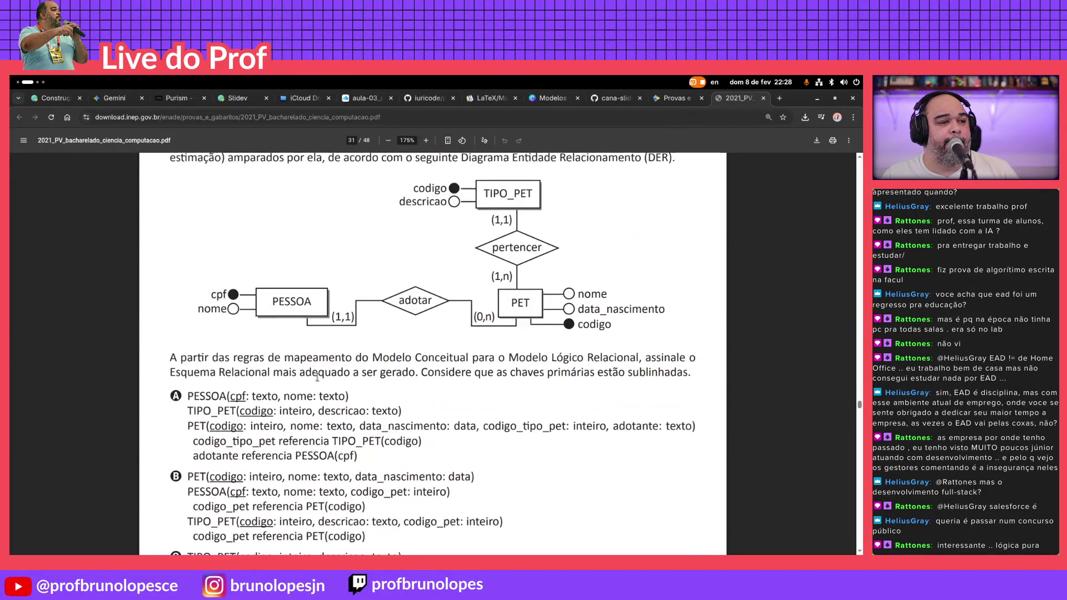
scroll(316, 379, up, 3)
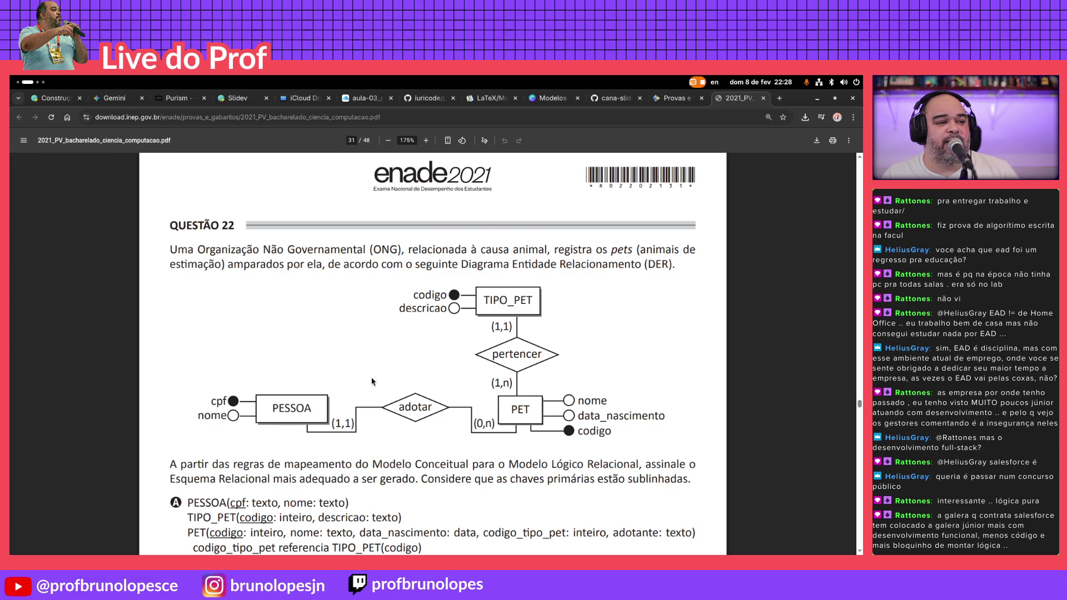
scroll(439, 396, down, 3)
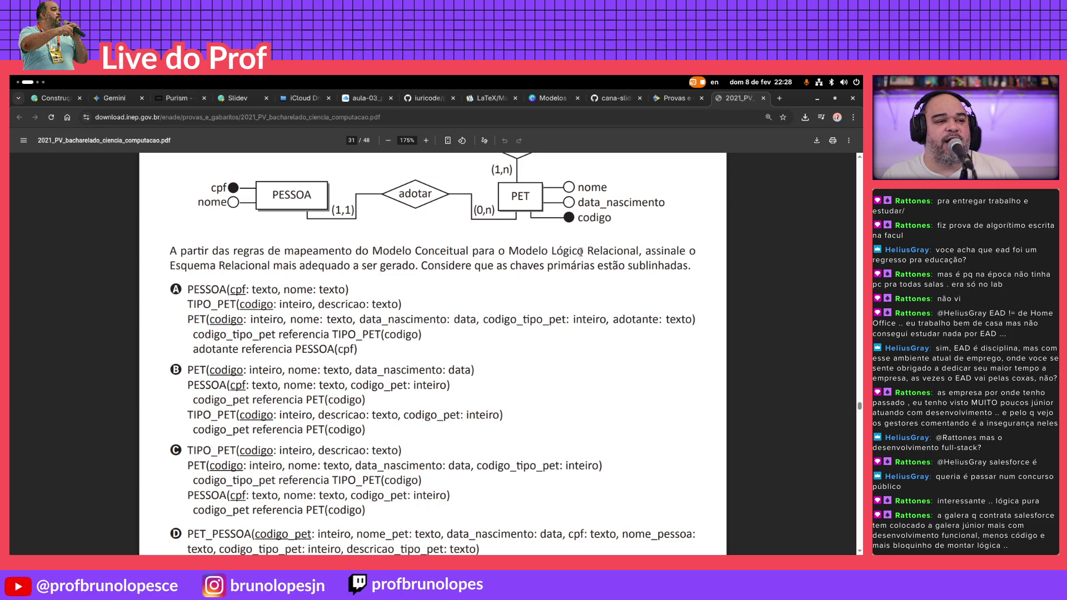
scroll(580, 250, up, 2)
scroll(166, 303, down, 2)
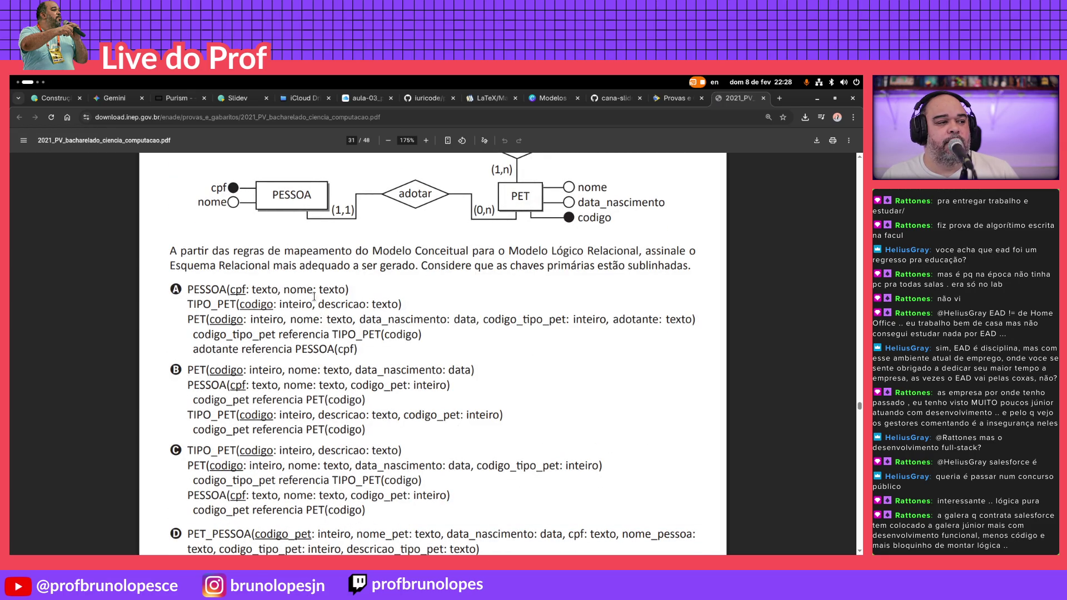
scroll(314, 296, down, 3)
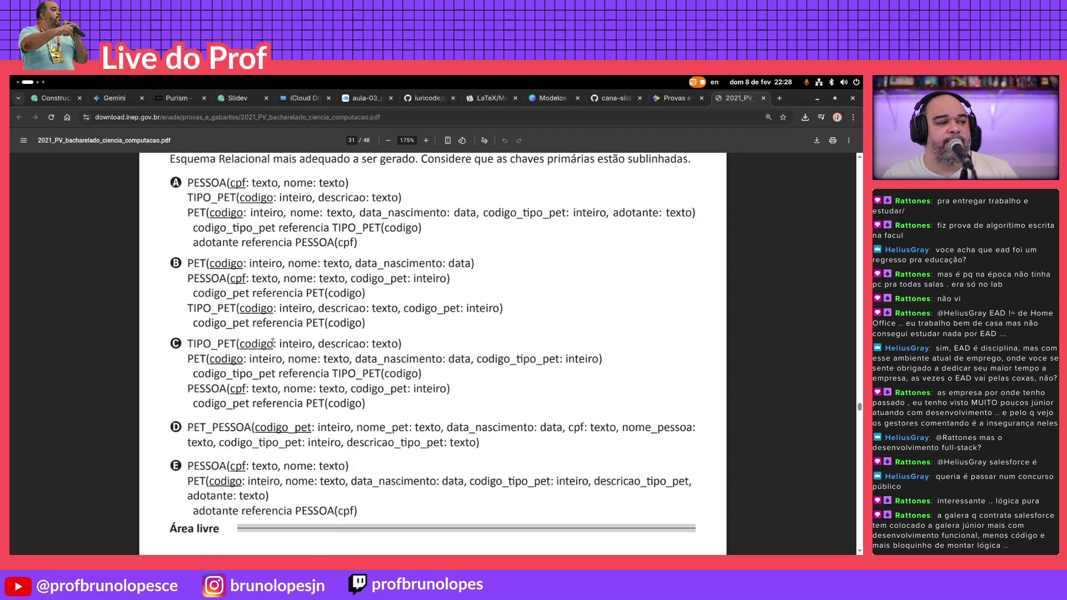
scroll(334, 342, down, 3)
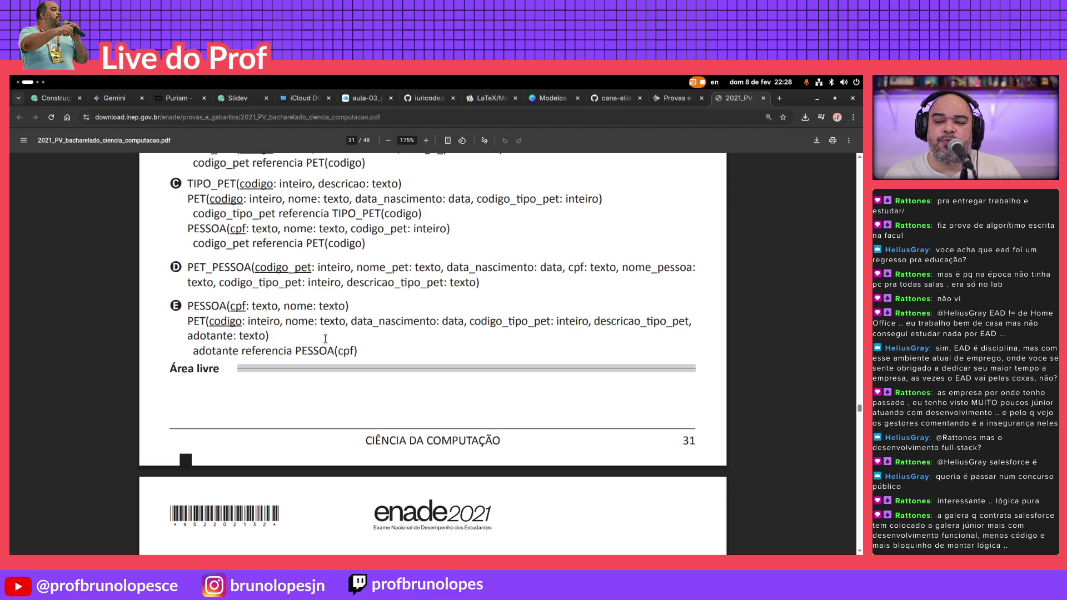
scroll(325, 338, down, 3)
scroll(325, 337, down, 2)
scroll(325, 337, down, 1)
scroll(325, 337, down, 1)
scroll(327, 337, down, 3)
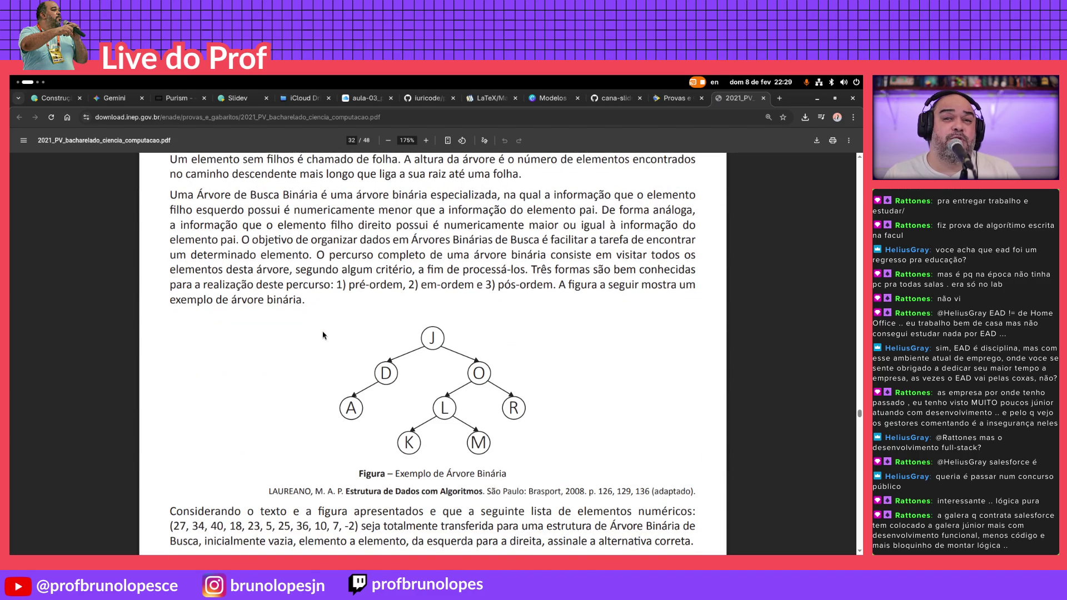
scroll(322, 335, down, 1)
scroll(321, 336, down, 3)
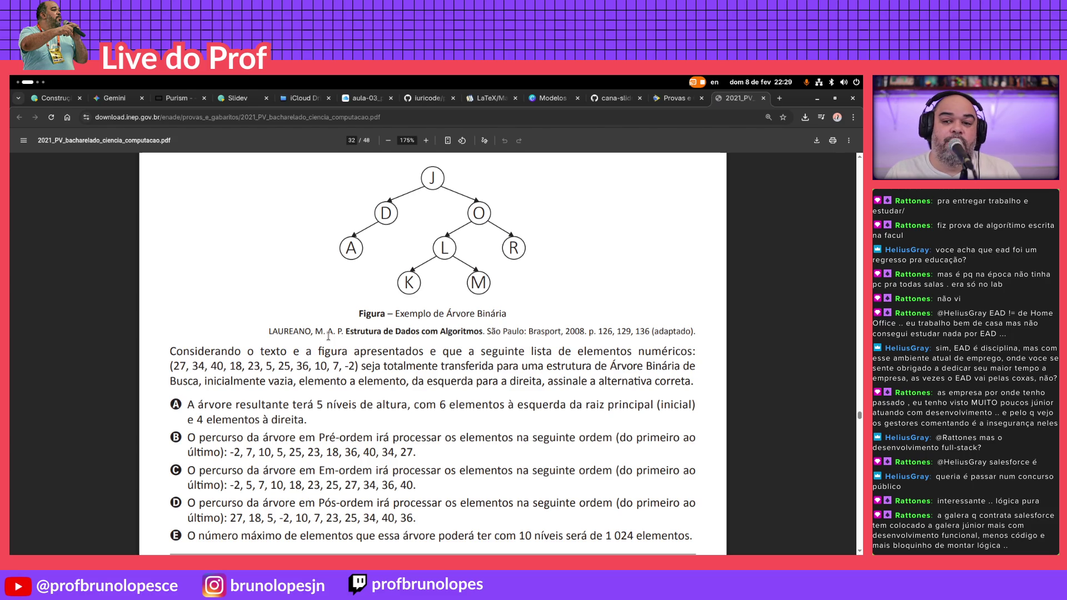
scroll(328, 337, down, 3)
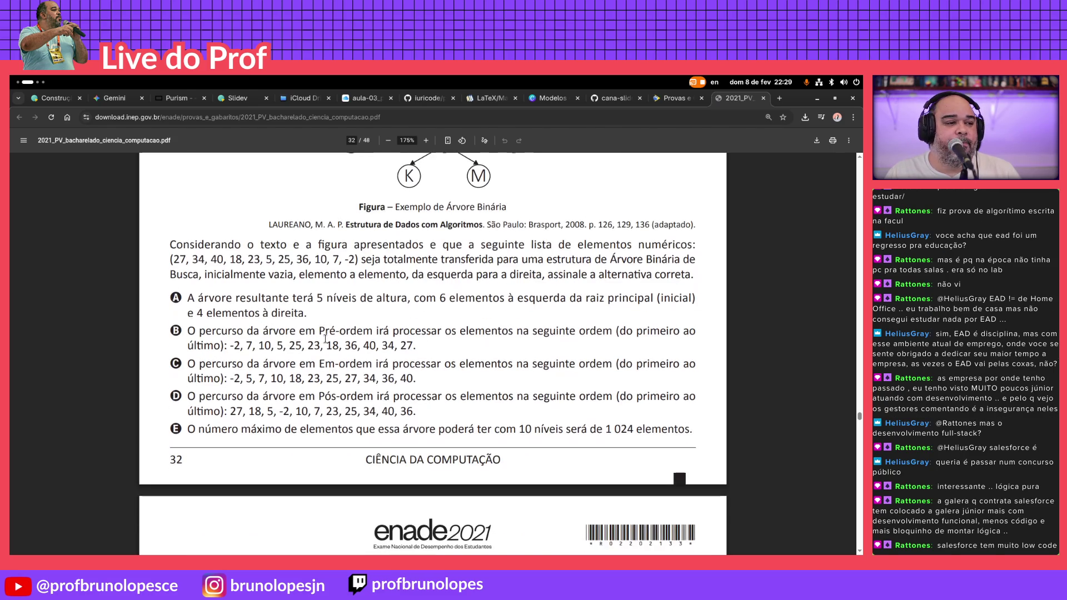
scroll(325, 337, down, 2)
scroll(325, 338, down, 5)
scroll(325, 338, down, 5)
scroll(325, 338, down, 5)
scroll(325, 337, down, 5)
scroll(325, 337, down, 5)
scroll(325, 338, down, 5)
scroll(325, 337, down, 5)
scroll(325, 337, down, 5)
scroll(325, 338, down, 5)
scroll(326, 338, down, 5)
scroll(325, 338, down, 5)
scroll(326, 338, down, 5)
scroll(325, 338, down, 5)
scroll(325, 338, down, 5)
scroll(325, 338, down, 5)
scroll(325, 344, down, 5)
scroll(326, 344, down, 5)
scroll(325, 344, down, 5)
scroll(323, 345, down, 5)
scroll(323, 346, up, 5)
scroll(323, 345, up, 3)
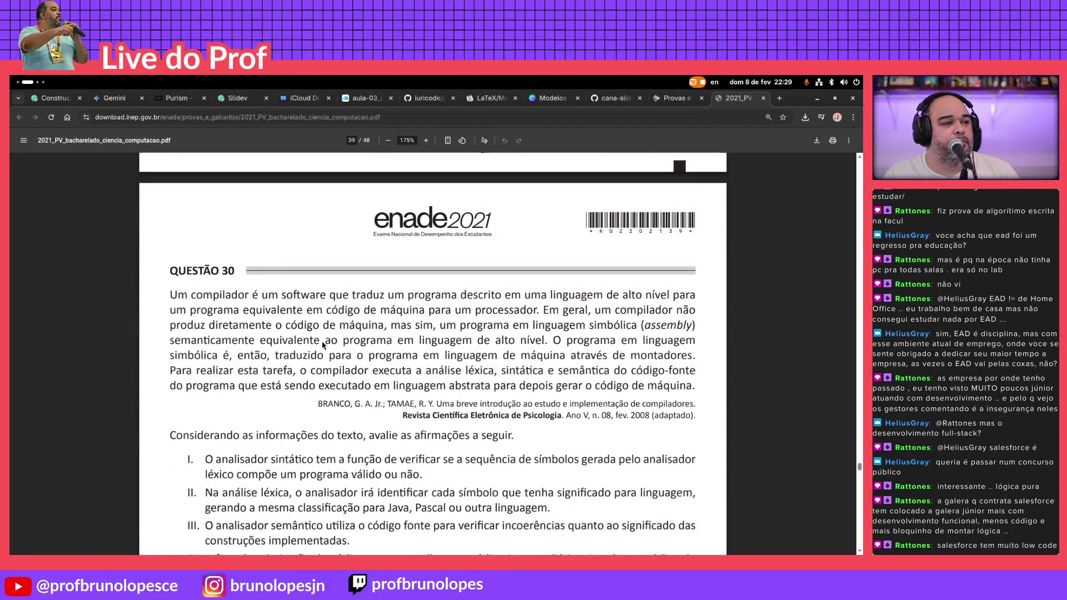
scroll(323, 344, down, 2)
scroll(325, 342, down, 4)
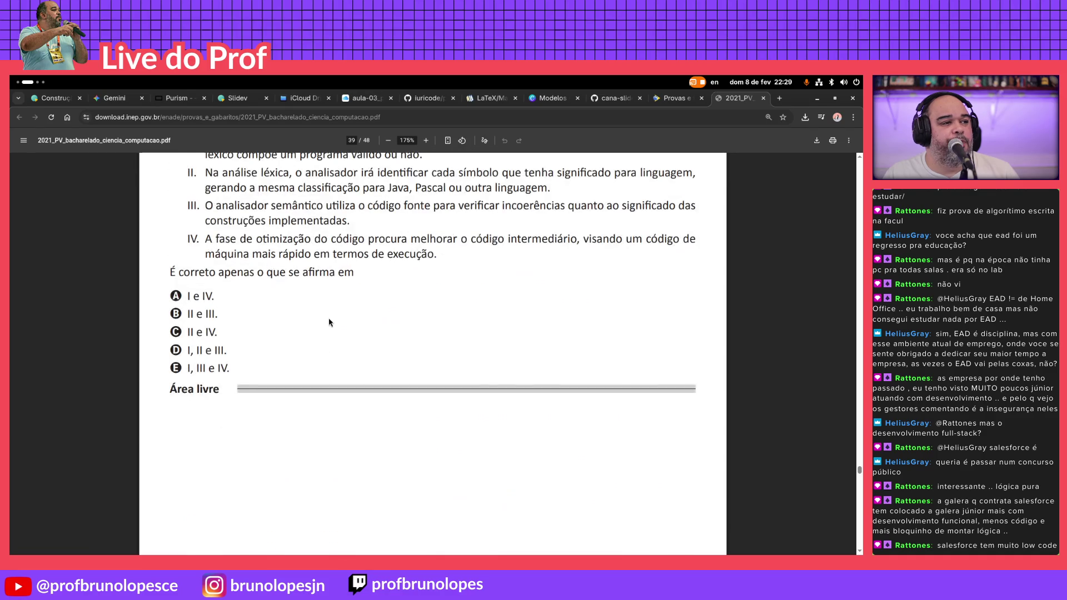
scroll(329, 322, down, 5)
scroll(328, 322, down, 3)
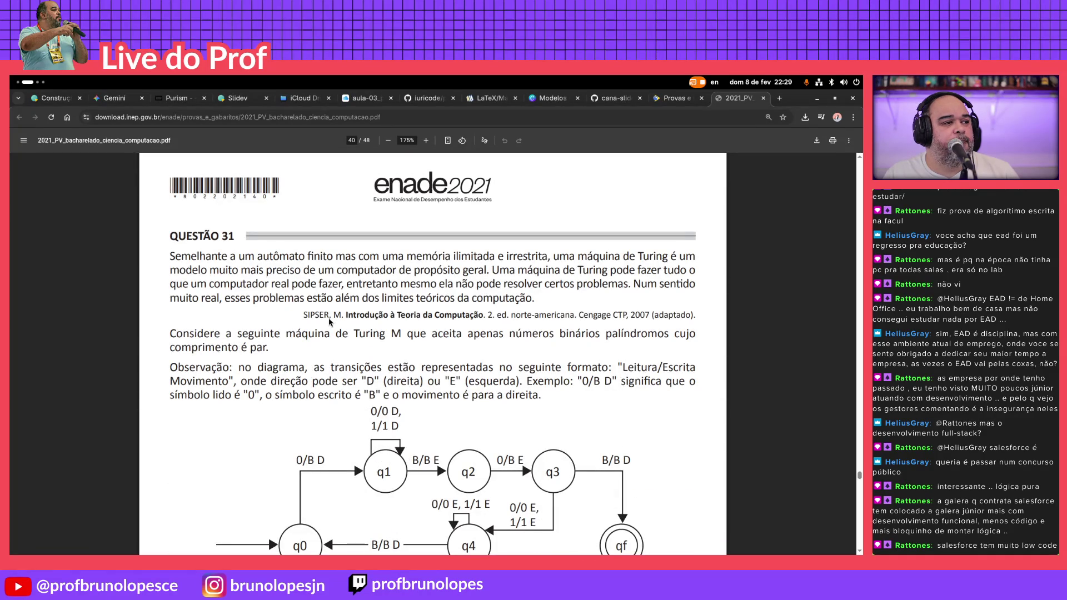
scroll(329, 322, down, 1)
scroll(329, 321, down, 1)
scroll(329, 322, down, 3)
scroll(412, 346, down, 5)
scroll(412, 346, down, 3)
scroll(383, 334, up, 1)
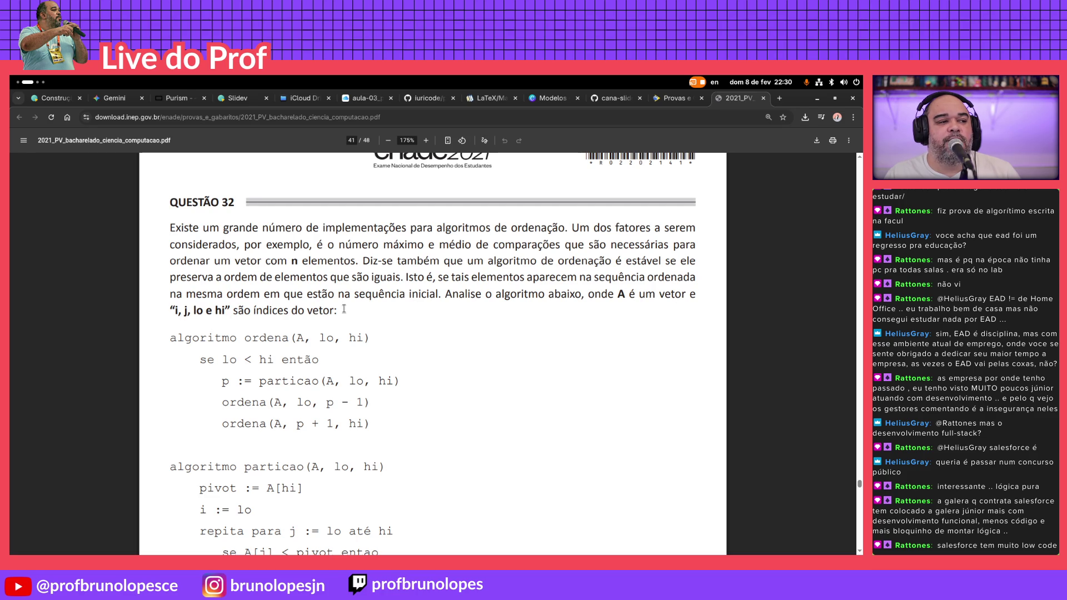
scroll(345, 306, down, 2)
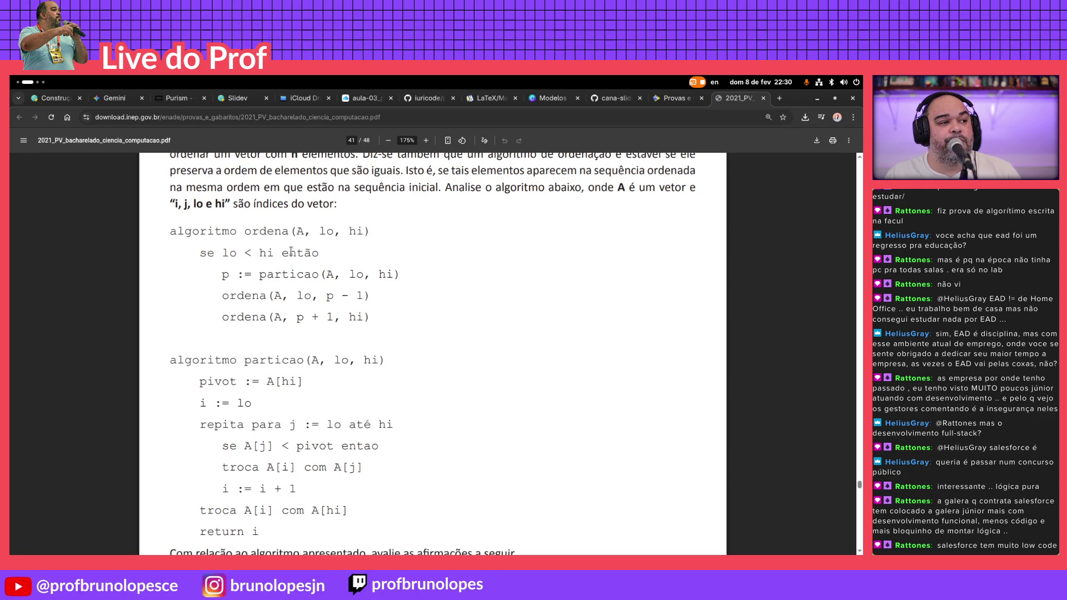
scroll(183, 304, down, 3)
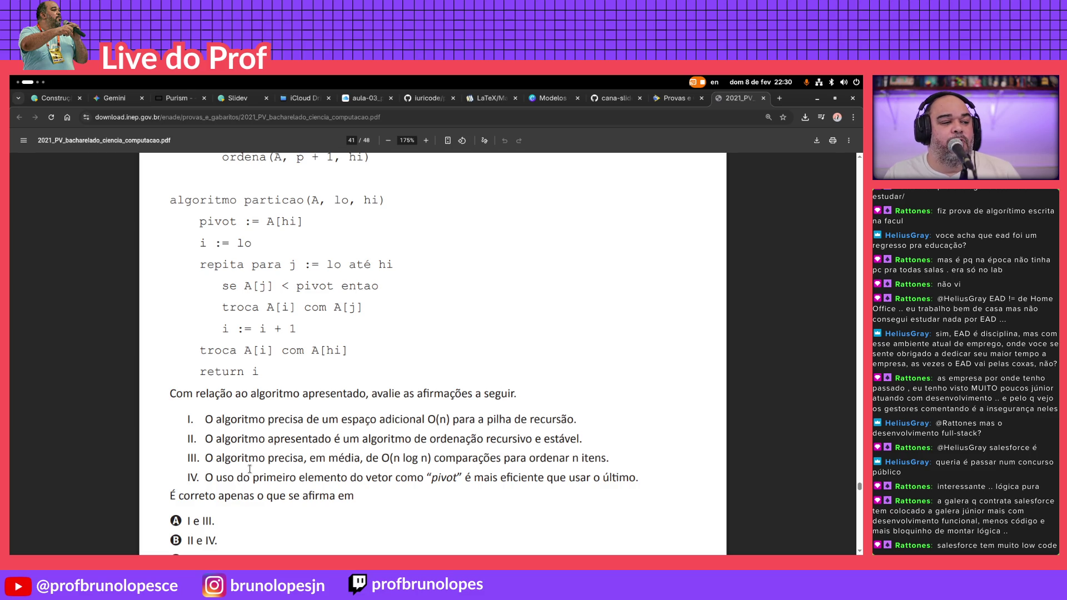
scroll(248, 469, down, 2)
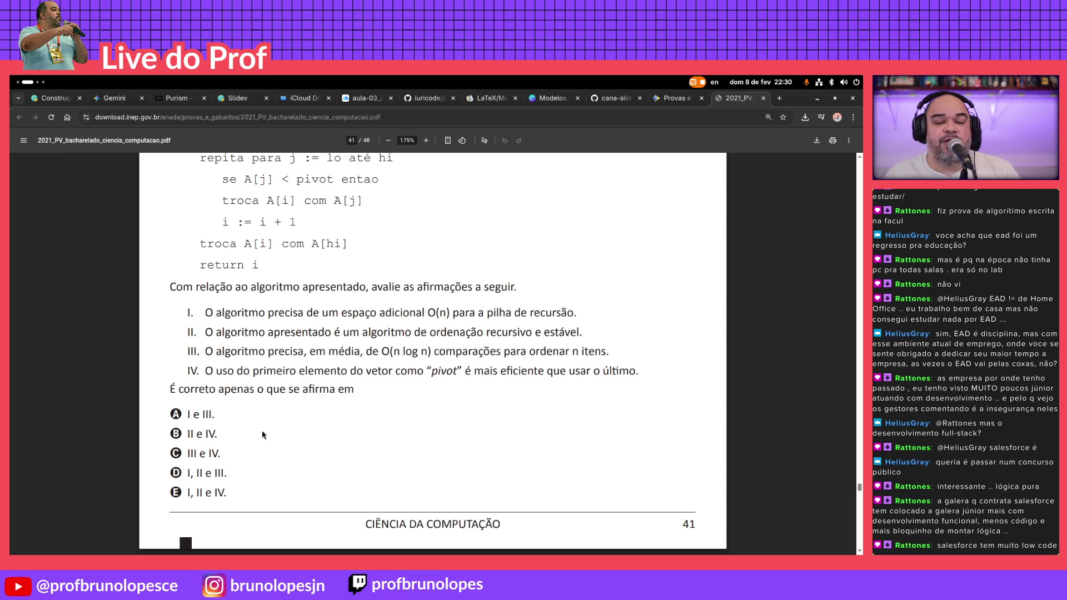
scroll(264, 435, up, 2)
scroll(263, 434, up, 2)
scroll(264, 432, up, 2)
scroll(263, 434, up, 2)
scroll(260, 421, down, 2)
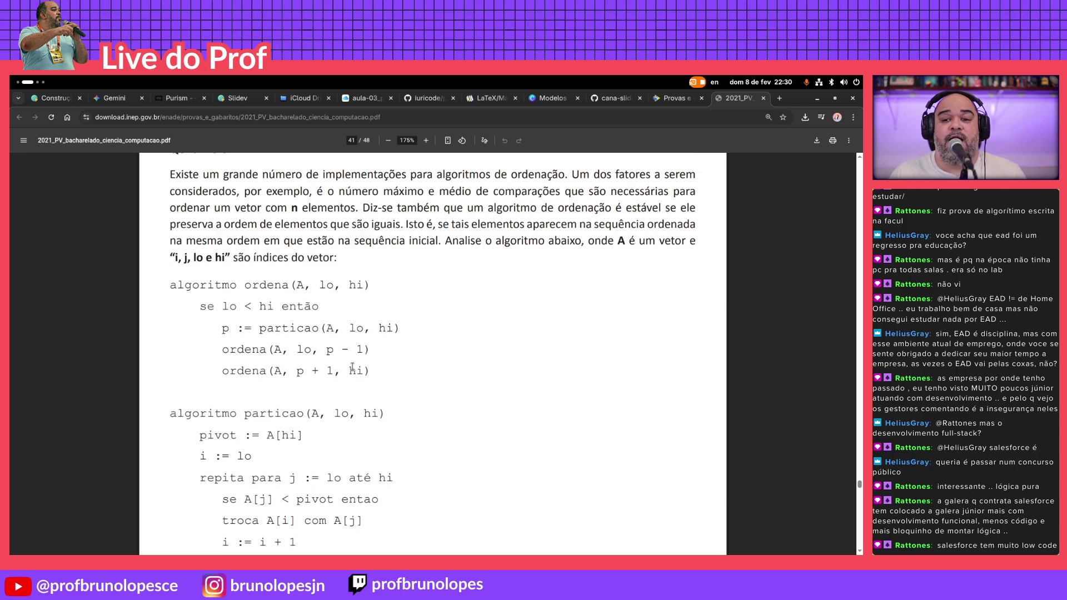
scroll(352, 367, down, 1)
scroll(352, 368, down, 3)
scroll(354, 364, down, 3)
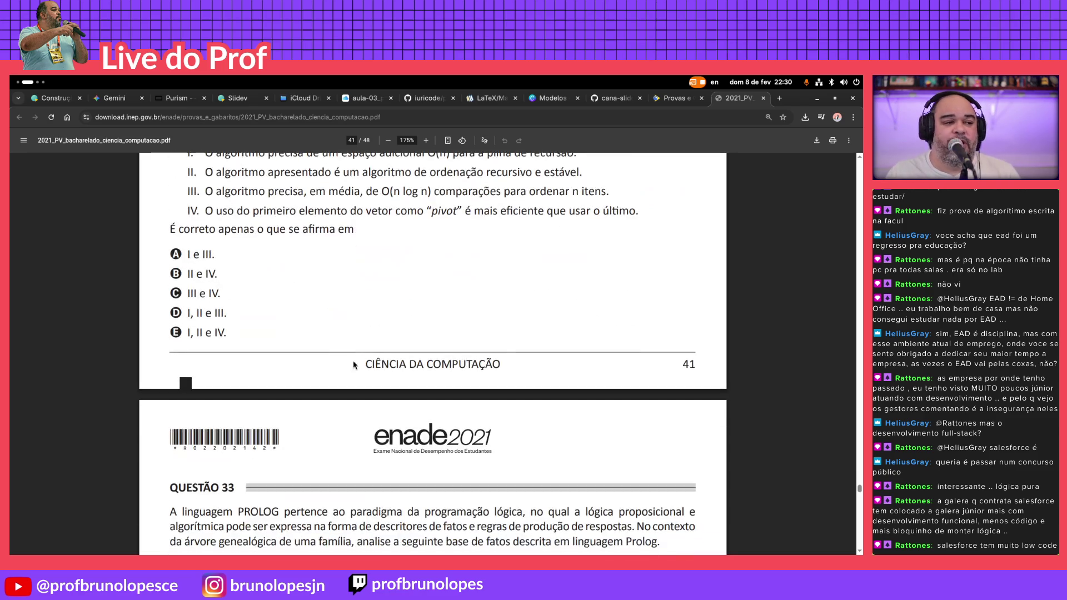